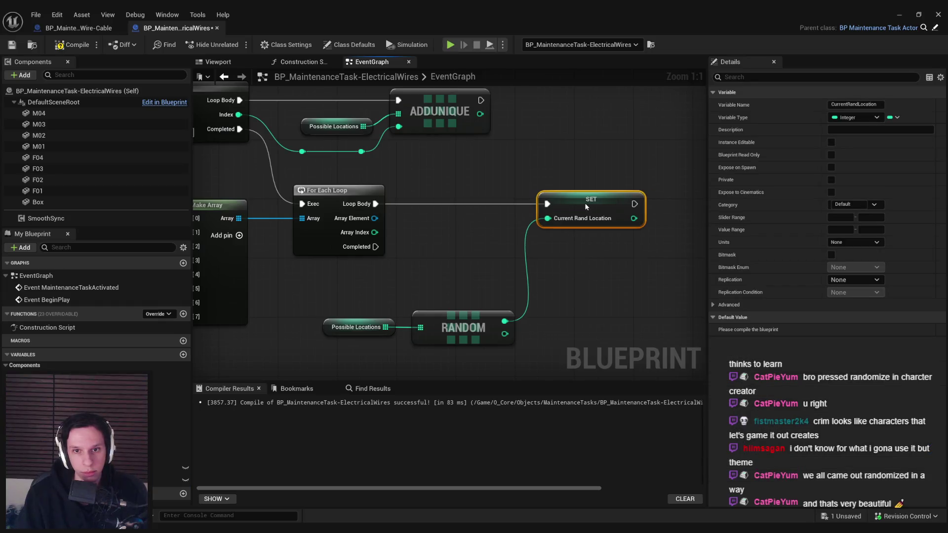
# - Move the RANDOM, Possible Locations and SET nodes into line beside the For Each Loop
pyautogui.scroll(-2, 262, 204)
pyautogui.moveTo(333, 278); pyautogui.dragTo(455, 313)
pyautogui.moveTo(433, 308)
pyautogui.mouseDown()
pyautogui.moveTo(454, 255)
pyautogui.moveTo(450, 242)
pyautogui.mouseUp()
pyautogui.keyDown('ctrl'); pyautogui.click(514, 202); pyautogui.keyUp('ctrl')
pyautogui.moveTo(513, 208); pyautogui.dragTo(559, 208)
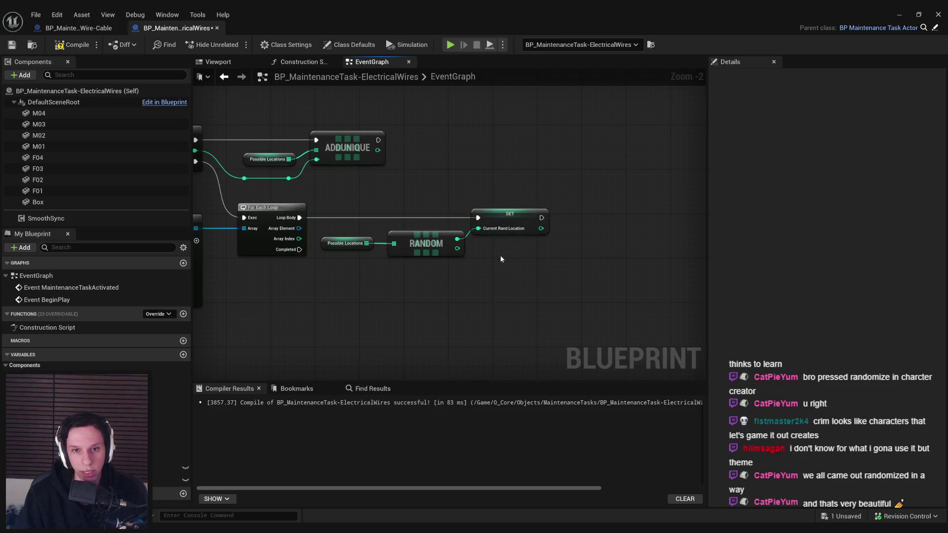
pyautogui.moveTo(501, 222); pyautogui.dragTo(522, 222)
pyautogui.click(464, 282)
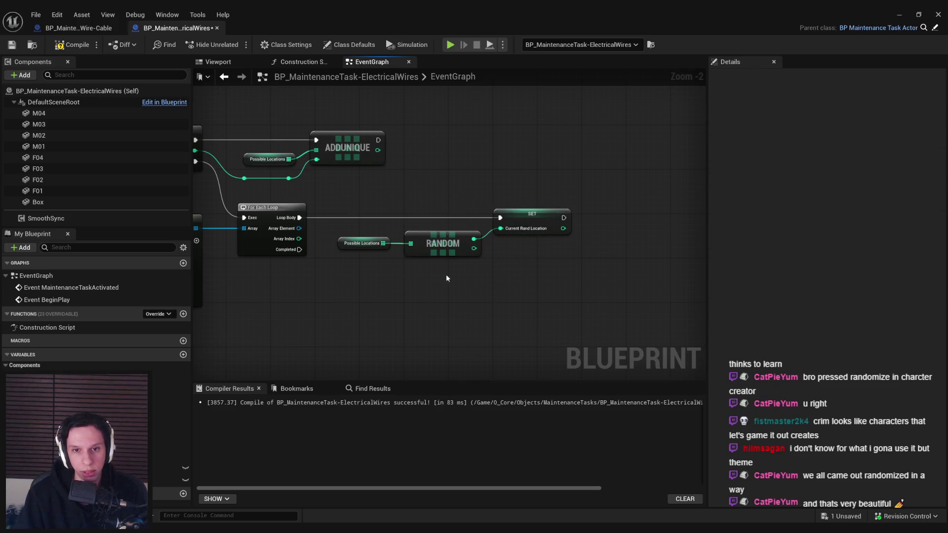
# - From the Array Element pin, search for a Set Relative Location node
pyautogui.scroll(-2, 444, 276)
pyautogui.scroll(2, 208, 266)
pyautogui.moveTo(423, 229); pyautogui.dragTo(538, 315)
pyautogui.write('set')
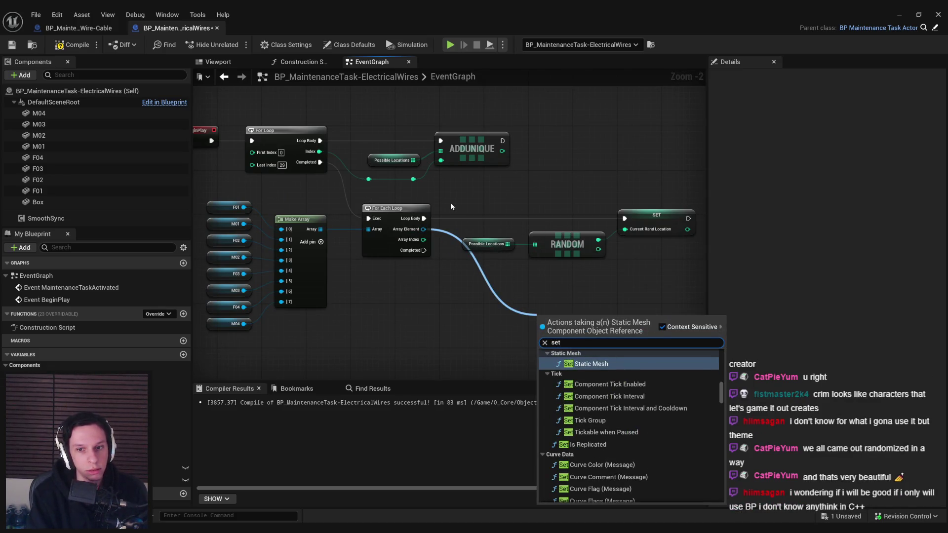
pyautogui.write(' relative location')
# - Place Set Relative Location beside SET and connect SET's execution output to it
pyautogui.press('Return')
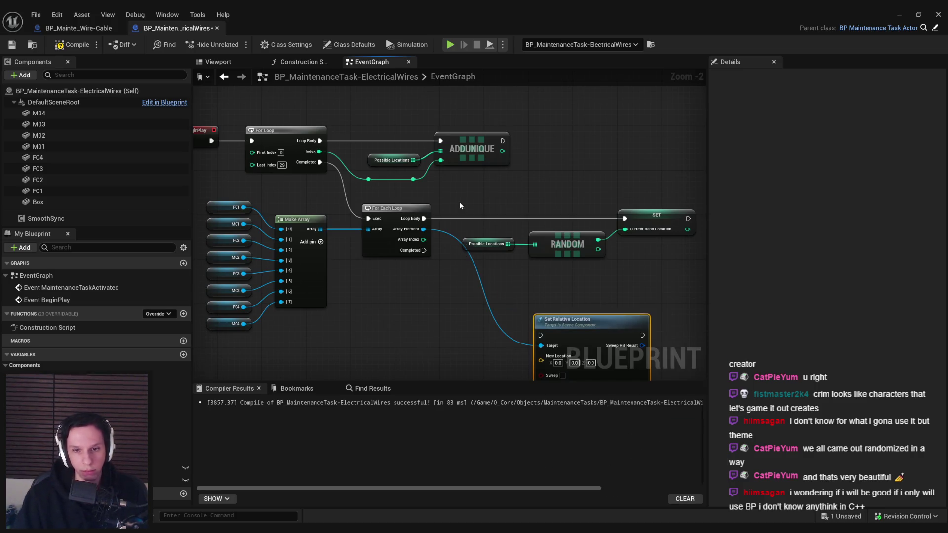
pyautogui.moveTo(400, 283); pyautogui.dragTo(601, 161)
pyautogui.moveTo(514, 172); pyautogui.dragTo(627, 175)
pyautogui.click(563, 190)
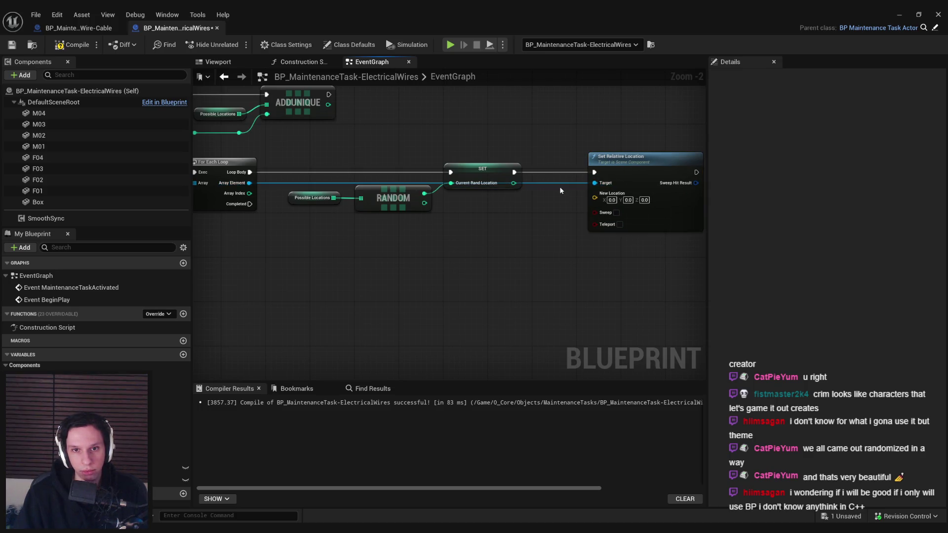
# - Route the Target wire through two reroute points aligned above the nodes
pyautogui.doubleClick(562, 182)
pyautogui.moveTo(562, 183)
pyautogui.mouseDown()
pyautogui.moveTo(300, 158)
pyautogui.moveTo(346, 174)
pyautogui.moveTo(347, 190)
pyautogui.mouseUp()
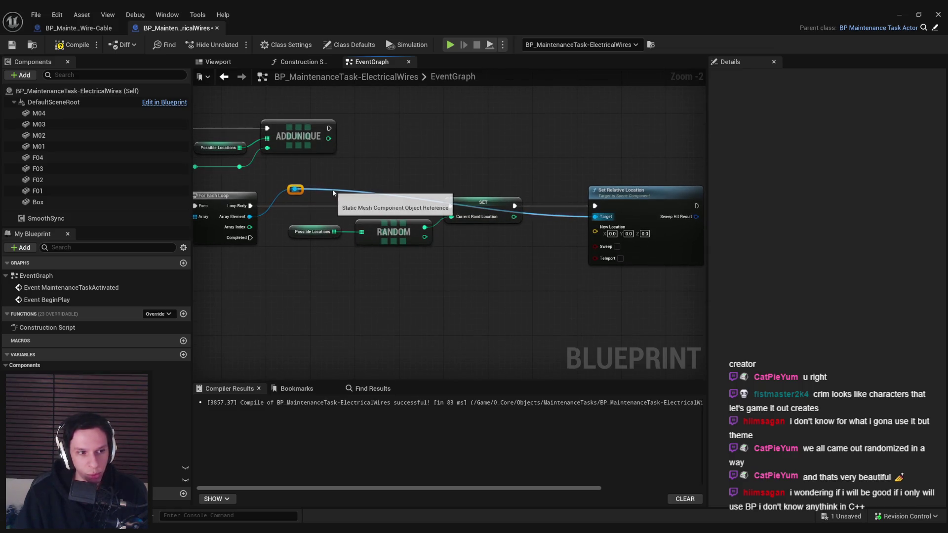
pyautogui.click(362, 194)
pyautogui.doubleClick(362, 193)
pyautogui.moveTo(363, 192)
pyautogui.mouseDown()
pyautogui.moveTo(516, 196)
pyautogui.moveTo(528, 261)
pyautogui.moveTo(546, 274)
pyautogui.mouseUp()
pyautogui.press('q')
pyautogui.click(553, 233)
pyautogui.moveTo(293, 169); pyautogui.dragTo(531, 188)
# - Compile and save the Blueprint
pyautogui.scroll(-2, 339, 171)
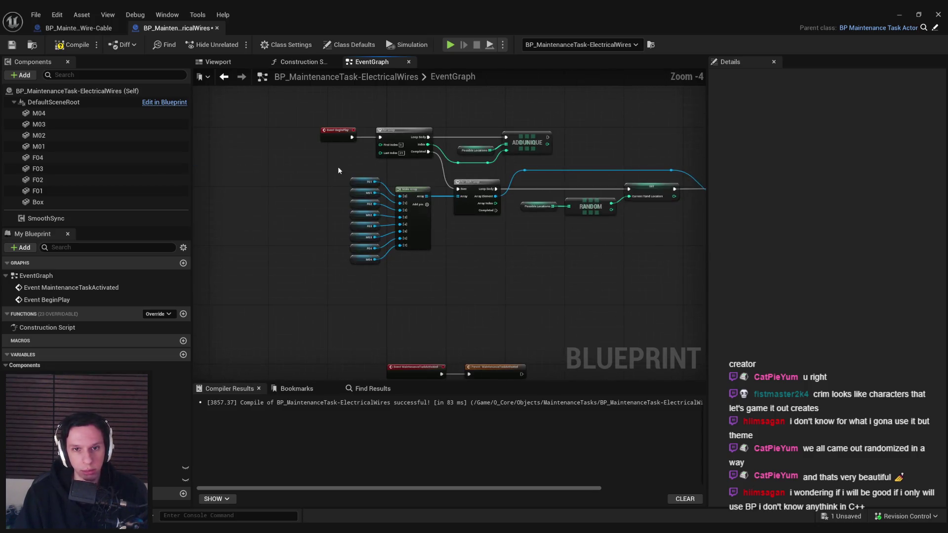
pyautogui.scroll(1, 339, 171)
pyautogui.moveTo(270, 182)
pyautogui.mouseDown()
pyautogui.moveTo(657, 283)
pyautogui.moveTo(694, 277)
pyautogui.moveTo(615, 280)
pyautogui.mouseUp()
pyautogui.click(685, 207)
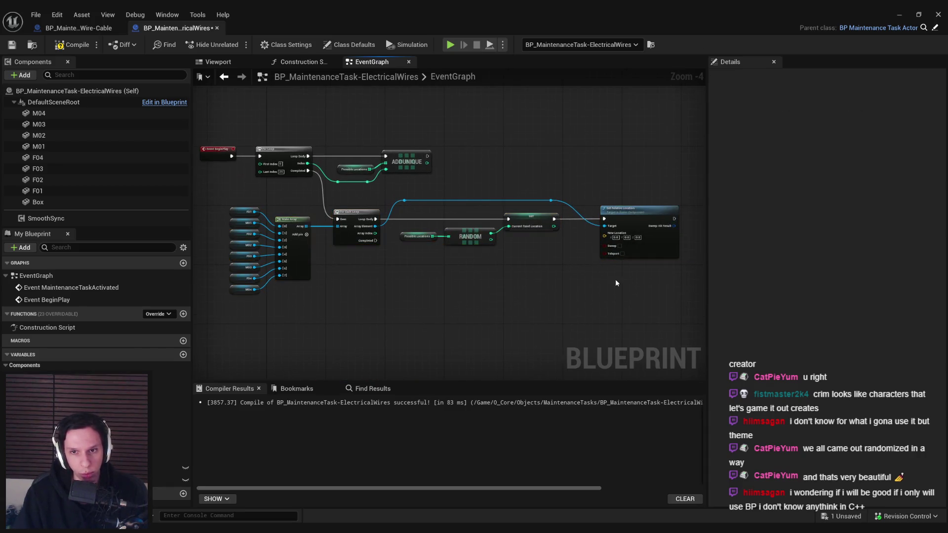
pyautogui.click(586, 286)
pyautogui.click(72, 45)
pyautogui.click(20, 46)
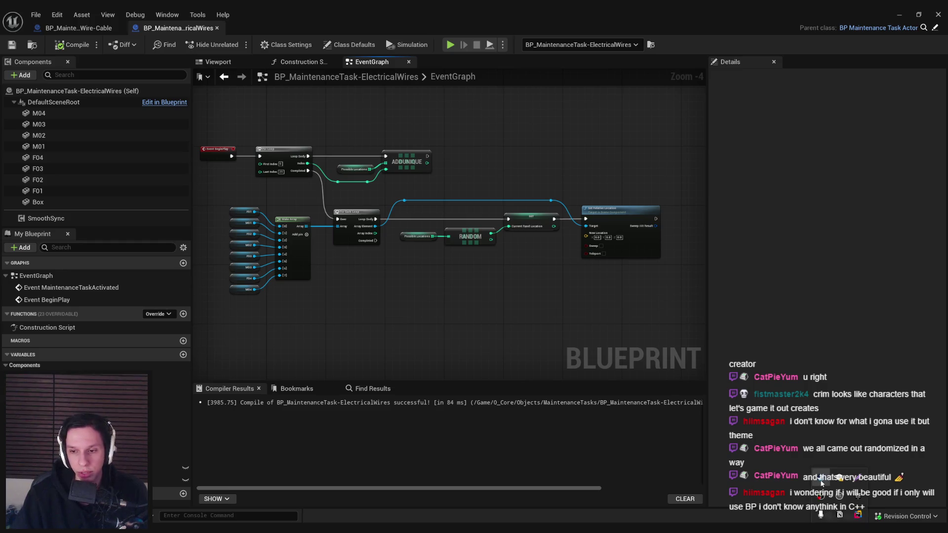
# - Switch to Steam and bring up the Suit for Hire store page
pyautogui.hotkey('alt', 'Tab')
pyautogui.click(89, 31)
pyautogui.click(168, 236)
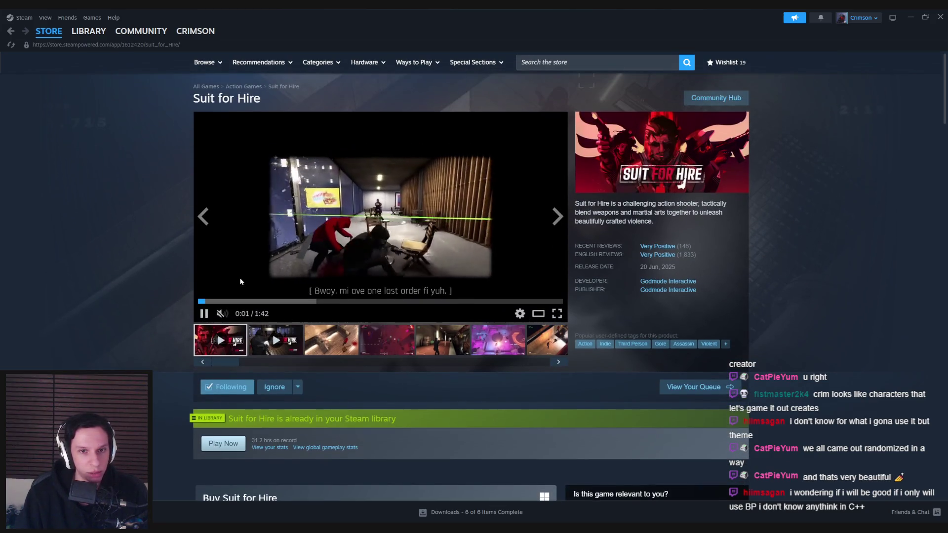
# - Browse from the Suit for Hire page to the Steam store front, then close Steam
pyautogui.moveTo(49, 33)
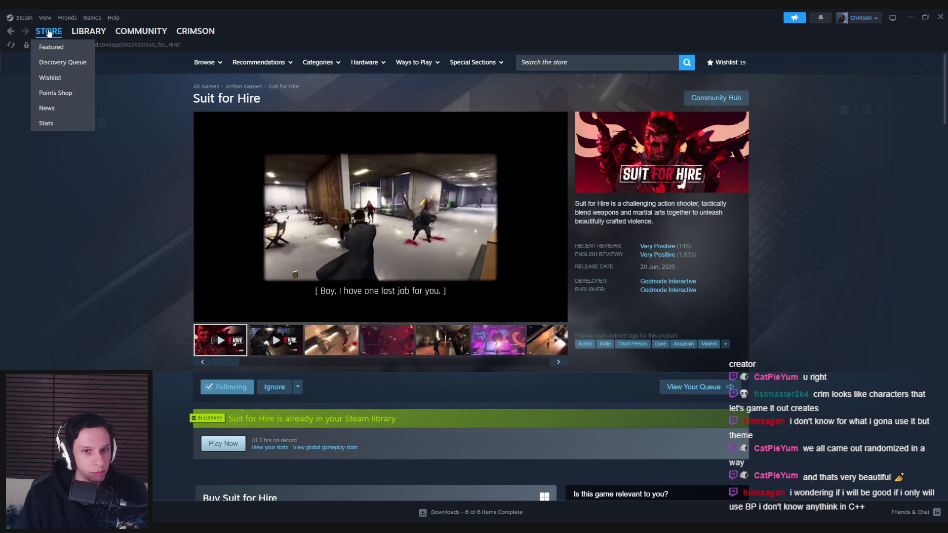
pyautogui.click(52, 46)
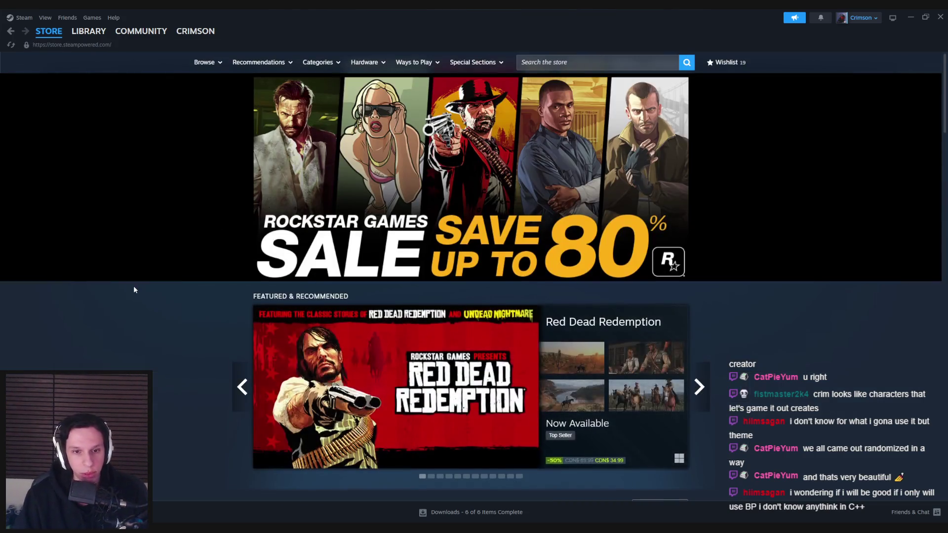
pyautogui.scroll(-10, 139, 286)
pyautogui.click(945, 12)
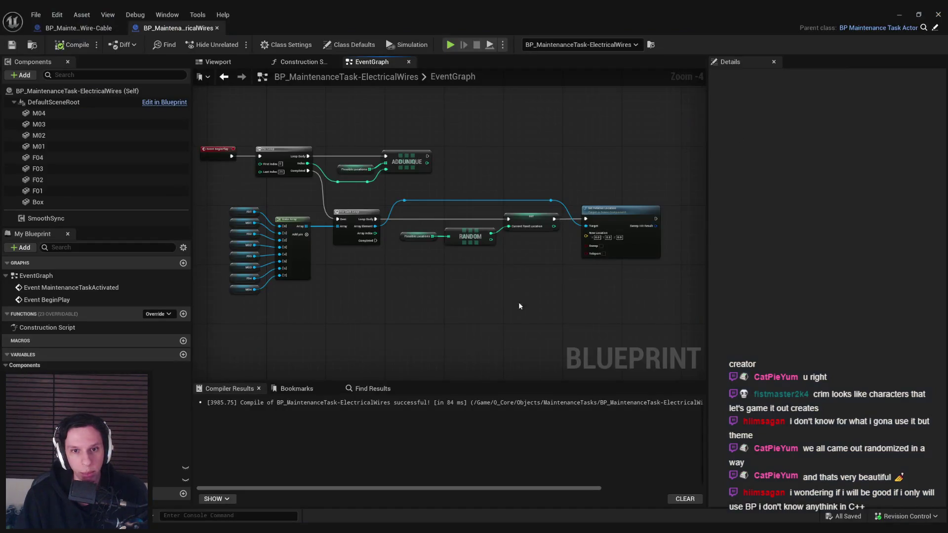
# - Split Set Relative Location's New Location into X, Y, Z and set X to 5.8
pyautogui.scroll(2, 520, 274)
pyautogui.scroll(-1, 503, 266)
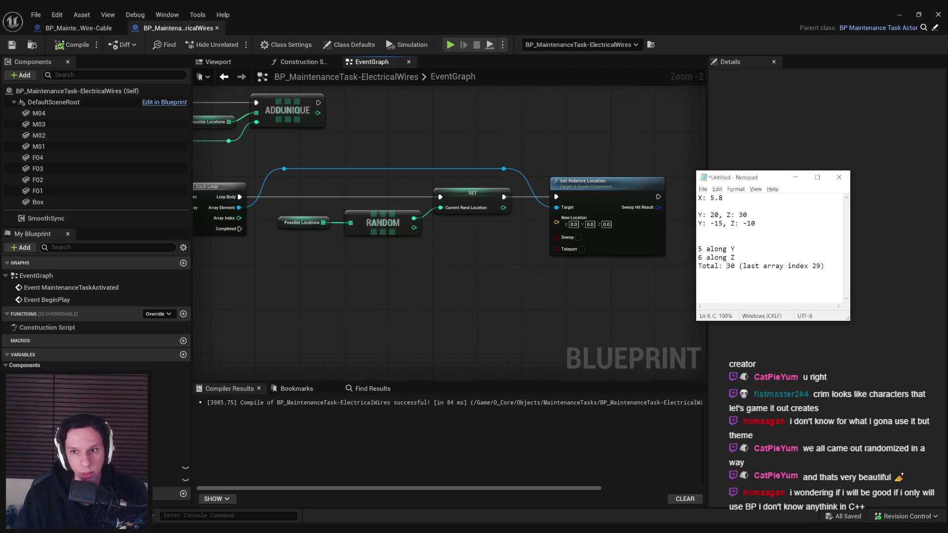
pyautogui.click(600, 240)
pyautogui.rightClick(574, 220)
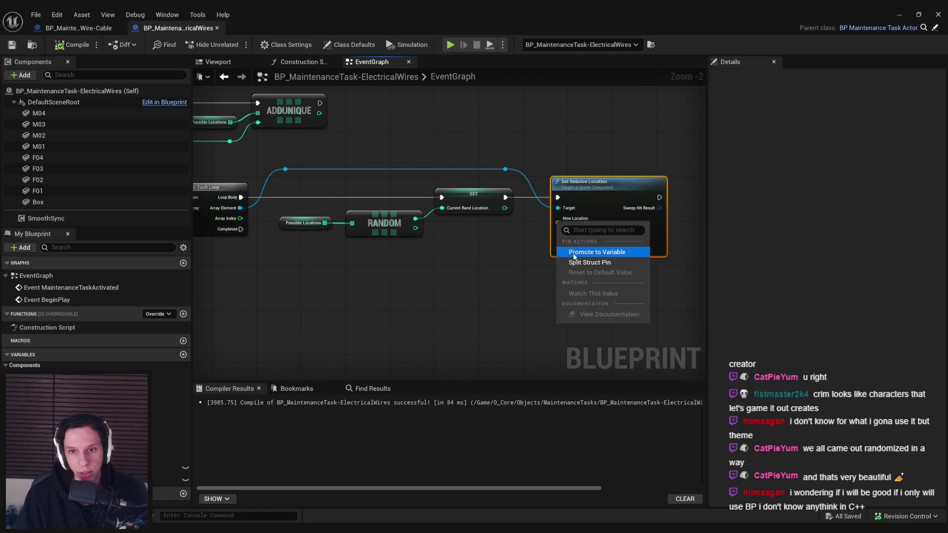
pyautogui.click(587, 232)
pyautogui.click(598, 219)
pyautogui.write('5.8')
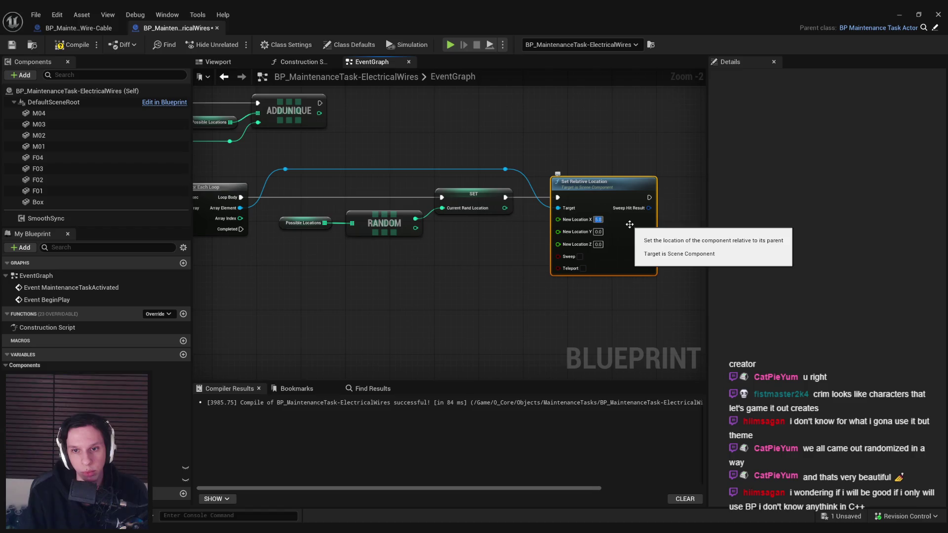
pyautogui.click(437, 289)
# - Check the coordinate notes, then add a Current Rand Location getter to the graph
pyautogui.moveTo(438, 288); pyautogui.dragTo(469, 266)
pyautogui.hotkey('alt', 'Tab')
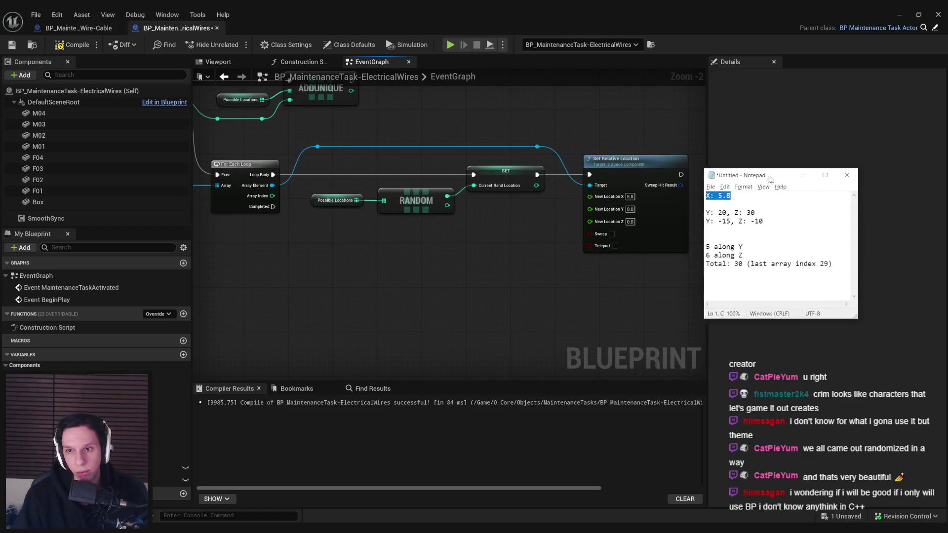
pyautogui.hotkey('alt', 'Tab')
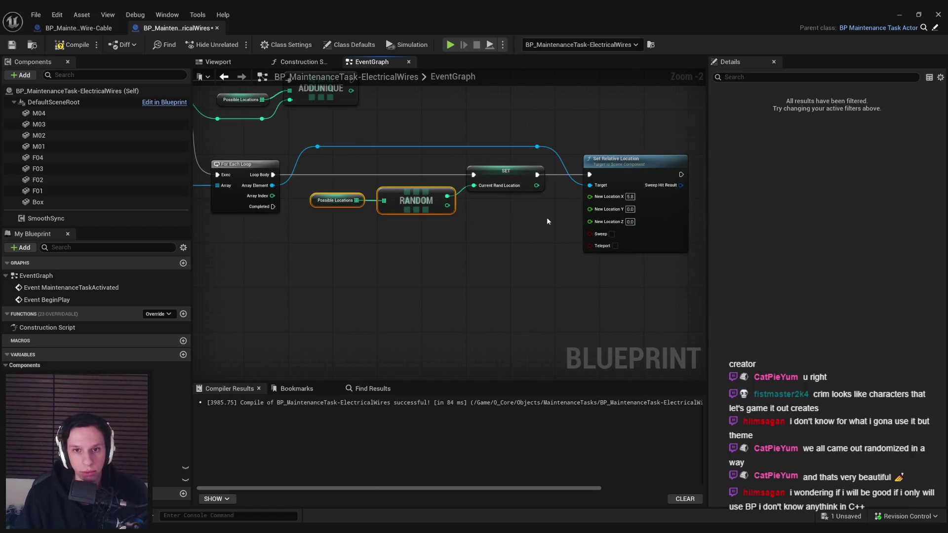
pyautogui.moveTo(168, 480)
pyautogui.mouseDown()
pyautogui.moveTo(376, 249)
pyautogui.moveTo(449, 253)
pyautogui.mouseUp()
pyautogui.click(410, 265)
pyautogui.write('divide')
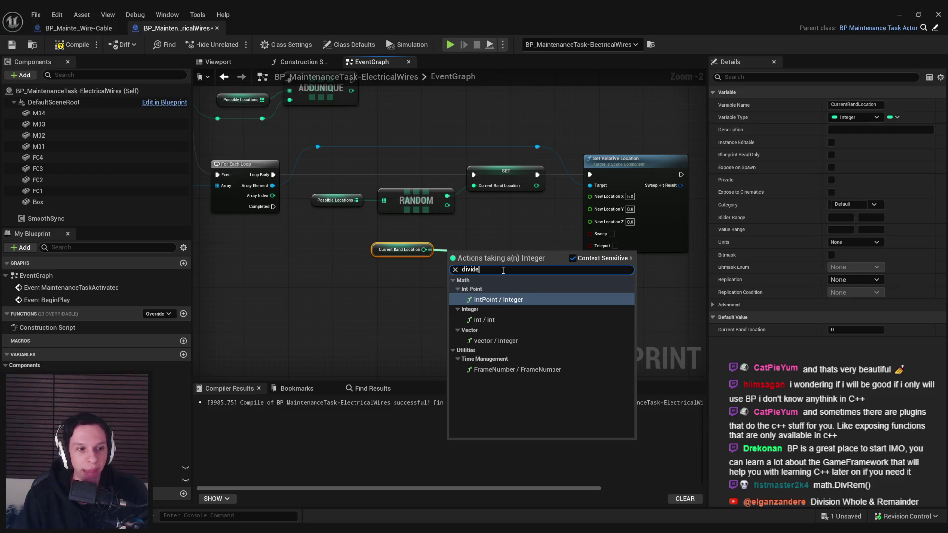
# - Try several action searches and a To Text (Float) node, then delete it
pyautogui.press('BackSpace')
pyautogui.press('BackSpace')
pyautogui.press('BackSpace')
pyautogui.write('rem')
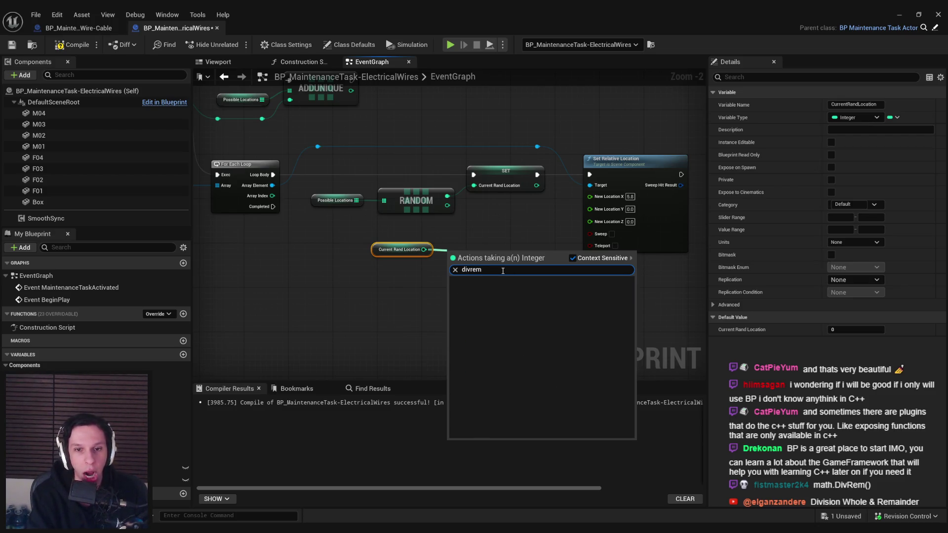
pyautogui.hotkey('ctrl', 'a')
pyautogui.press('BackSpace')
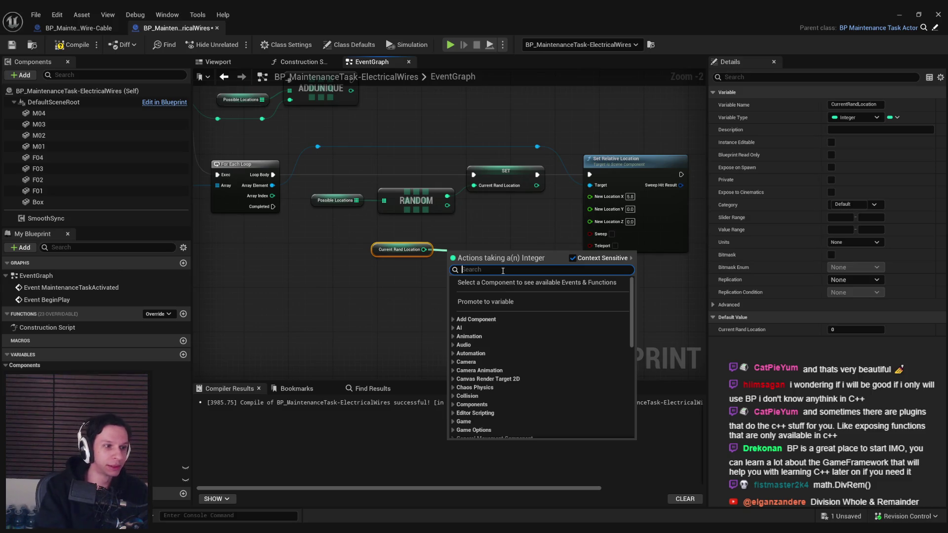
pyautogui.write('float')
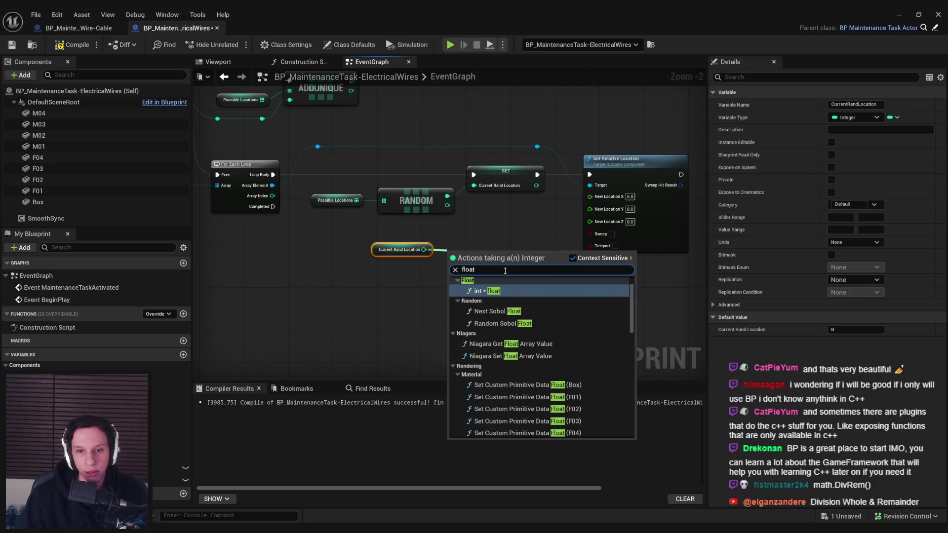
pyautogui.hotkey('ctrl', 'a')
pyautogui.write('to text')
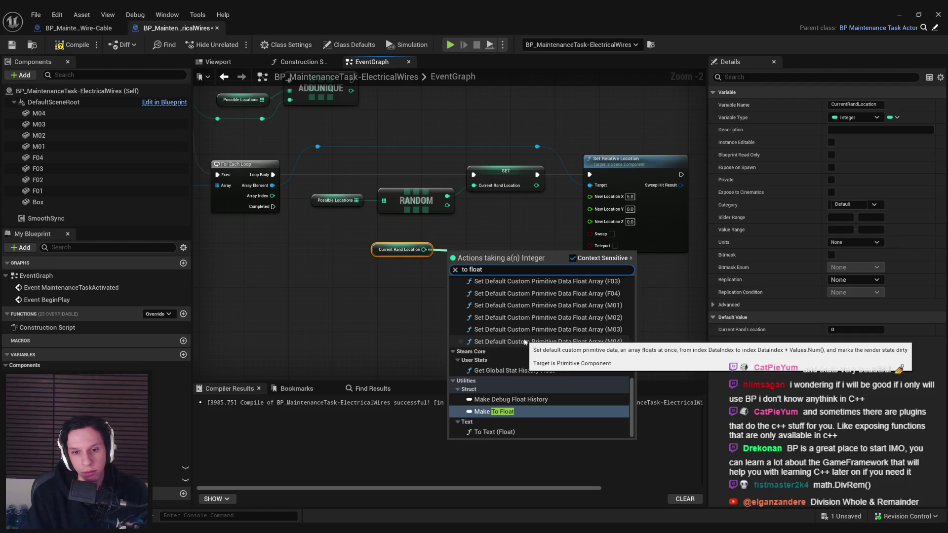
pyautogui.press('Return')
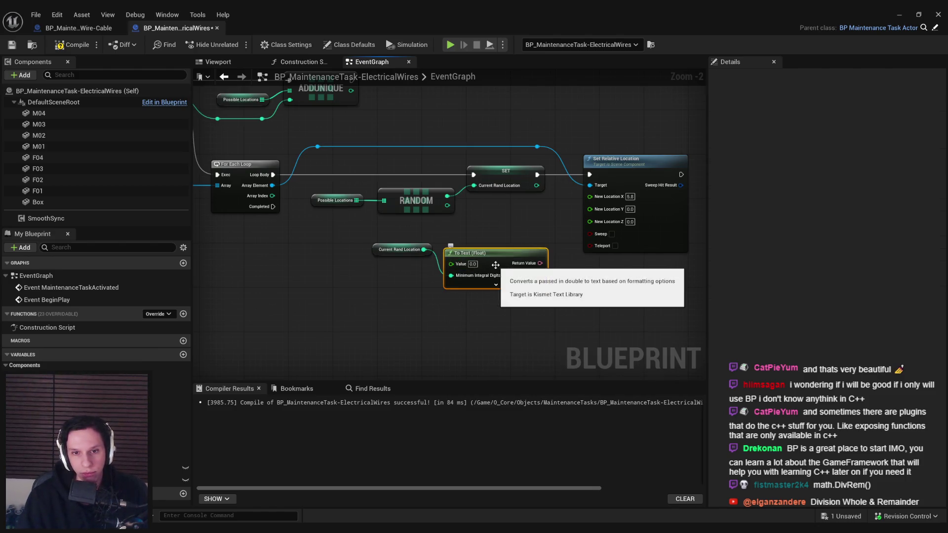
pyautogui.press('Delete')
# - Convert Current Rand Location to float and move the getter and conversion nodes left
pyautogui.moveTo(424, 250); pyautogui.dragTo(439, 252)
pyautogui.write('t')
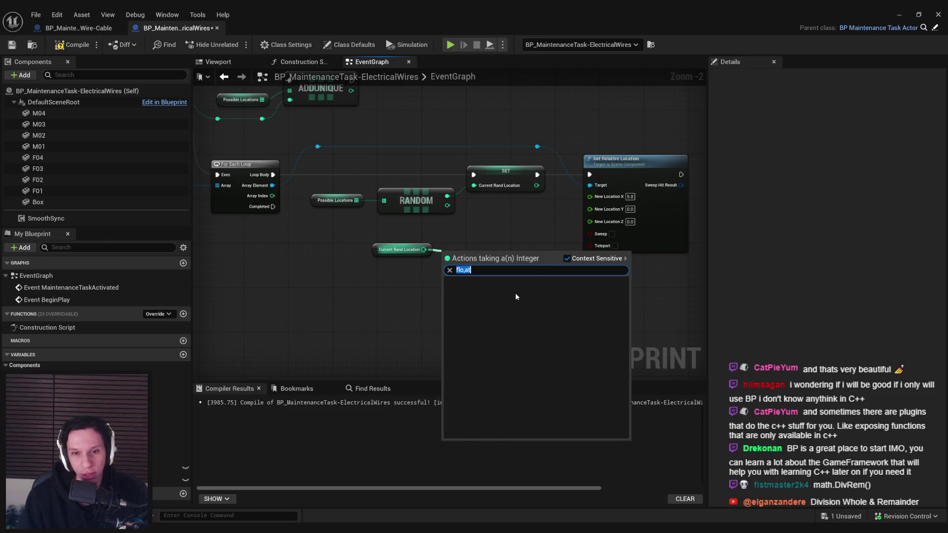
pyautogui.write('o float')
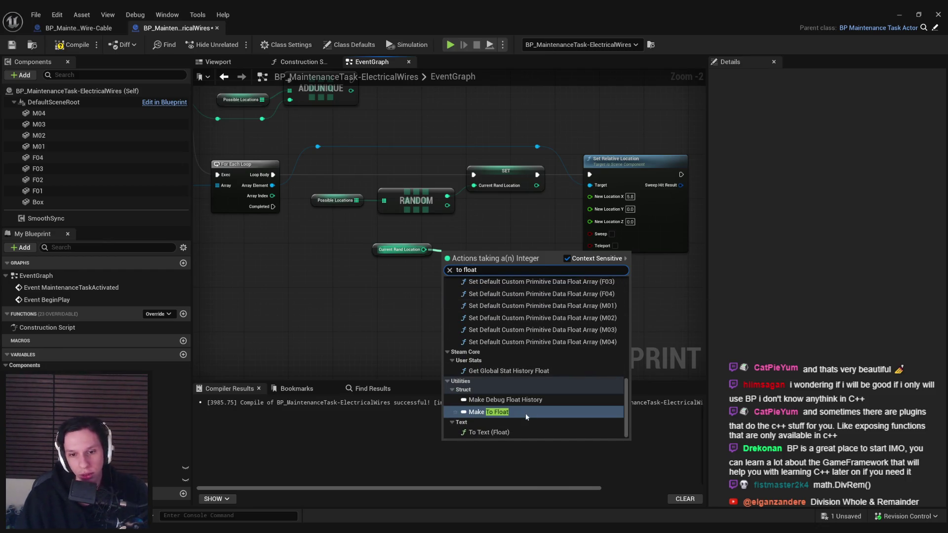
pyautogui.scroll(-3, 559, 327)
pyautogui.scroll(5, 558, 324)
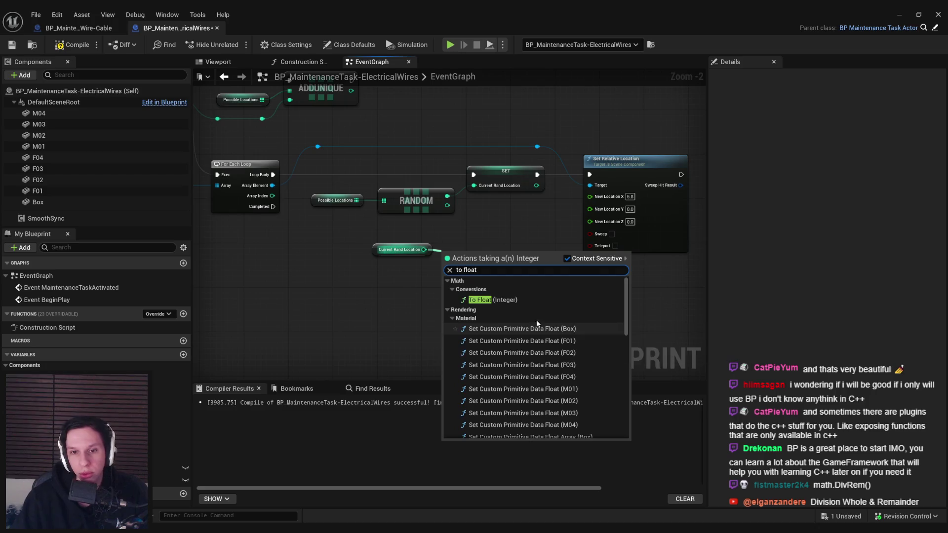
pyautogui.click(494, 299)
pyautogui.keyDown('ctrl'); pyautogui.click(400, 250); pyautogui.keyUp('ctrl')
pyautogui.moveTo(400, 249); pyautogui.dragTo(316, 283)
pyautogui.click(396, 318)
# - Wire the float output into a new Division (Whole and Remainder) node
pyautogui.moveTo(397, 282); pyautogui.dragTo(428, 285)
pyautogui.write('d')
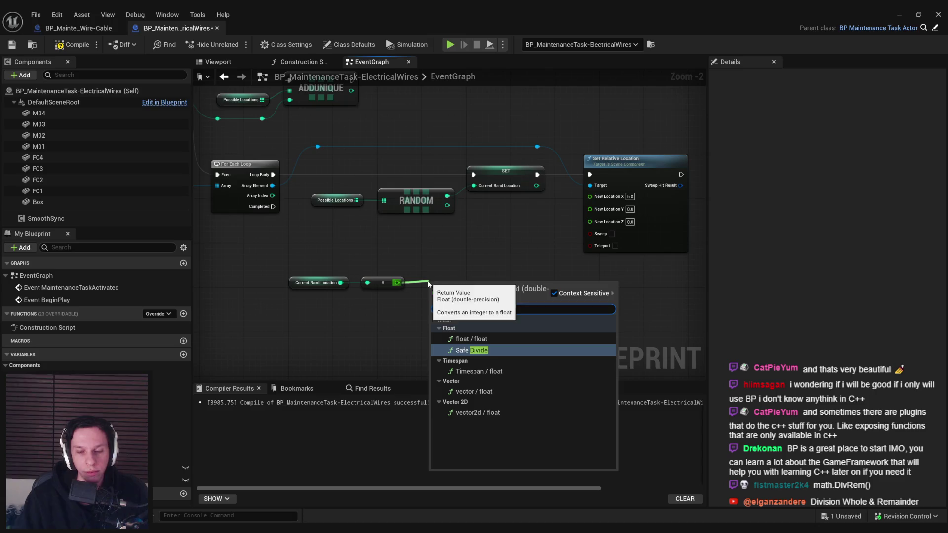
pyautogui.write('iv')
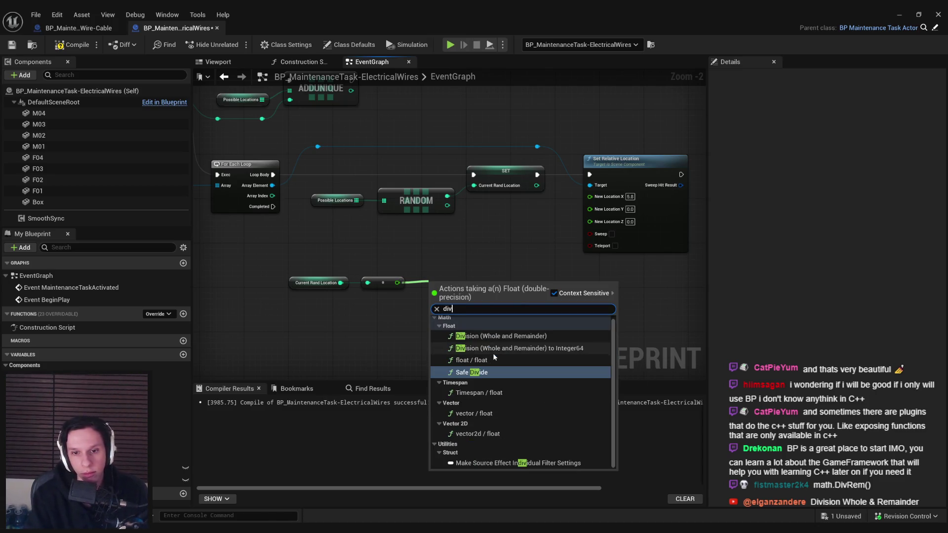
pyautogui.click(494, 337)
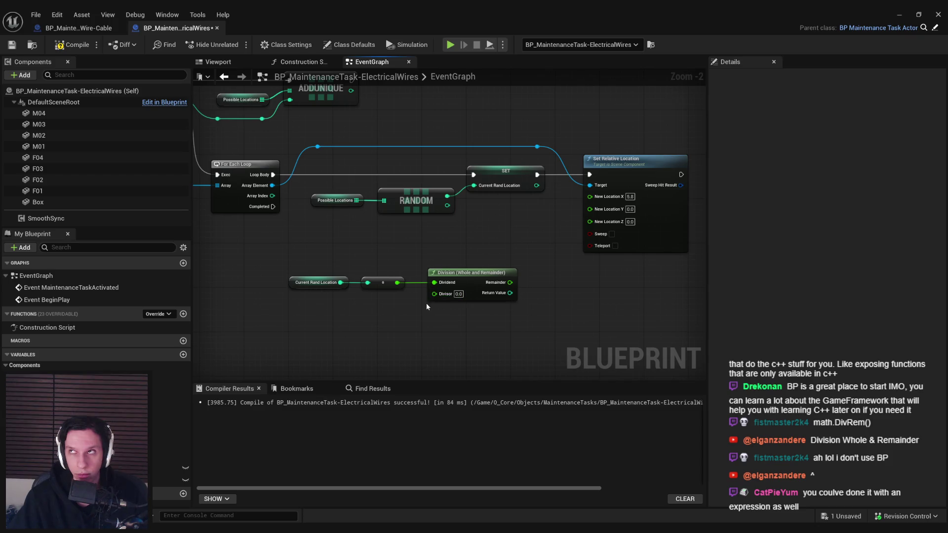
pyautogui.moveTo(427, 307)
pyautogui.mouseDown()
pyautogui.moveTo(494, 371)
pyautogui.moveTo(455, 296)
pyautogui.moveTo(445, 324)
pyautogui.mouseUp()
# - Set the Division divisor to 5.0 and review the Y and Z offset lines in the notes
pyautogui.click(476, 313)
pyautogui.write('5')
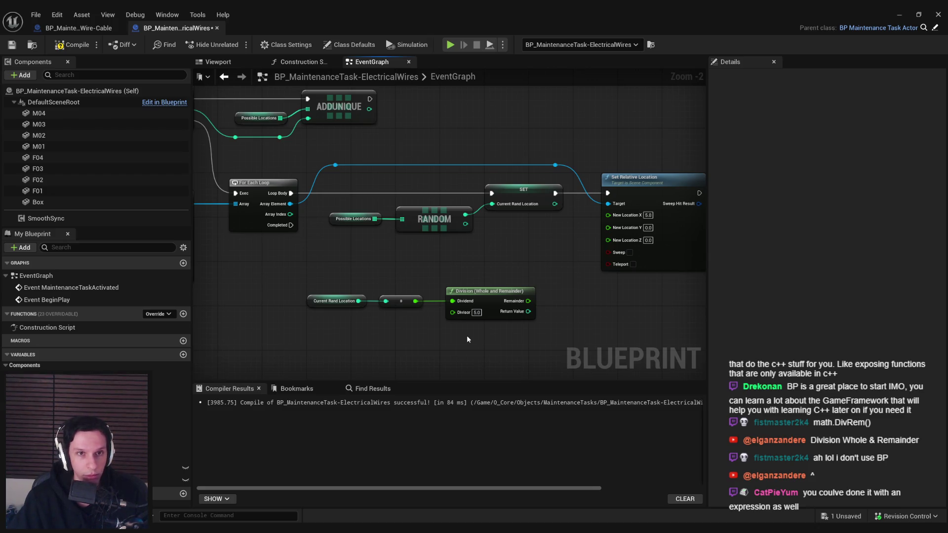
pyautogui.moveTo(559, 333); pyautogui.dragTo(520, 318)
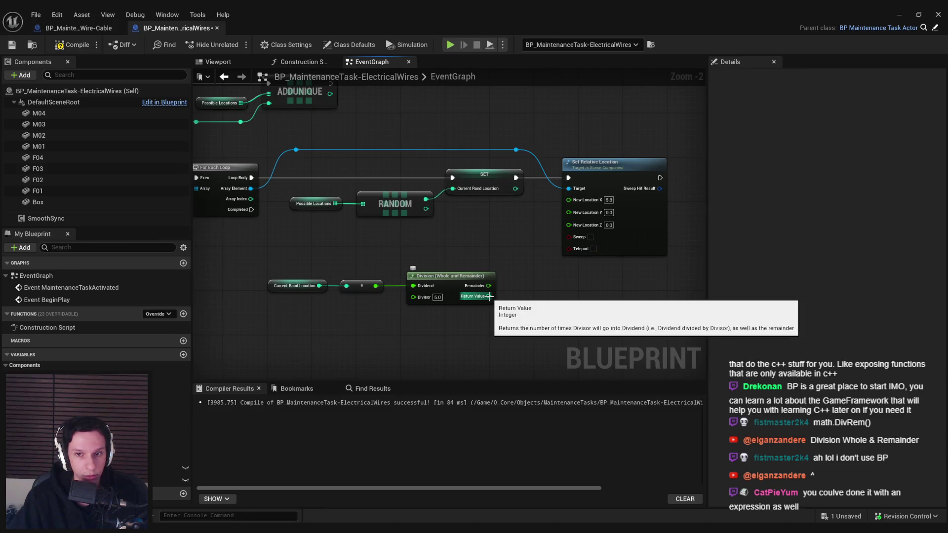
pyautogui.hotkey('alt', 'Tab')
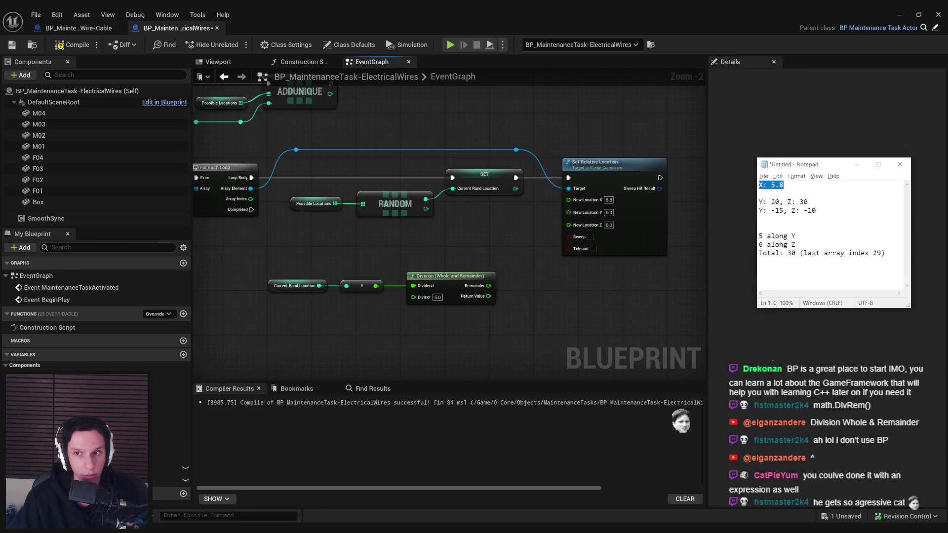
pyautogui.press('Down')
pyautogui.press('Down')
pyautogui.press('Down')
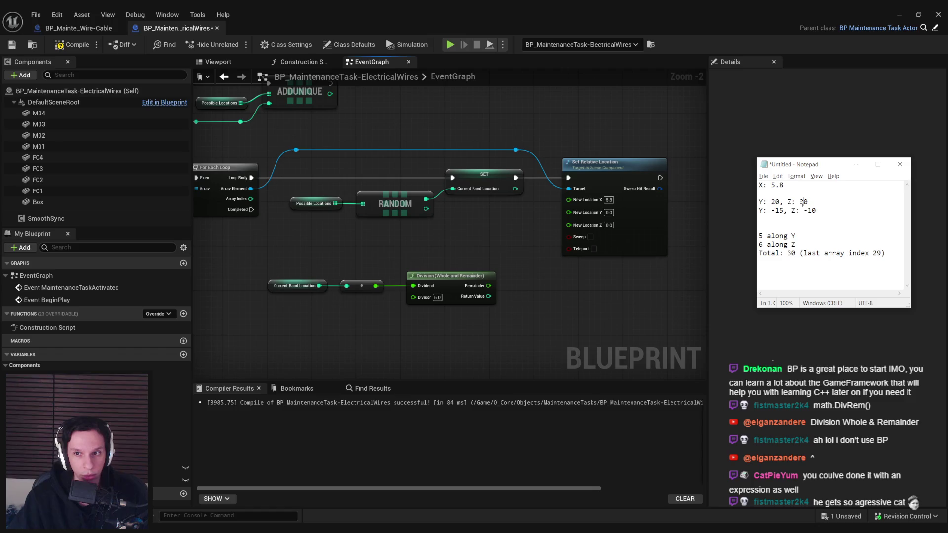
pyautogui.moveTo(759, 201); pyautogui.dragTo(818, 211)
pyautogui.click(818, 211)
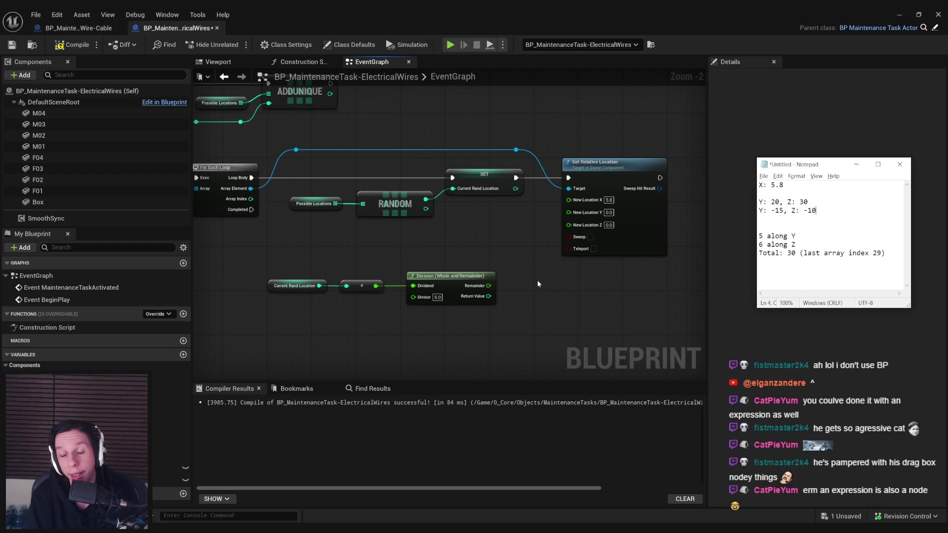
pyautogui.rightClick(538, 280)
# - Add a Math Expression node, inspect its inner graph, delete it, and recompile the blueprint
pyautogui.write('math expression')
pyautogui.press('Return')
pyautogui.press('Return')
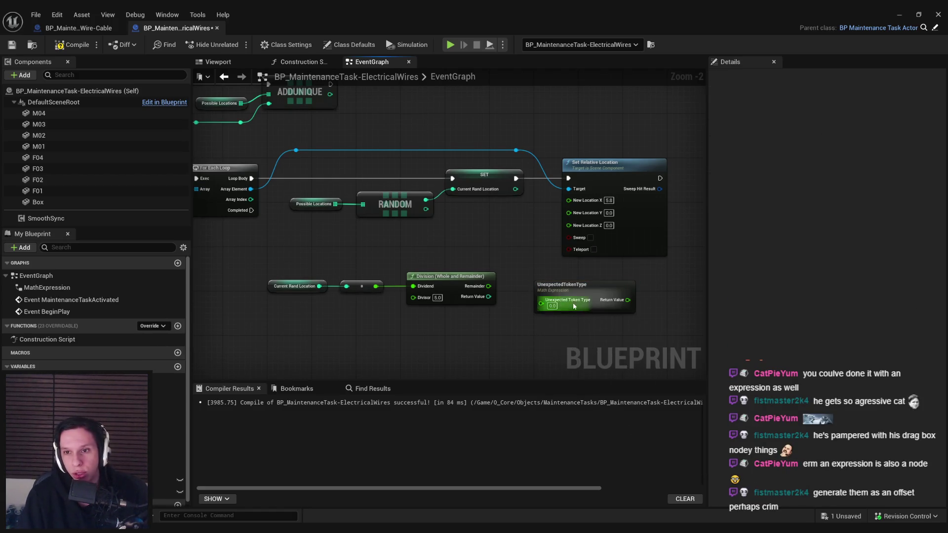
pyautogui.doubleClick(565, 293)
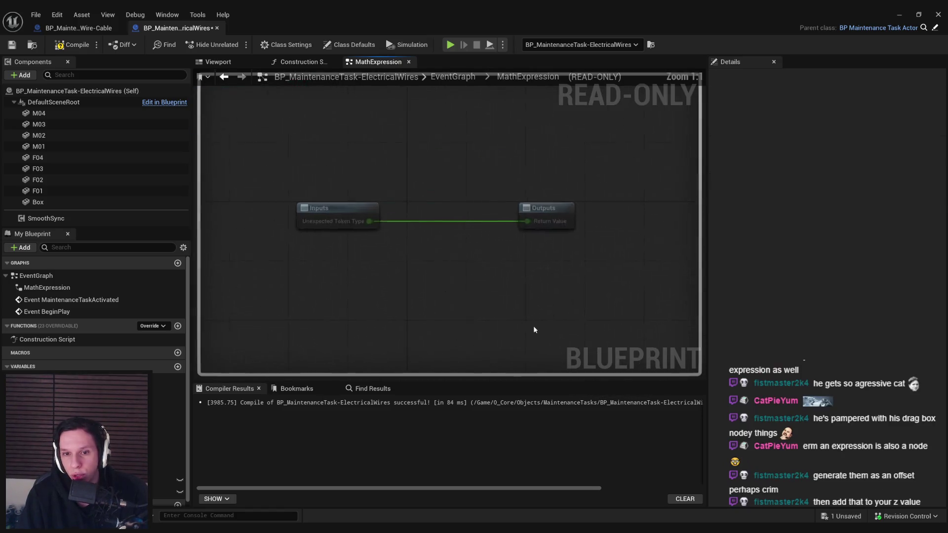
pyautogui.hotkey('alt', 'Left')
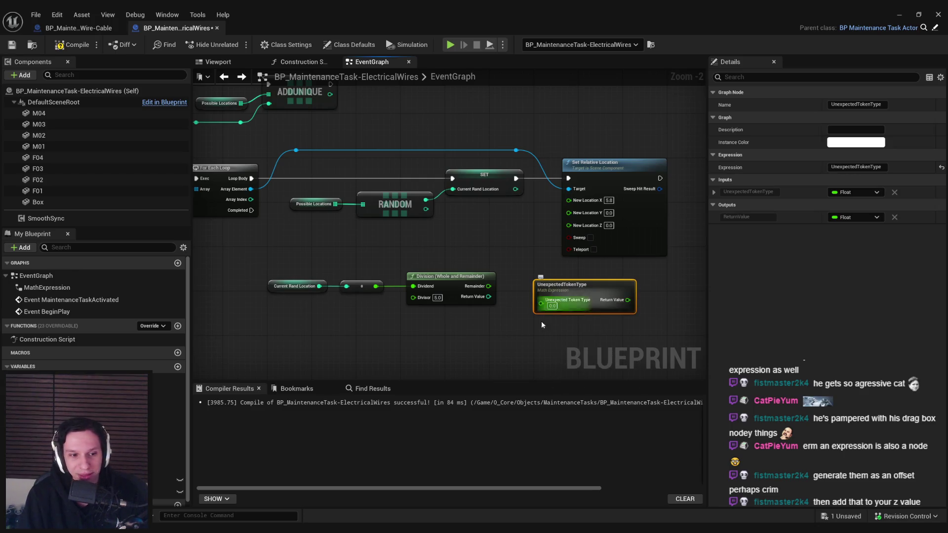
pyautogui.press('Delete')
pyautogui.click(59, 45)
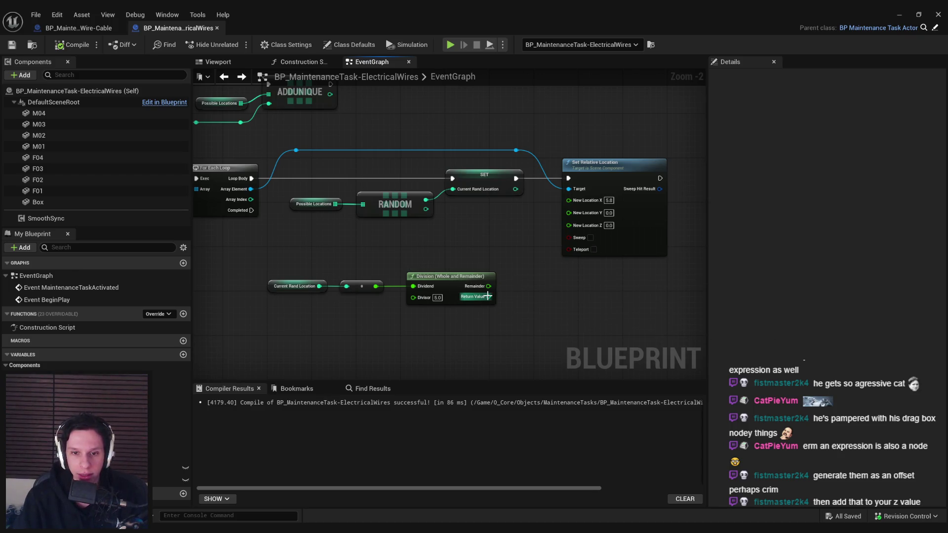
pyautogui.moveTo(488, 297)
pyautogui.mouseDown()
pyautogui.moveTo(522, 296)
pyautogui.moveTo(520, 324)
pyautogui.moveTo(548, 335)
pyautogui.moveTo(560, 302)
pyautogui.moveTo(519, 313)
pyautogui.mouseUp()
pyautogui.hotkey('alt', 'Tab')
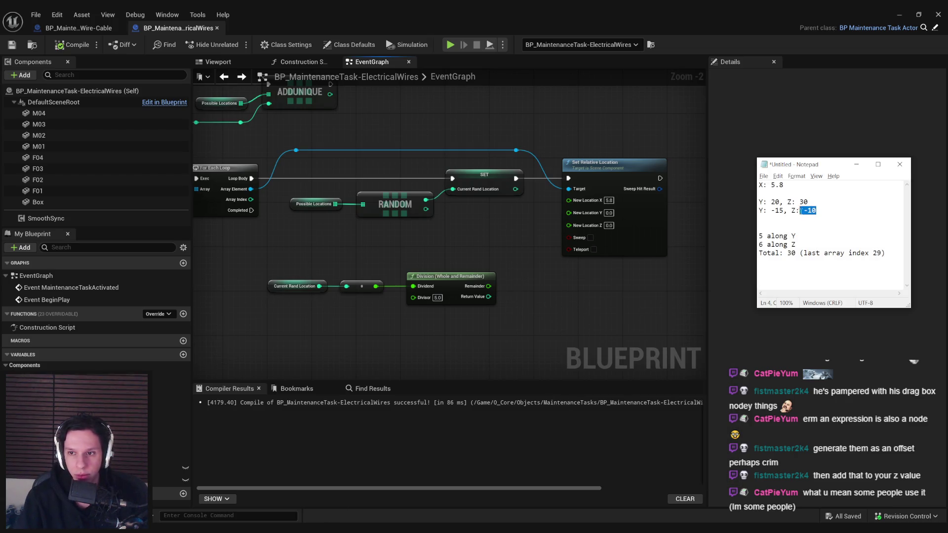
pyautogui.click(810, 203)
pyautogui.click(827, 212)
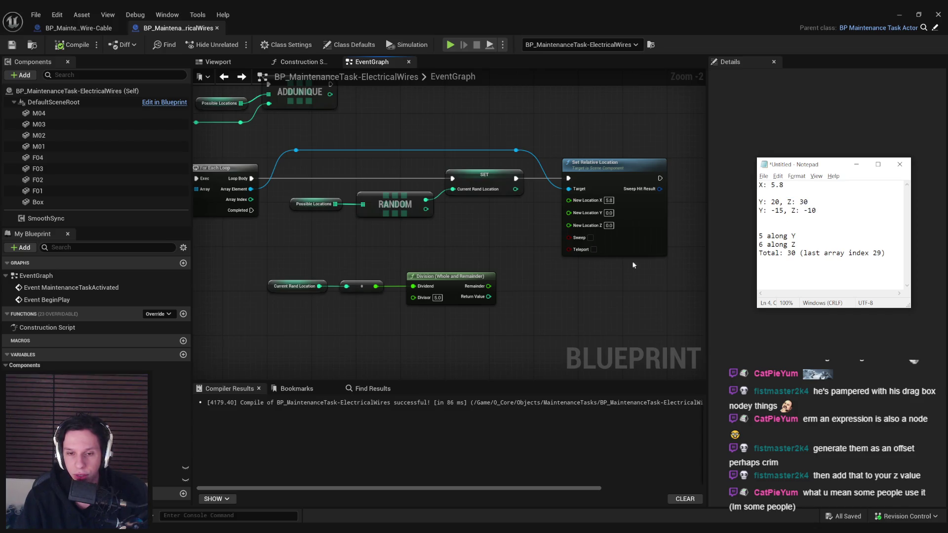
pyautogui.click(508, 327)
pyautogui.moveTo(505, 324); pyautogui.dragTo(443, 262)
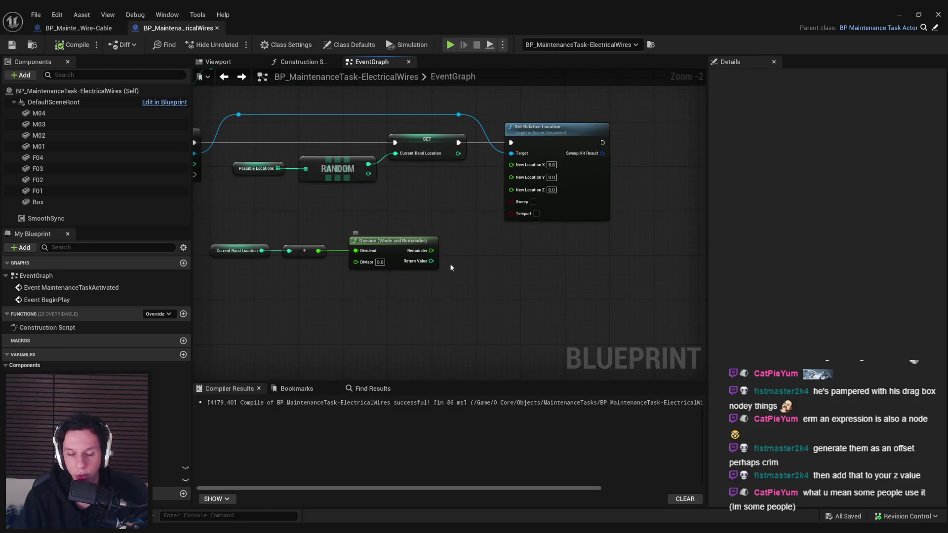
pyautogui.rightClick(463, 271)
# - Add a Map Range Clamped node and consult the coordinate notes
pyautogui.write('map range c')
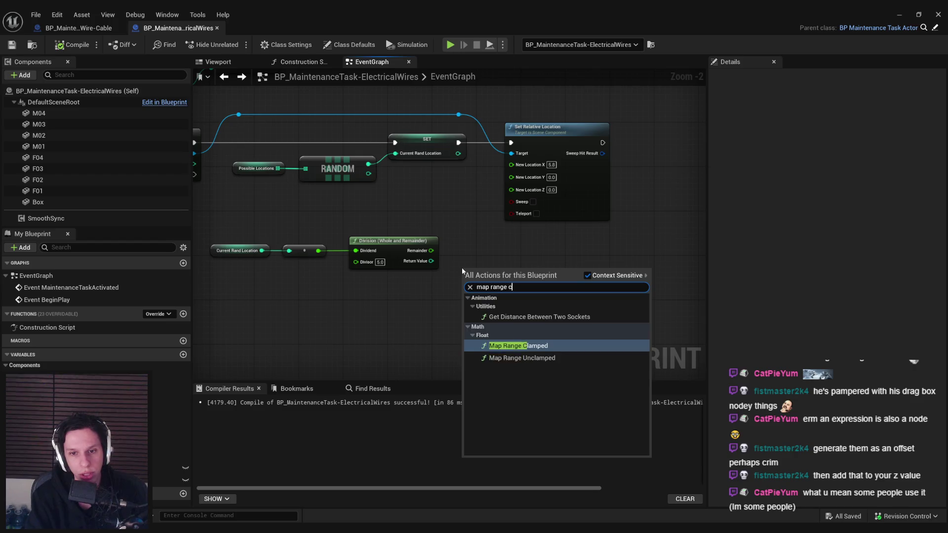
pyautogui.press('Return')
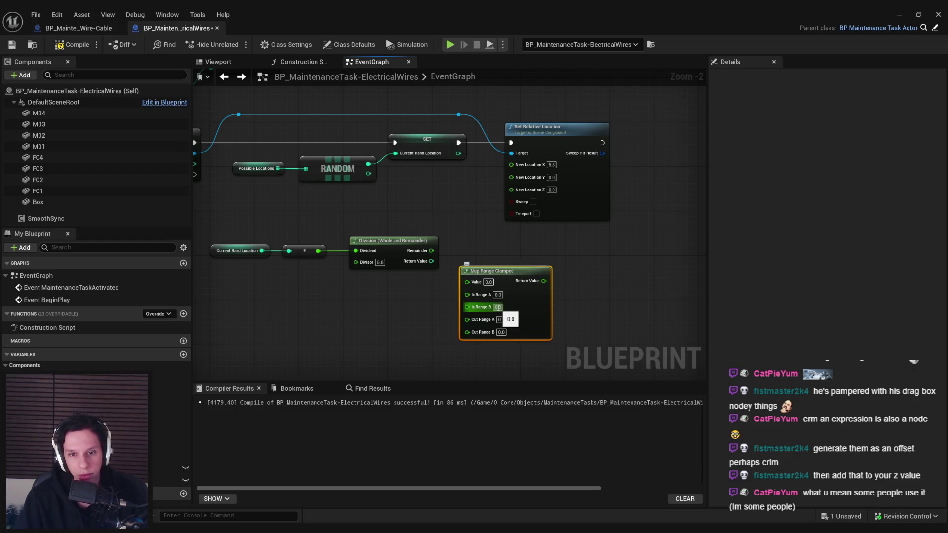
pyautogui.moveTo(391, 307)
pyautogui.mouseDown()
pyautogui.moveTo(439, 347)
pyautogui.moveTo(607, 342)
pyautogui.moveTo(422, 286)
pyautogui.mouseUp()
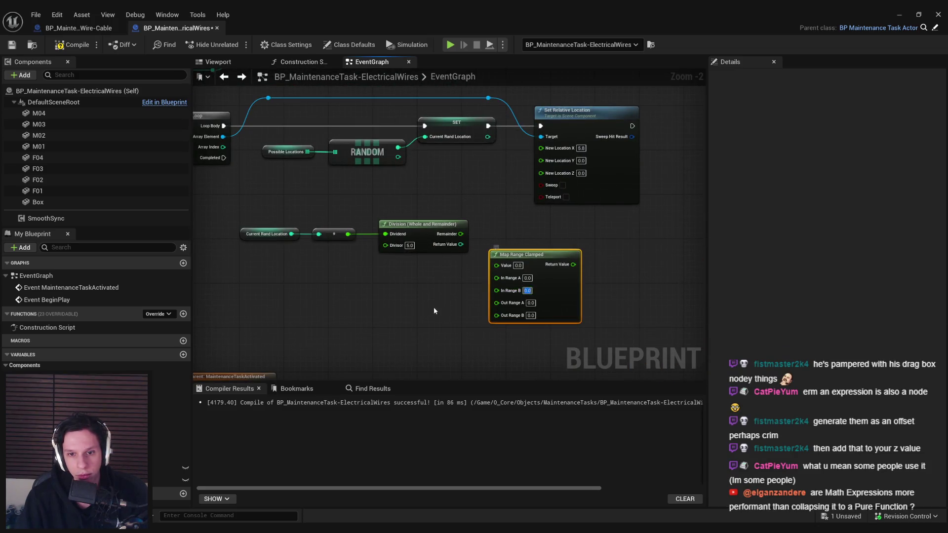
pyautogui.hotkey('alt', 'Tab')
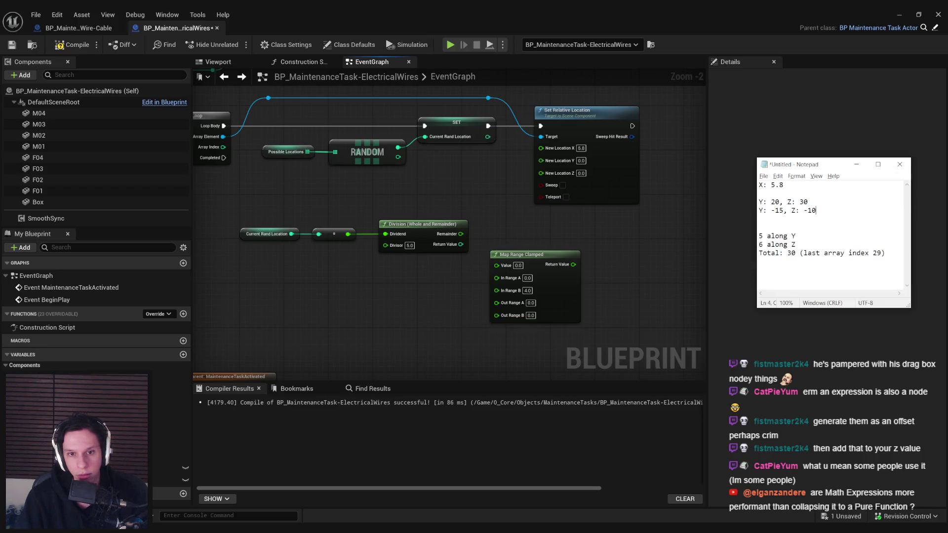
pyautogui.hotkey('alt', 'Tab')
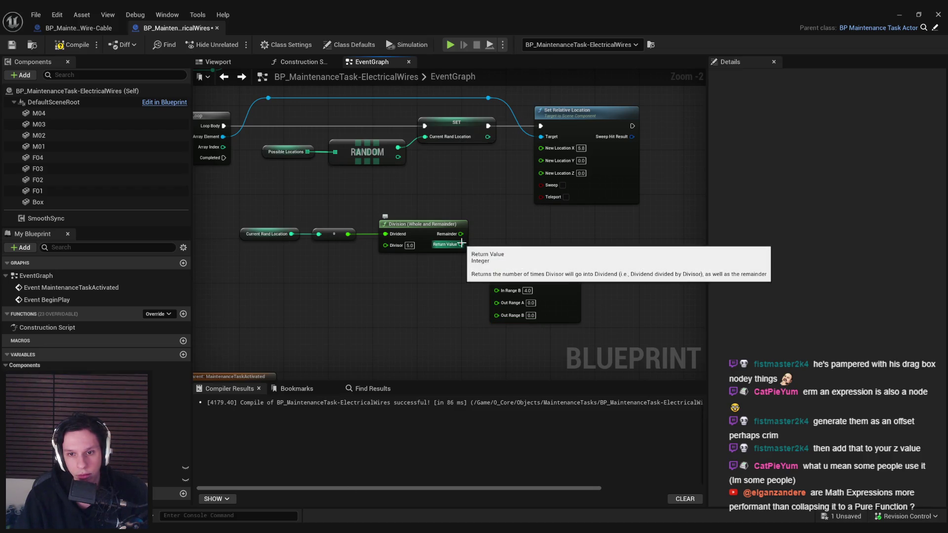
pyautogui.hotkey('alt', 'Tab')
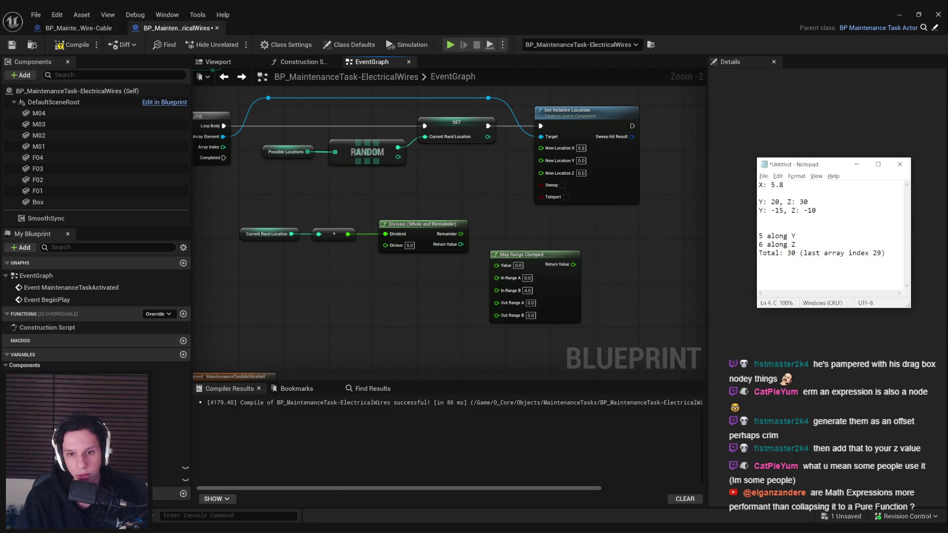
# - Set Map Range Clamped's Out Range A to 30 and Out Range B to -10
pyautogui.click(531, 303)
pyautogui.write('30')
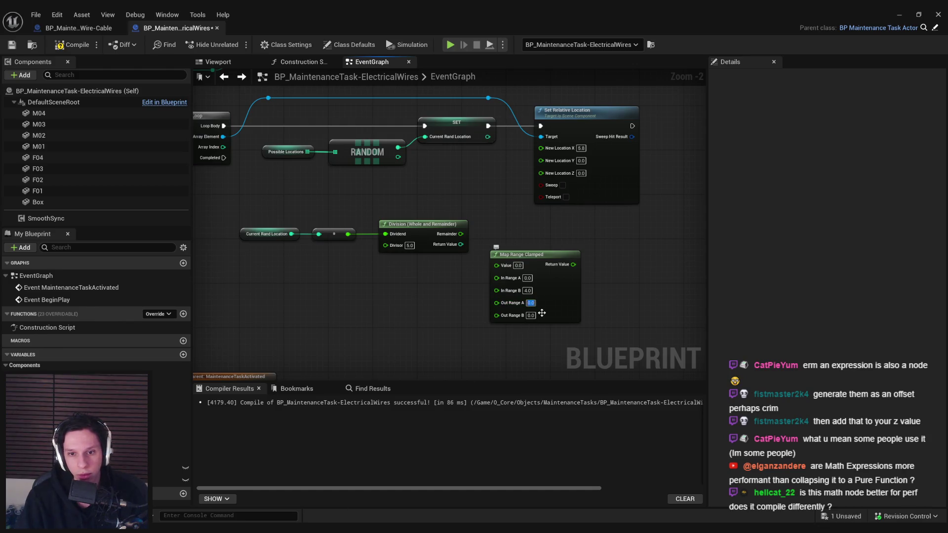
pyautogui.press('Tab')
pyautogui.write('-10')
pyautogui.press('Return')
# - Feed the division result into Map Range's Value and its return into New Location Z
pyautogui.click(561, 315)
pyautogui.moveTo(461, 234)
pyautogui.mouseDown()
pyautogui.moveTo(496, 265)
pyautogui.moveTo(447, 234)
pyautogui.moveTo(498, 246)
pyautogui.mouseUp()
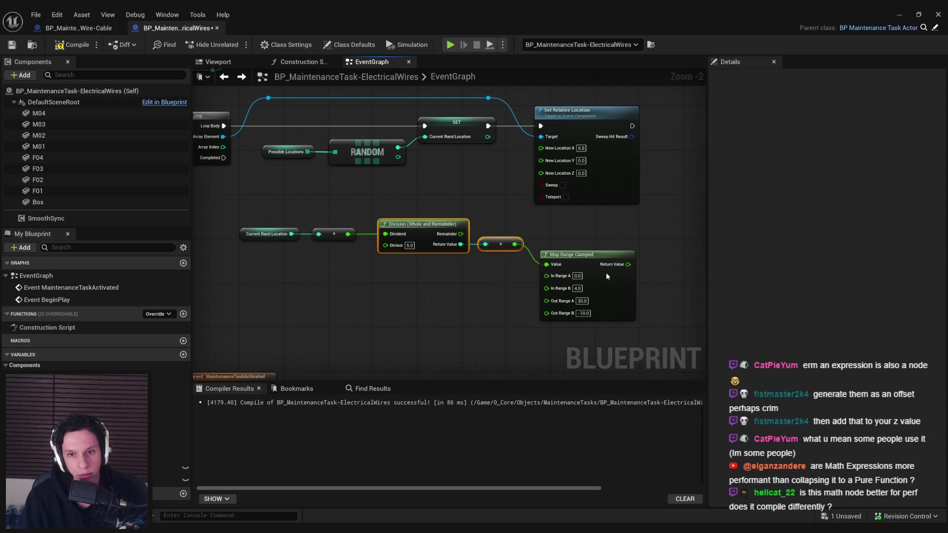
pyautogui.moveTo(607, 277); pyautogui.dragTo(606, 256)
pyautogui.moveTo(642, 321); pyautogui.dragTo(237, 224)
pyautogui.moveTo(665, 276)
pyautogui.mouseDown()
pyautogui.moveTo(502, 265)
pyautogui.moveTo(526, 257)
pyautogui.moveTo(572, 186)
pyautogui.moveTo(583, 188)
pyautogui.mouseUp()
pyautogui.moveTo(536, 323)
pyautogui.mouseDown()
pyautogui.moveTo(383, 259)
pyautogui.moveTo(207, 225)
pyautogui.mouseUp()
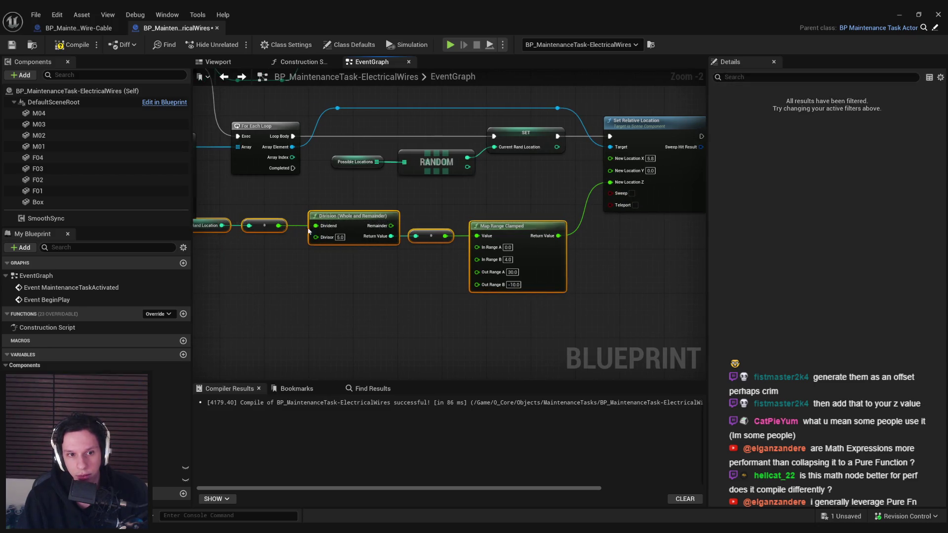
pyautogui.moveTo(509, 257); pyautogui.dragTo(503, 288)
# - Add a Remove Index node on Possible Locations, executed after Set Relative Location
pyautogui.click(491, 212)
pyautogui.moveTo(491, 212)
pyautogui.mouseDown()
pyautogui.moveTo(420, 277)
pyautogui.moveTo(451, 212)
pyautogui.moveTo(405, 247)
pyautogui.moveTo(378, 246)
pyautogui.mouseUp()
pyautogui.moveTo(245, 215)
pyautogui.mouseDown()
pyautogui.moveTo(509, 225)
pyautogui.moveTo(559, 209)
pyautogui.mouseUp()
pyautogui.write('remove')
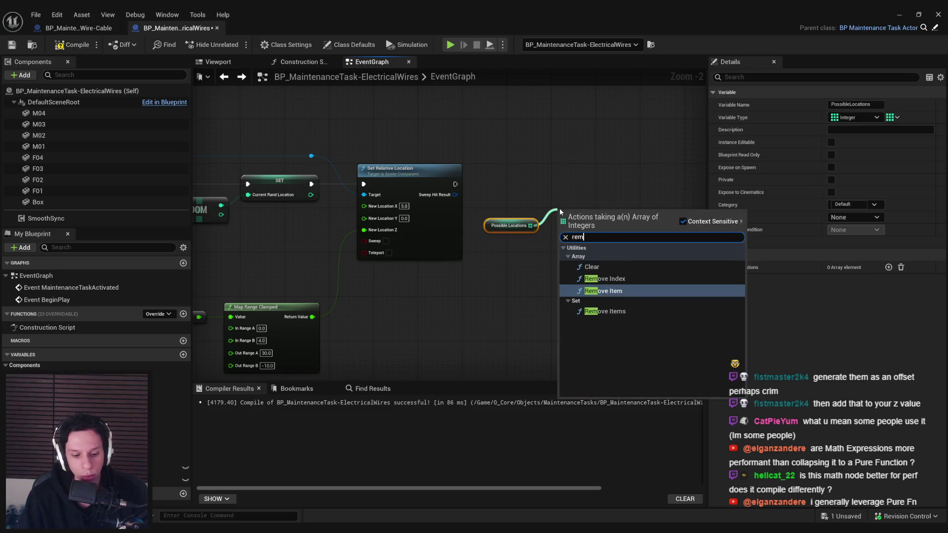
pyautogui.click(599, 265)
pyautogui.moveTo(455, 185); pyautogui.dragTo(588, 193)
pyautogui.moveTo(487, 226); pyautogui.dragTo(491, 213)
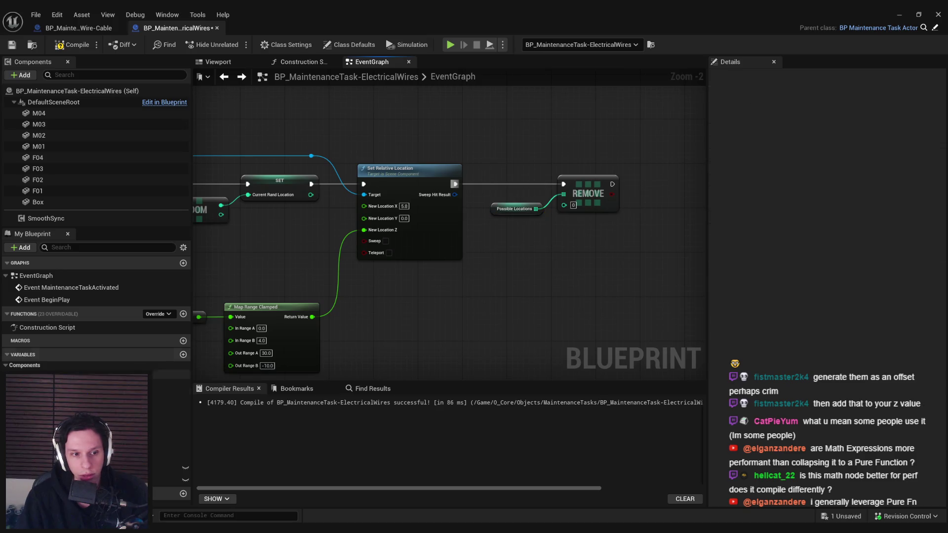
# - Plug a Current Rand Location getter into the remove step, compile, and go to the level editor
pyautogui.moveTo(170, 479)
pyautogui.mouseDown()
pyautogui.moveTo(491, 224)
pyautogui.moveTo(564, 205)
pyautogui.mouseUp()
pyautogui.click(555, 238)
pyautogui.click(71, 45)
pyautogui.click(899, 14)
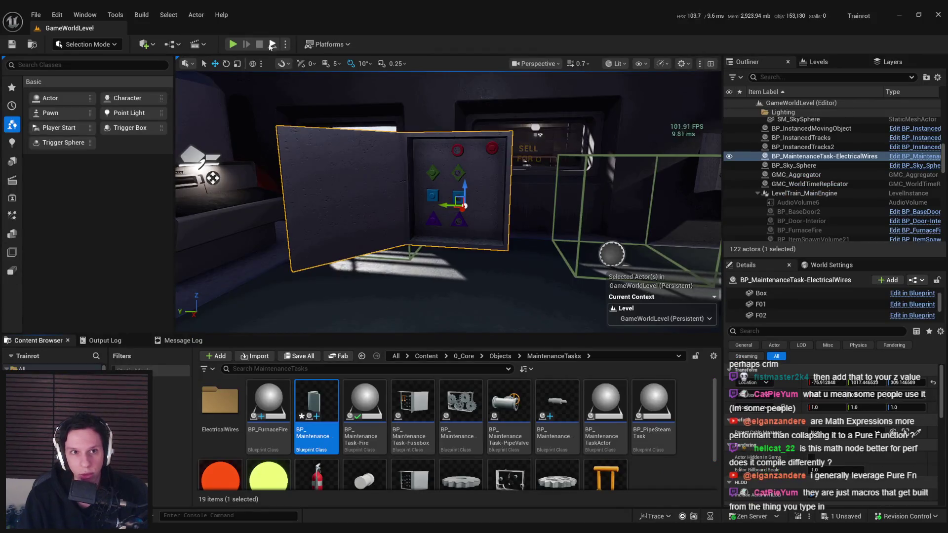
# - Play-test the level by walking up to the wall panel, then return to the ElectricalWires EventGraph
pyautogui.hotkey('alt', 'p')
pyautogui.press('w')
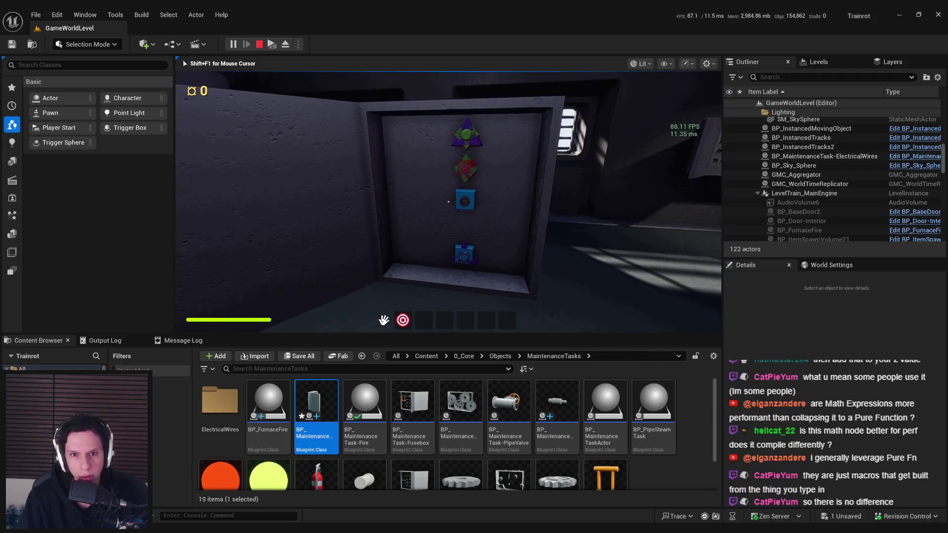
pyautogui.press('Escape')
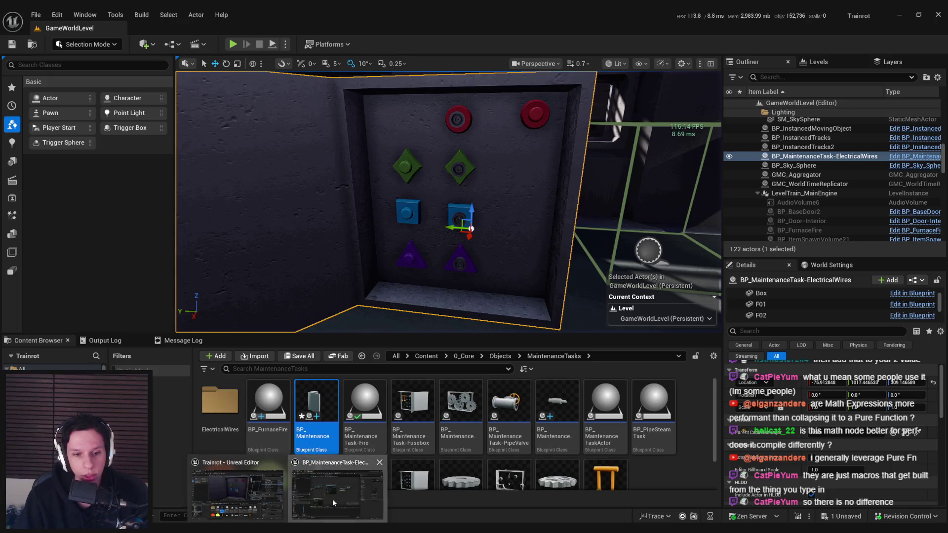
pyautogui.hotkey('alt', 'Tab')
pyautogui.moveTo(408, 223)
pyautogui.mouseDown()
pyautogui.moveTo(497, 218)
pyautogui.moveTo(485, 227)
pyautogui.mouseUp()
pyautogui.scroll(2, 364, 275)
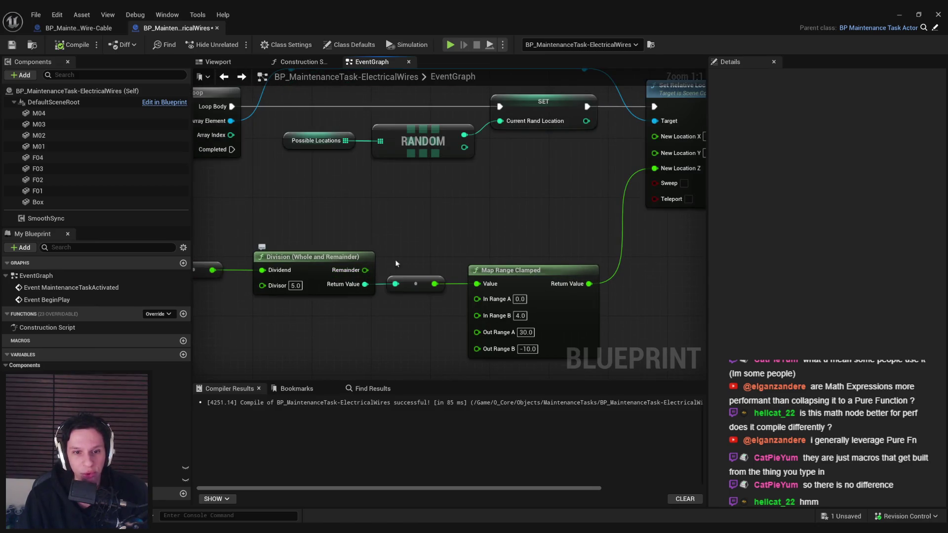
# - Add a Print String node at the end of the EventGraph after Remove
pyautogui.scroll(-2, 433, 247)
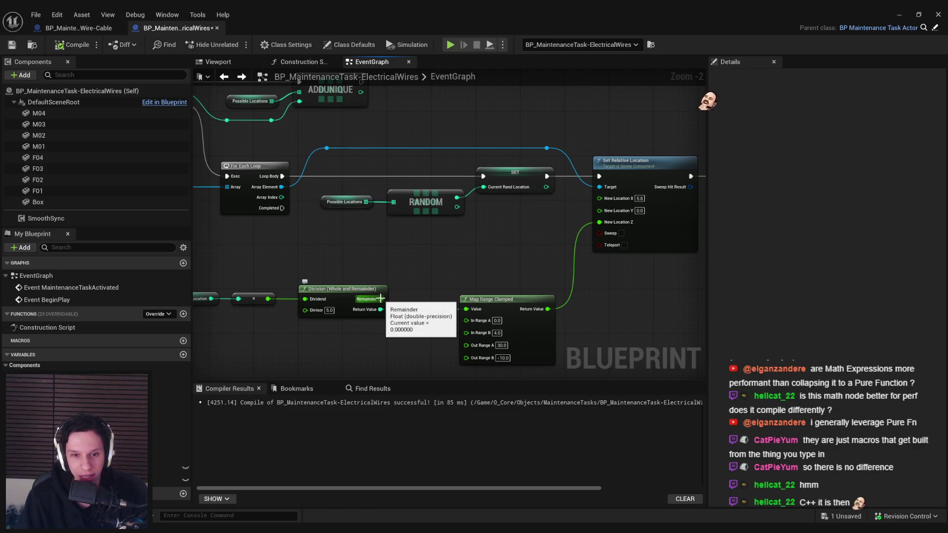
pyautogui.scroll(-2, 410, 279)
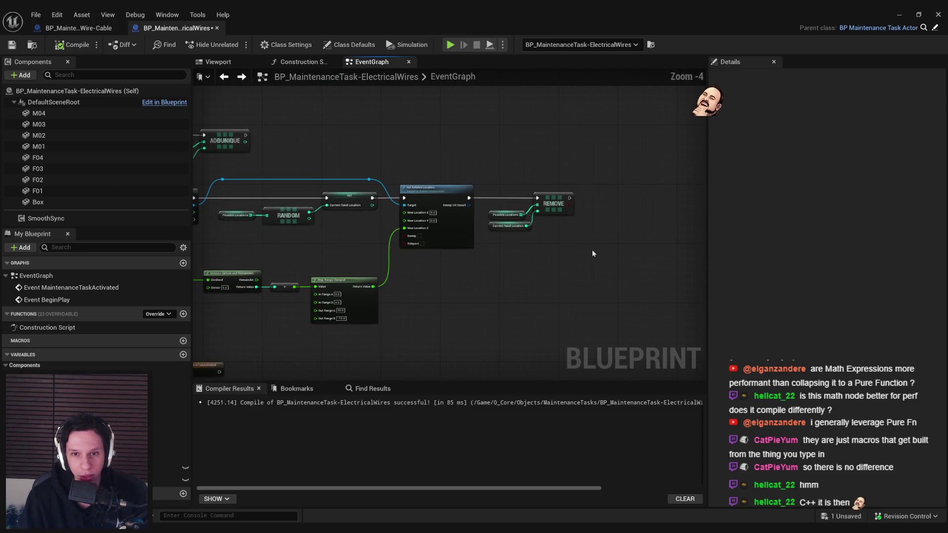
pyautogui.rightClick(600, 213)
pyautogui.write('print string')
pyautogui.press('Return')
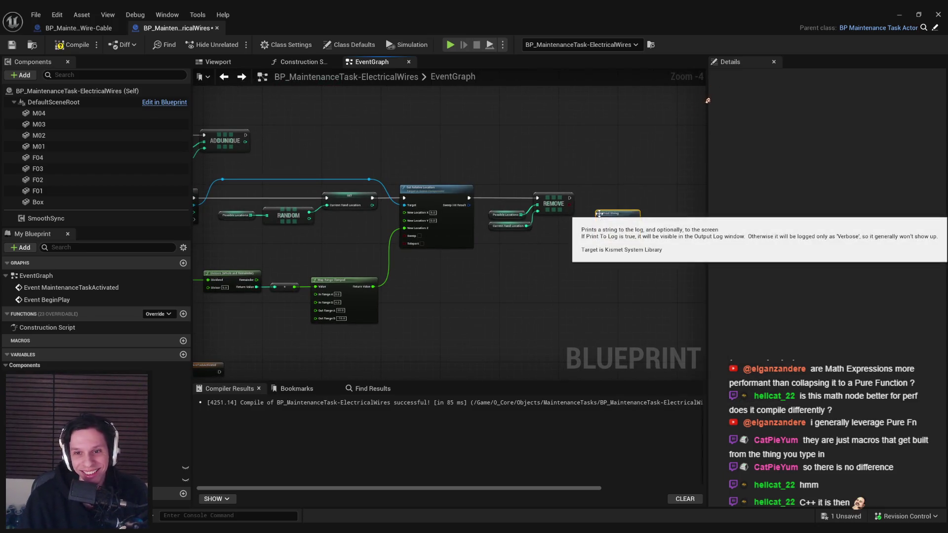
# - Feed the Division remainder into Print String's In String, recompile, and start a play test
pyautogui.scroll(3, 603, 176)
pyautogui.moveTo(595, 194)
pyautogui.mouseDown()
pyautogui.moveTo(80, 273)
pyautogui.moveTo(389, 297)
pyautogui.mouseUp()
pyautogui.scroll(-2, 551, 197)
pyautogui.press('F7')
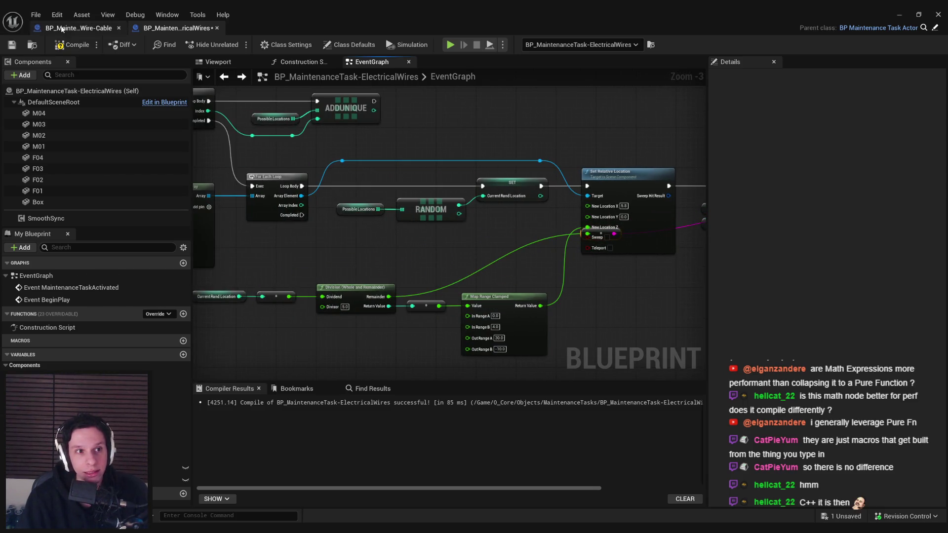
pyautogui.moveTo(606, 234)
pyautogui.mouseDown()
pyautogui.moveTo(446, 228)
pyautogui.moveTo(462, 276)
pyautogui.mouseUp()
pyautogui.hotkey('alt', 'p')
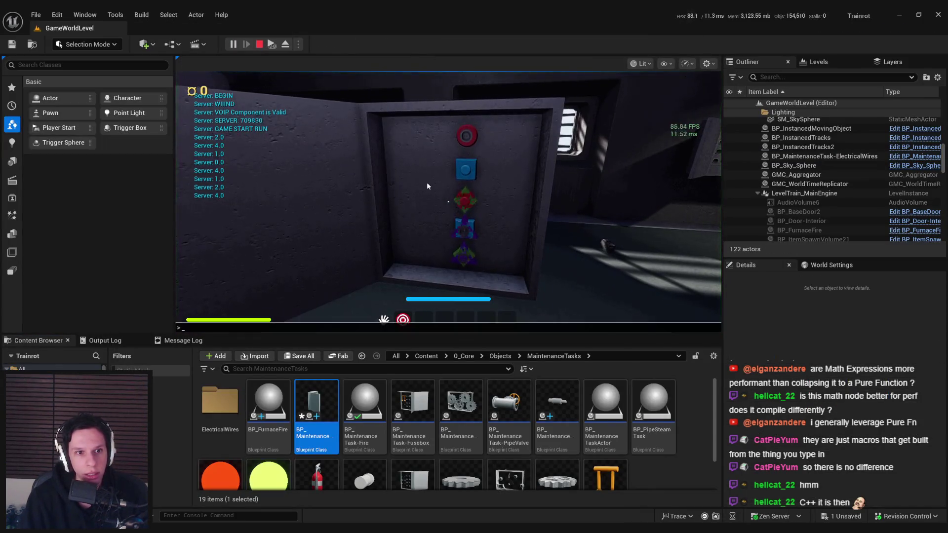
pyautogui.press('`')
pyautogui.press('`')
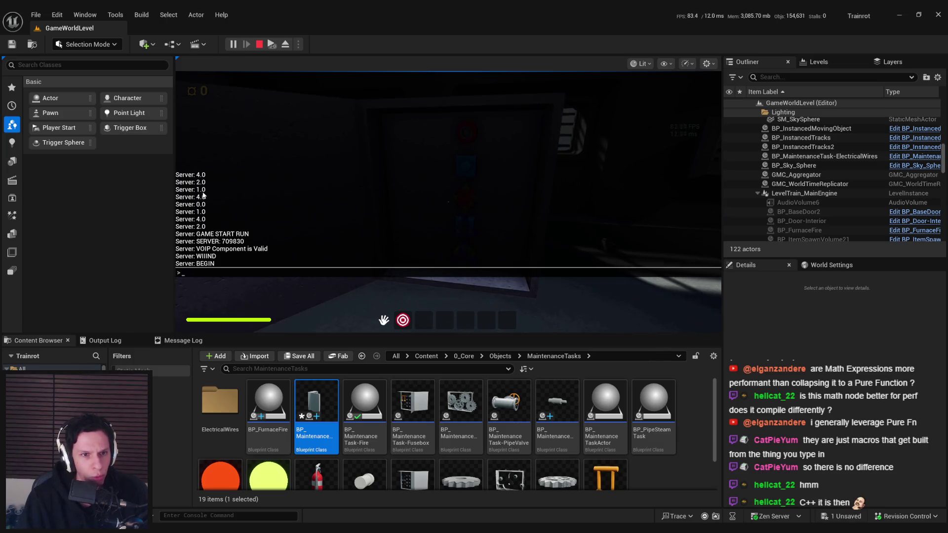
pyautogui.press('Escape')
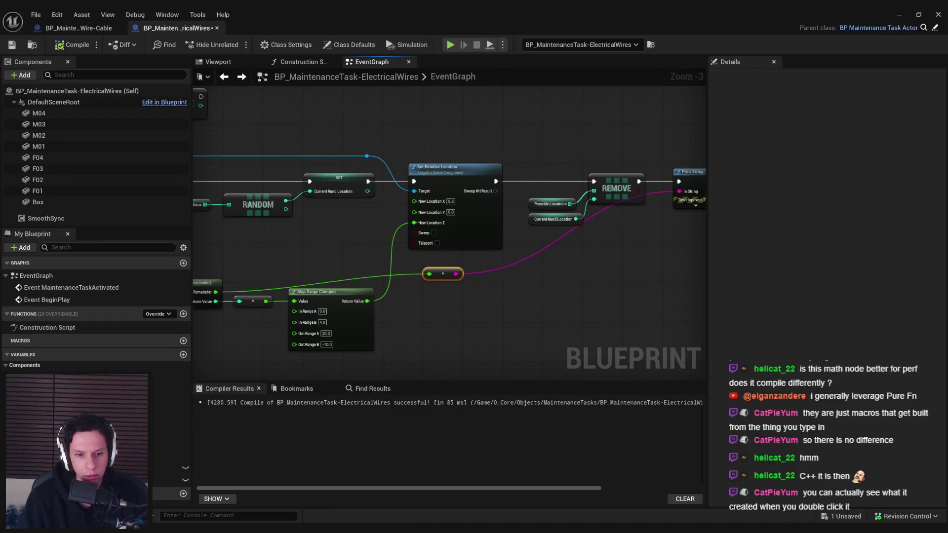
# - Check the Notepad coordinate notes, then return to the level editor showing the maintenance panel
pyautogui.hotkey('alt', 'Tab')
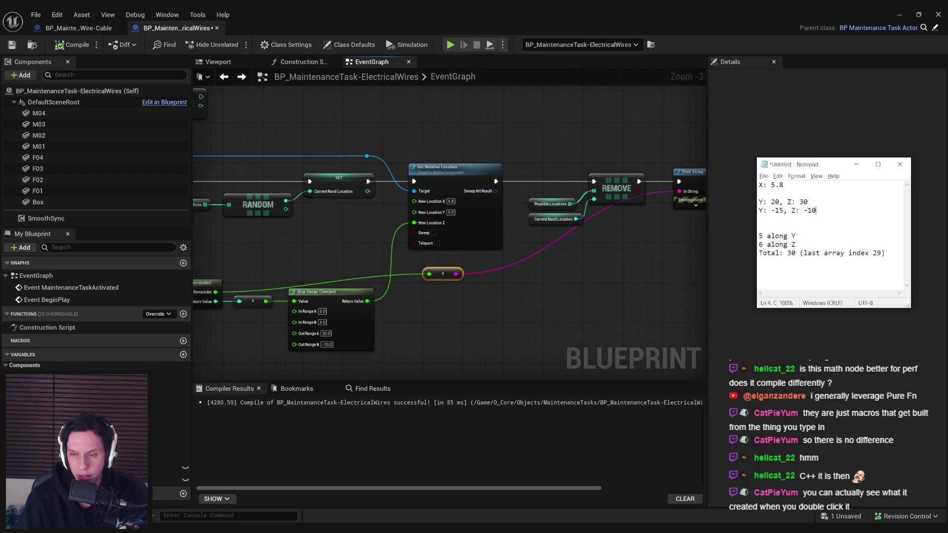
pyautogui.click(900, 15)
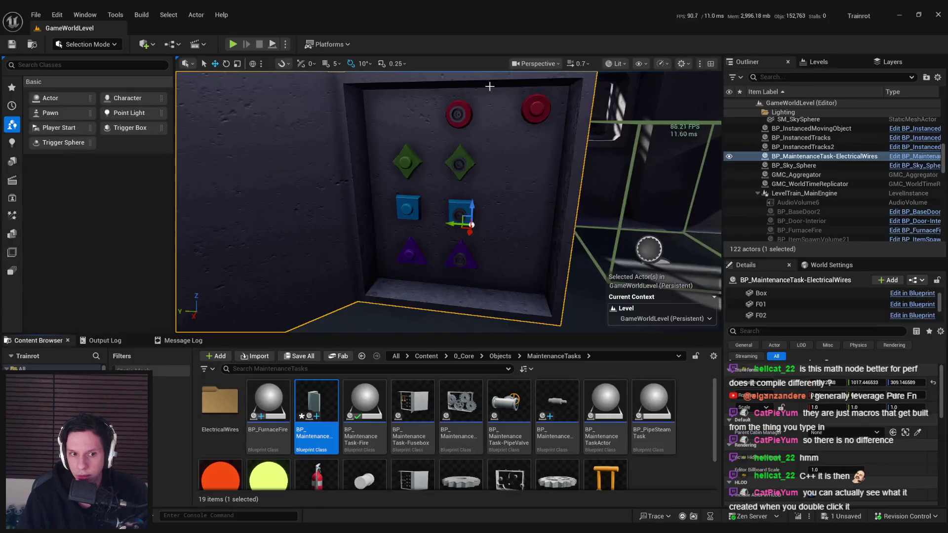
# - Play-test the level, read the printed remainders in the console log, and stop the test
pyautogui.click(233, 44)
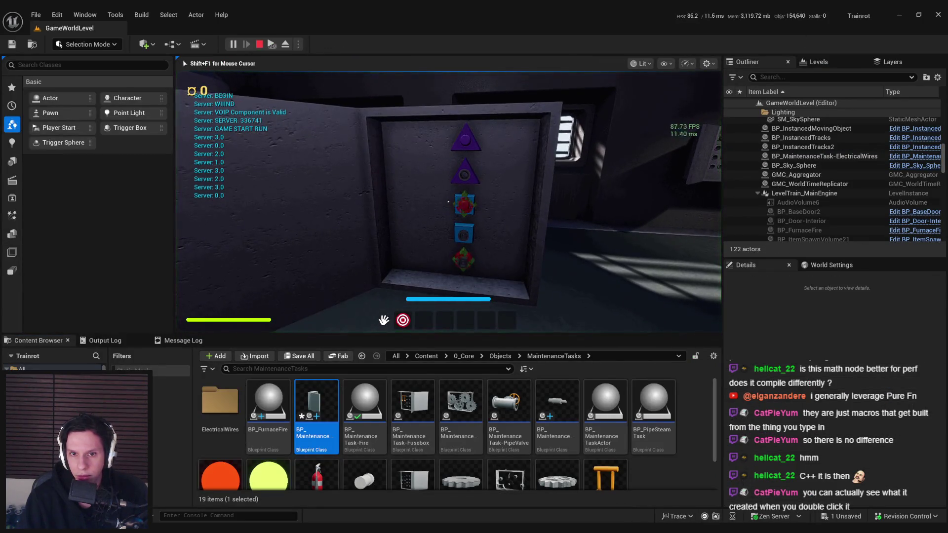
pyautogui.press('Tab')
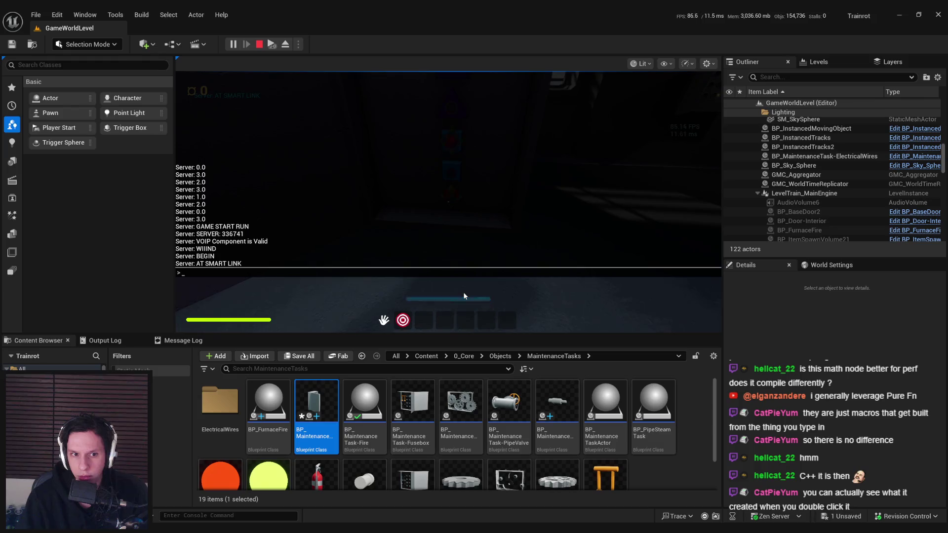
pyautogui.press('`')
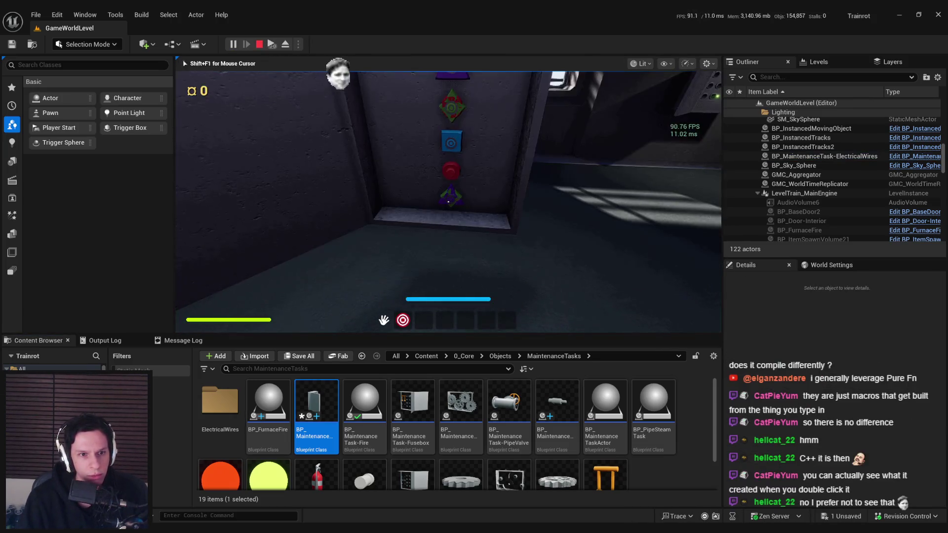
pyautogui.press('Escape')
pyautogui.click(915, 156)
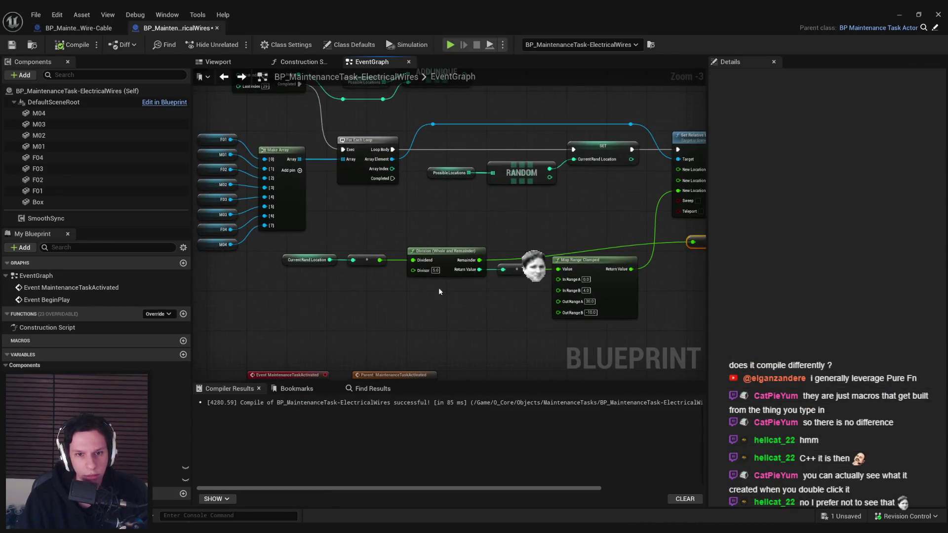
# - Connect the Division Return Value, instead of the remainder, to Print String's In String
pyautogui.moveTo(433, 273)
pyautogui.mouseDown()
pyautogui.moveTo(391, 274)
pyautogui.moveTo(360, 318)
pyautogui.mouseUp()
pyautogui.click(355, 324)
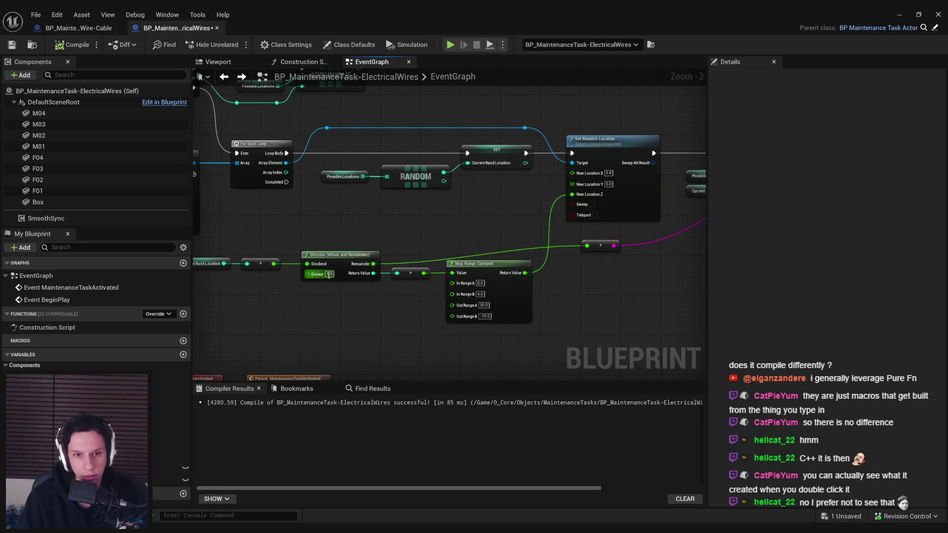
pyautogui.moveTo(380, 226); pyautogui.dragTo(302, 241)
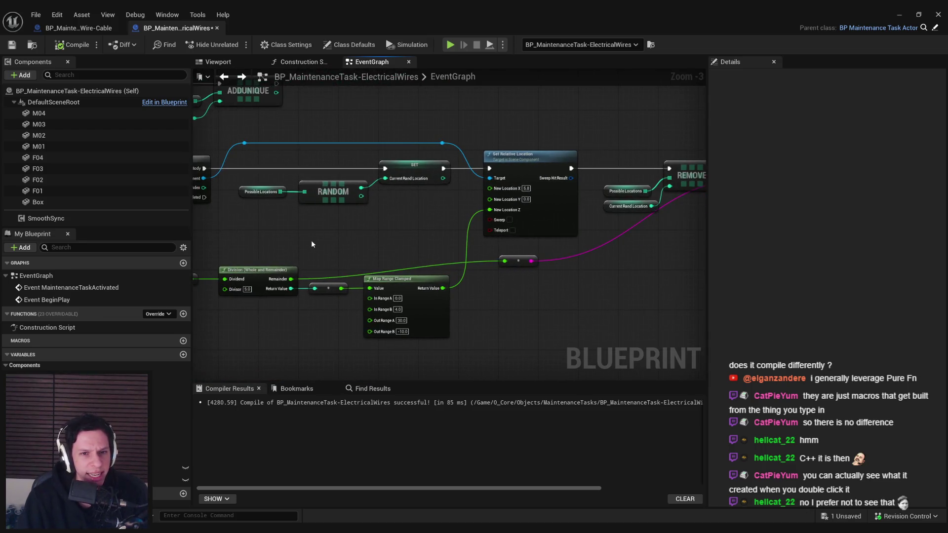
pyautogui.moveTo(327, 309)
pyautogui.mouseDown()
pyautogui.moveTo(478, 316)
pyautogui.moveTo(457, 317)
pyautogui.mouseUp()
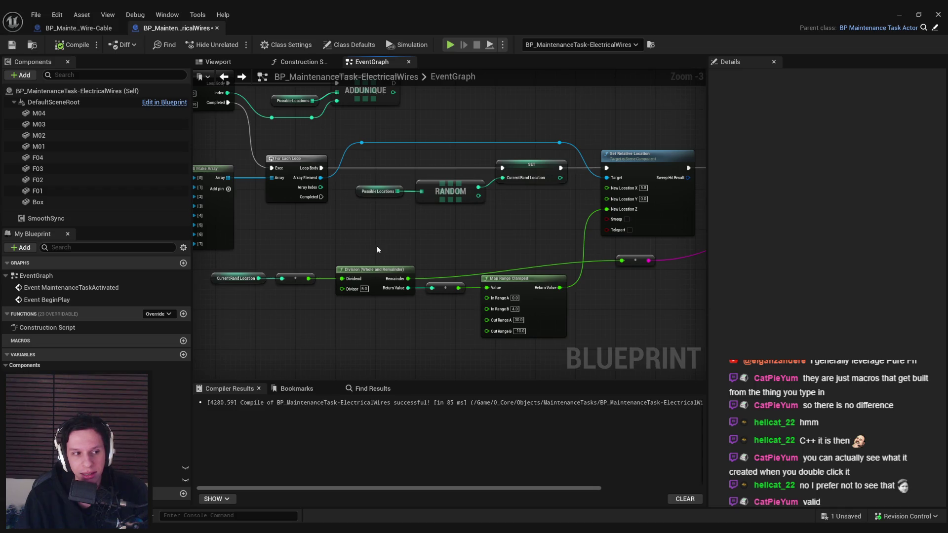
pyautogui.moveTo(375, 250)
pyautogui.mouseDown()
pyautogui.moveTo(522, 362)
pyautogui.moveTo(494, 356)
pyautogui.moveTo(425, 235)
pyautogui.moveTo(474, 355)
pyautogui.mouseUp()
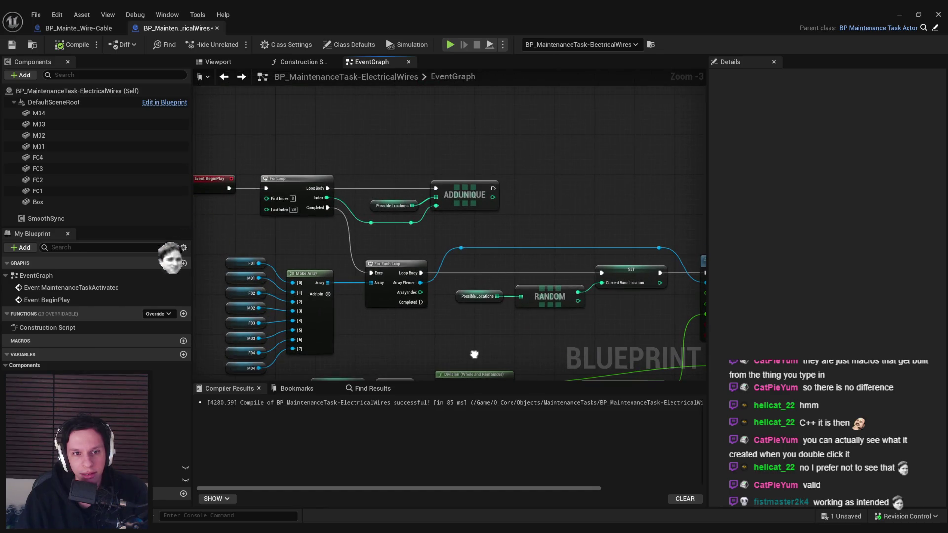
pyautogui.moveTo(388, 343); pyautogui.dragTo(369, 247)
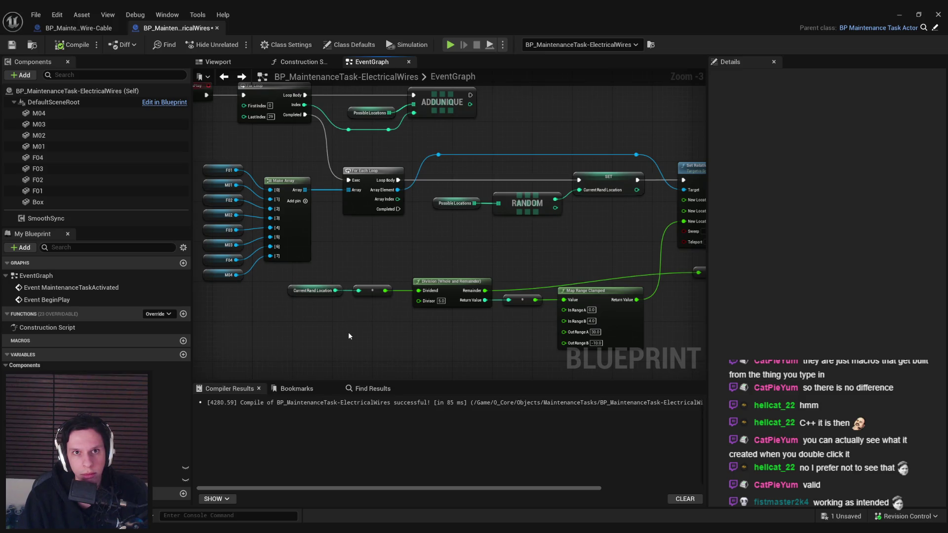
pyautogui.moveTo(348, 336)
pyautogui.mouseDown()
pyautogui.moveTo(392, 269)
pyautogui.moveTo(335, 269)
pyautogui.moveTo(343, 256)
pyautogui.mouseUp()
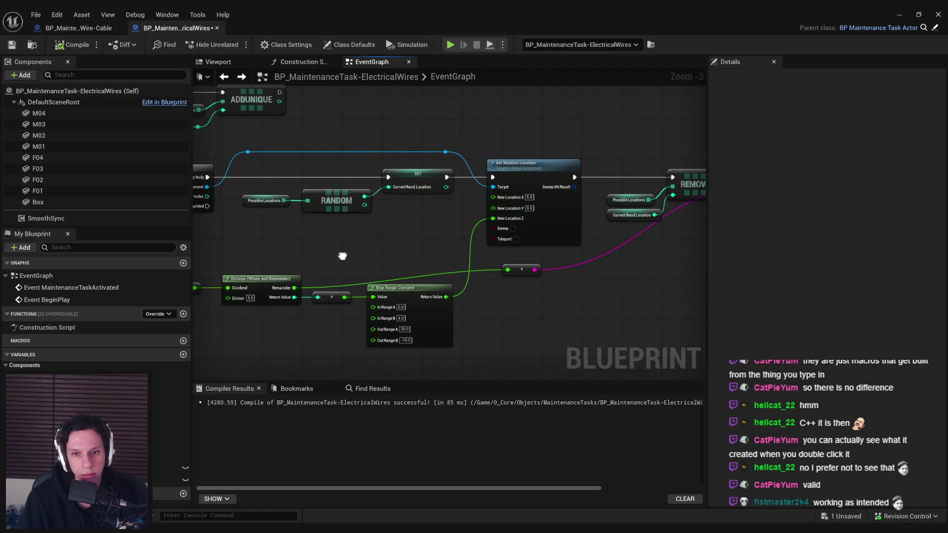
pyautogui.hotkey('alt', 'Tab')
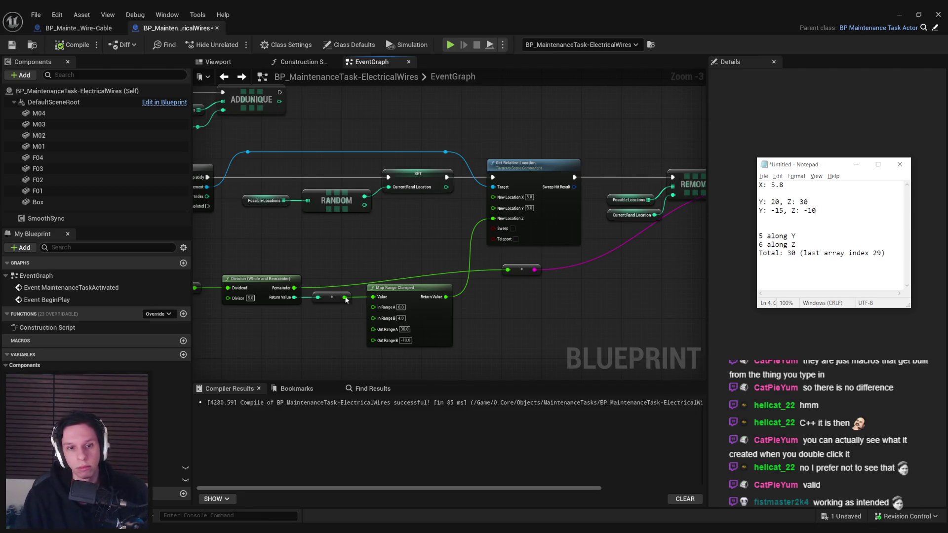
pyautogui.moveTo(294, 298)
pyautogui.mouseDown()
pyautogui.moveTo(694, 231)
pyautogui.moveTo(504, 190)
pyautogui.mouseUp()
# - Play-test the level from the level editor and read the printed quotients in the console
pyautogui.click(898, 15)
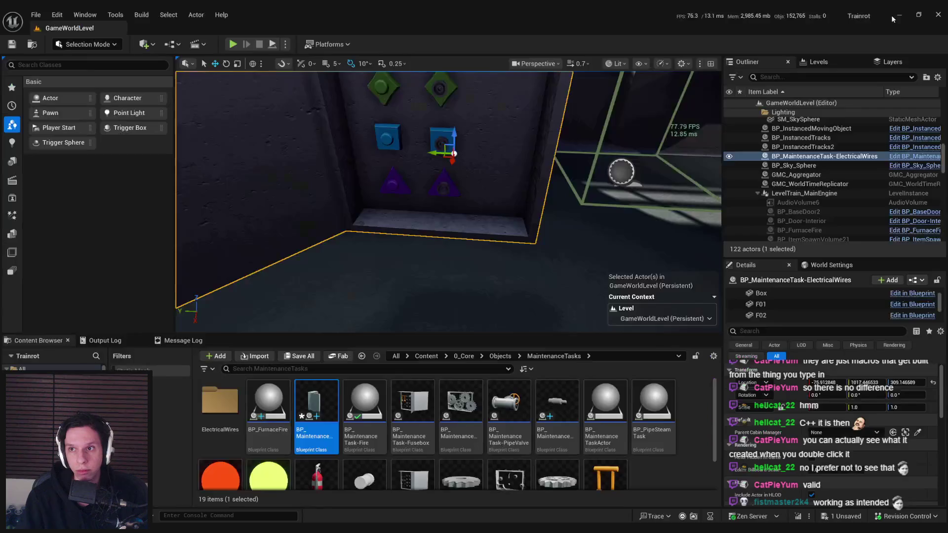
pyautogui.click(236, 45)
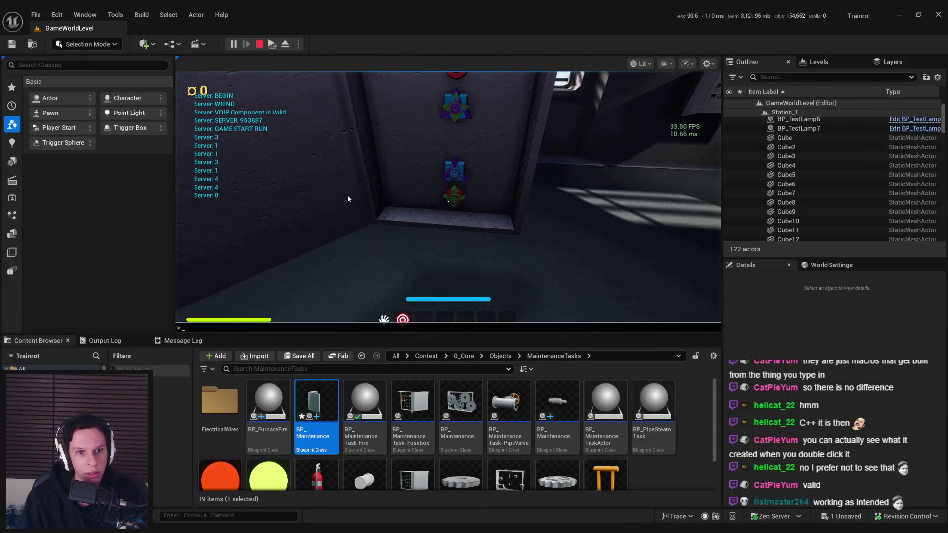
pyautogui.press('`')
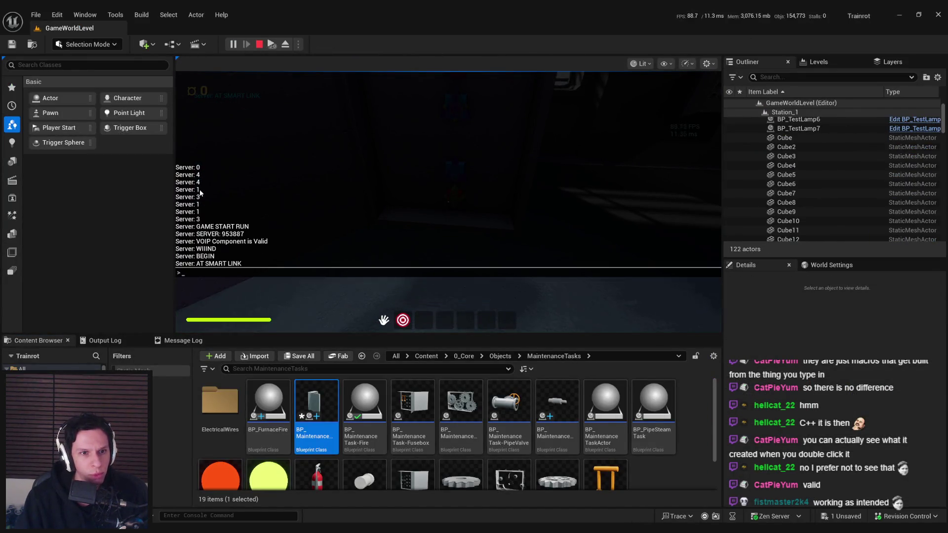
pyautogui.press('Escape')
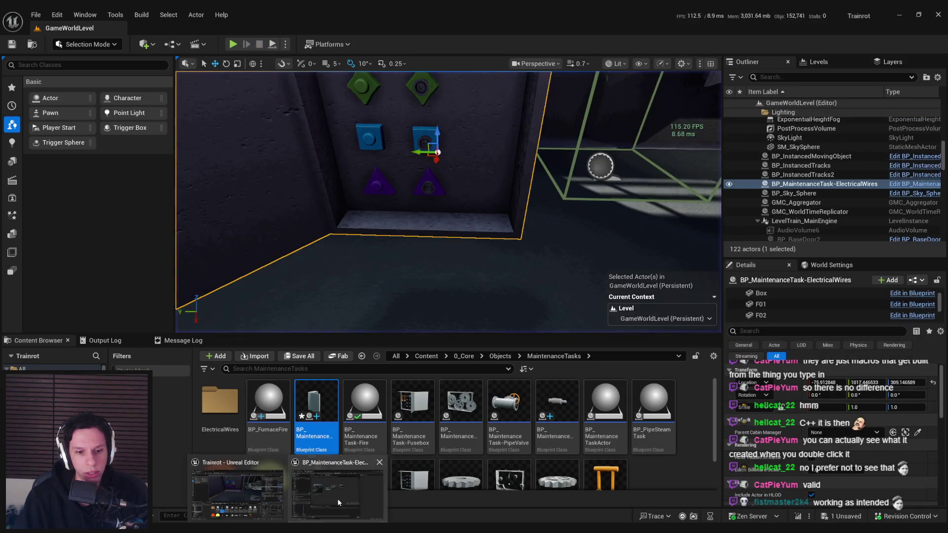
# - Reopen the ElectricalWires Blueprint and add an int + int Add node after Current Rand Location
pyautogui.doubleClick(316, 410)
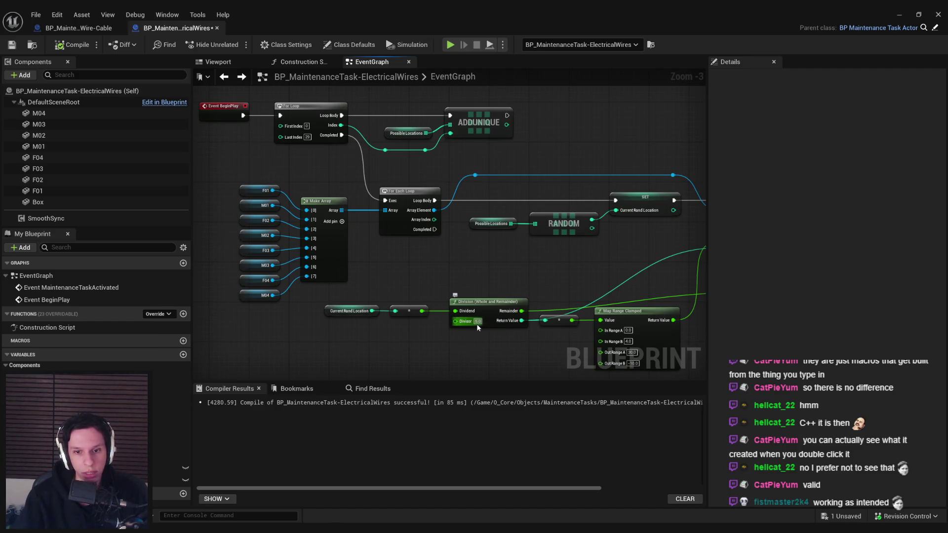
pyautogui.moveTo(352, 311)
pyautogui.mouseDown()
pyautogui.moveTo(317, 314)
pyautogui.moveTo(362, 323)
pyautogui.moveTo(324, 321)
pyautogui.mouseUp()
pyautogui.write('+')
pyautogui.click(399, 402)
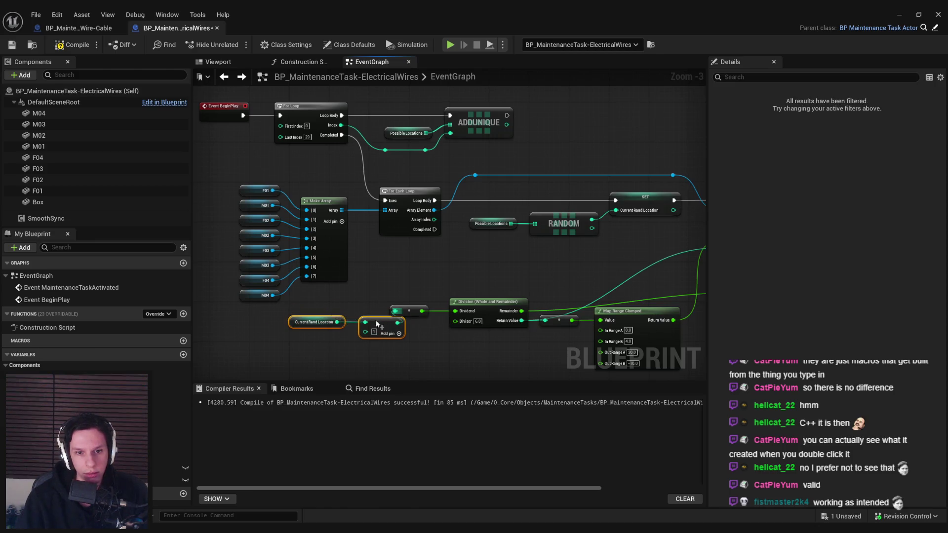
# - Move Current Rand Location and the Add node together, then start a play test
pyautogui.moveTo(394, 326); pyautogui.dragTo(368, 317)
pyautogui.moveTo(289, 306); pyautogui.dragTo(289, 307)
pyautogui.click(443, 354)
pyautogui.moveTo(443, 355); pyautogui.dragTo(340, 322)
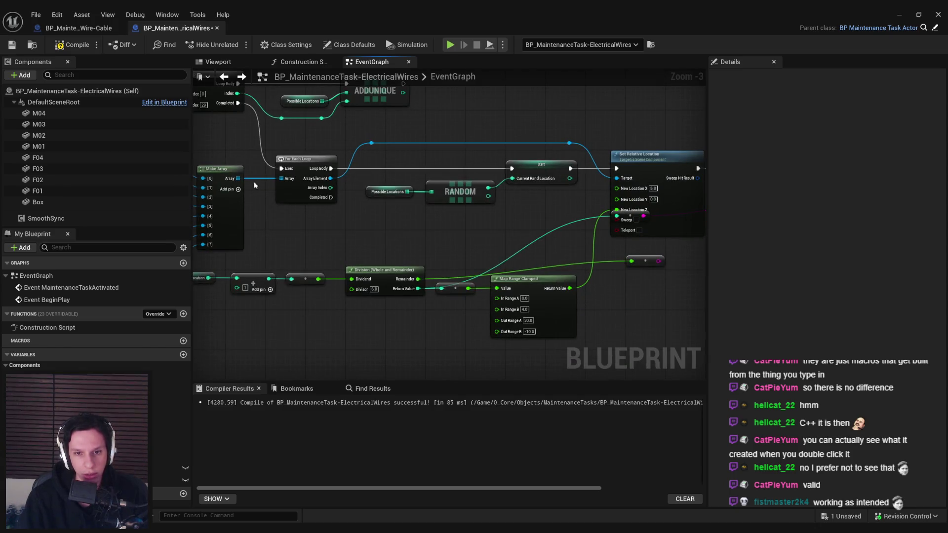
pyautogui.hotkey('alt', 'p')
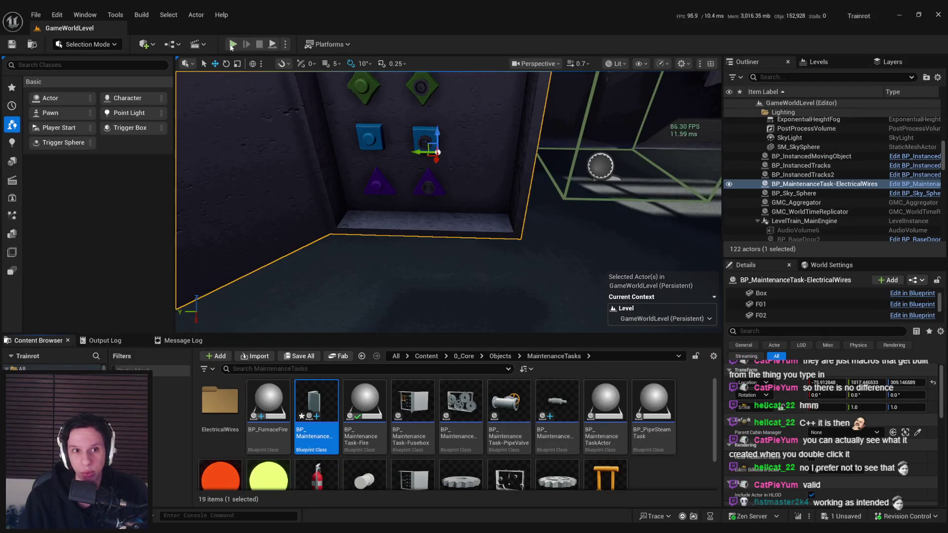
# - Compare the console's printed division results (0–4) across two consecutive play sessions, then stop
pyautogui.press('`')
pyautogui.press('`')
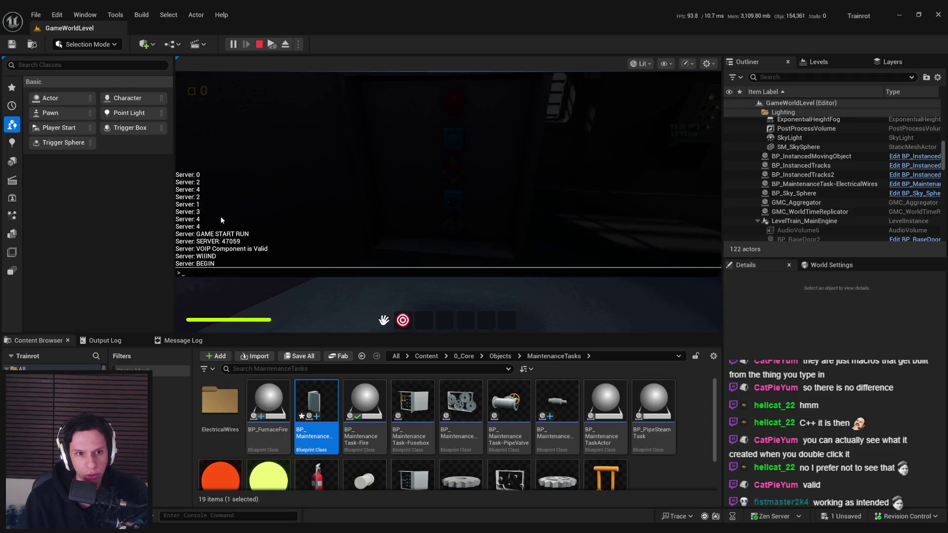
pyautogui.press('Escape')
pyautogui.press('Escape')
pyautogui.hotkey('alt', 'p')
pyautogui.press('`')
pyautogui.press('`')
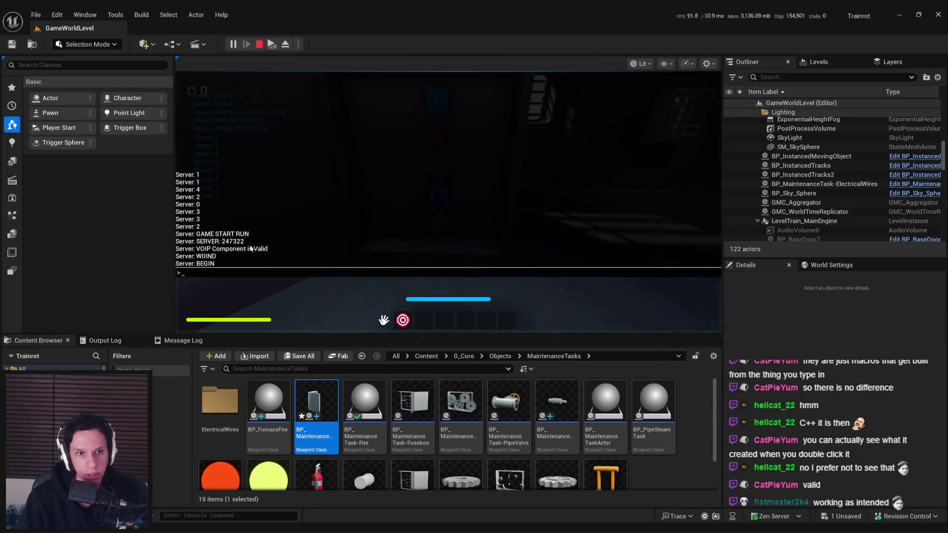
pyautogui.press('Escape')
pyautogui.press('Escape')
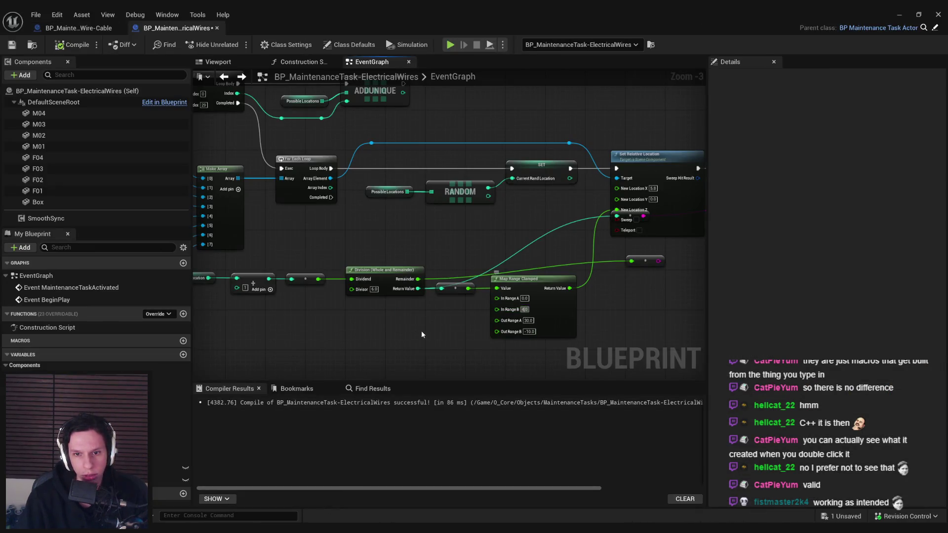
# - Play-test from the level editor, checking the console log twice and the panel shapes before stopping
pyautogui.click(900, 15)
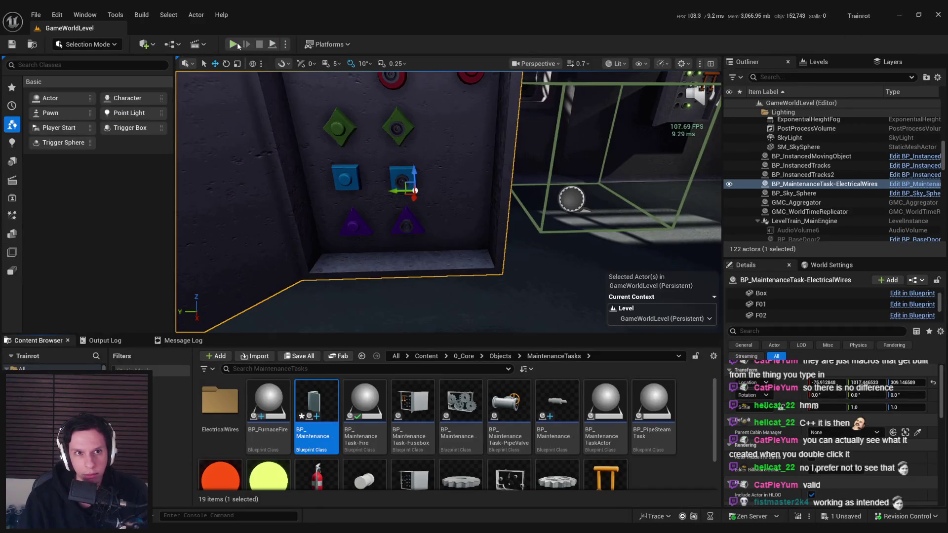
pyautogui.hotkey('alt', 'p')
pyautogui.press('`')
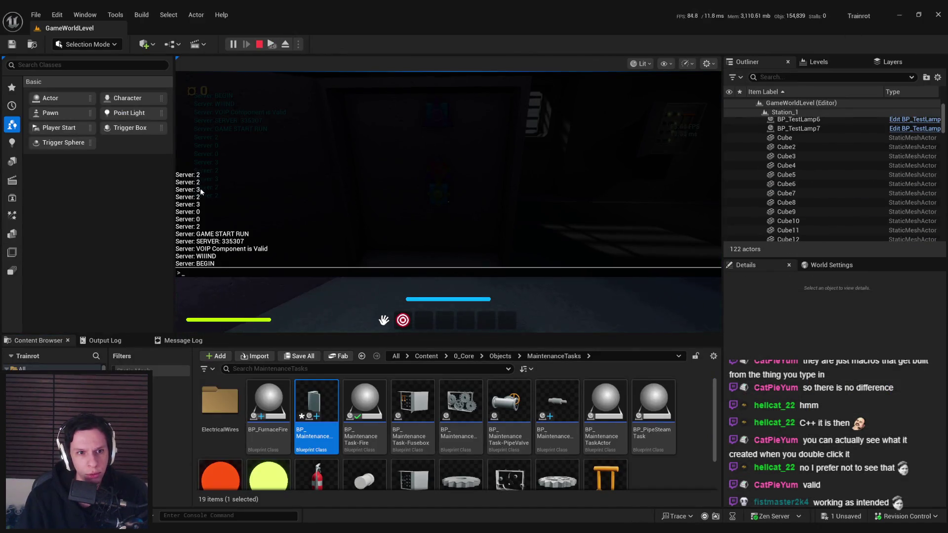
pyautogui.click(200, 222)
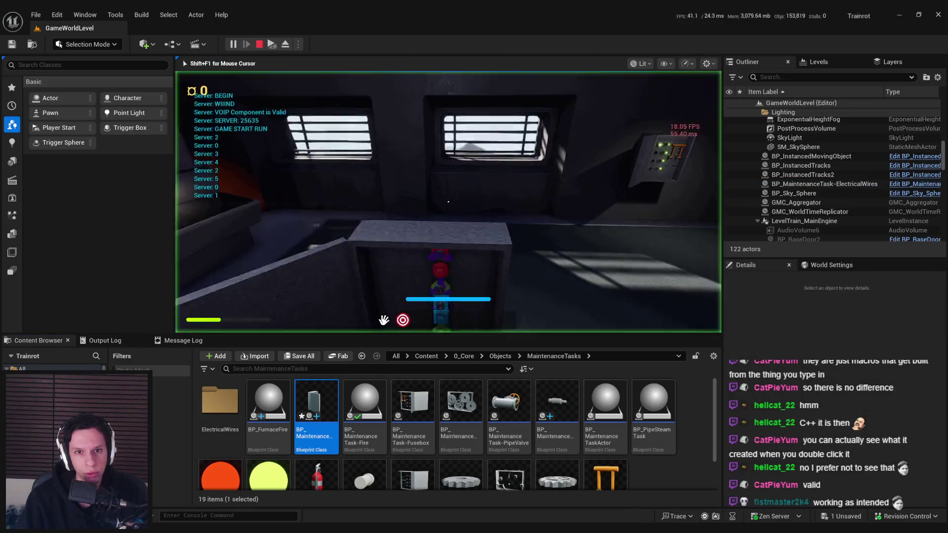
pyautogui.press('`')
pyautogui.press('`')
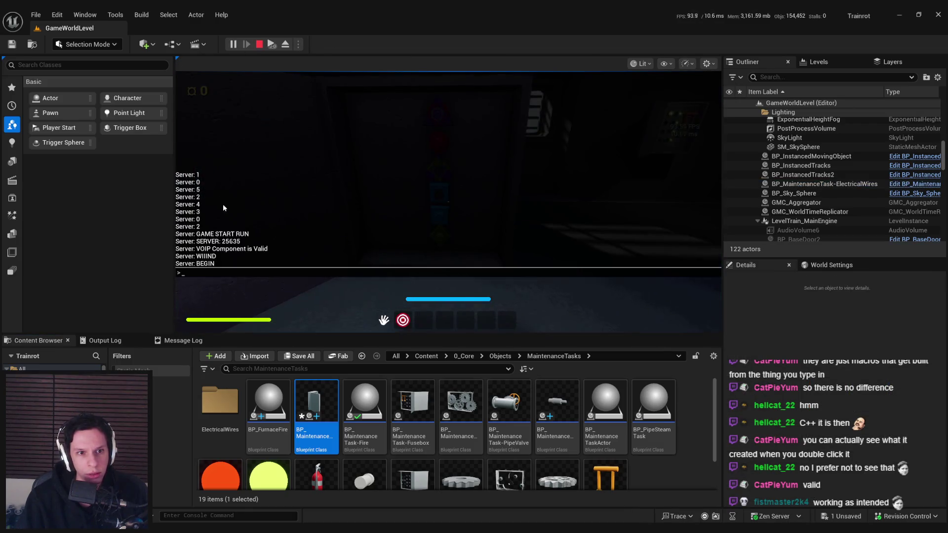
pyautogui.click(202, 190)
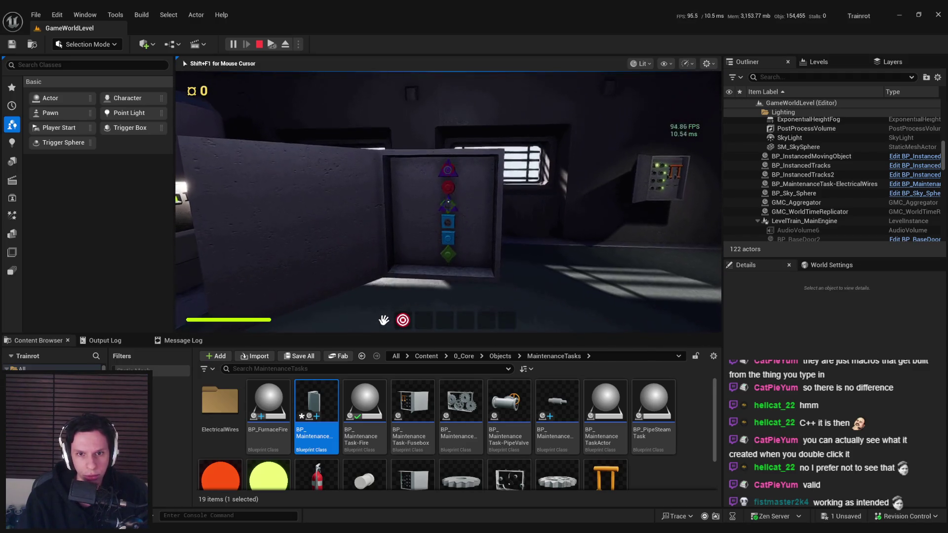
pyautogui.press('Escape')
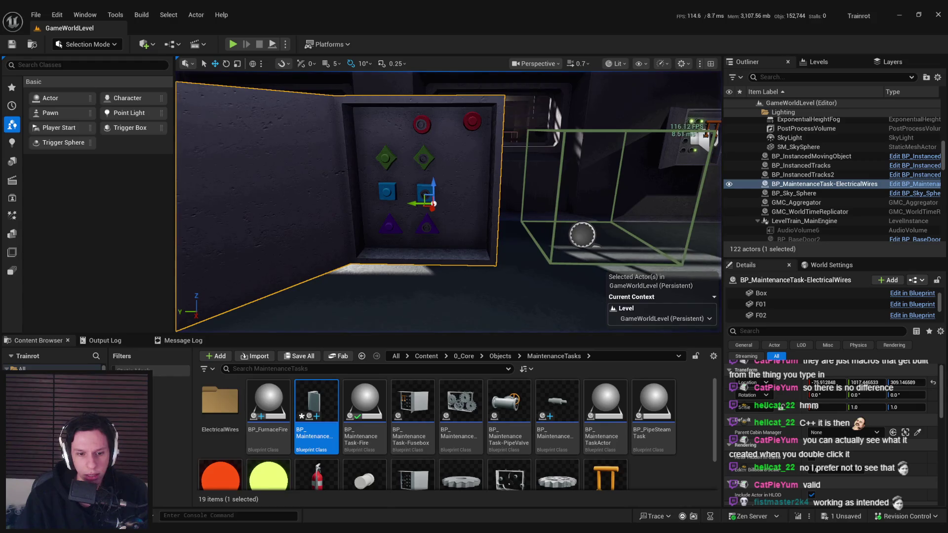
# - Delete both reroutes beside New Location Z, rewire the Remainder output, and compile the Blueprint
pyautogui.doubleClick(316, 410)
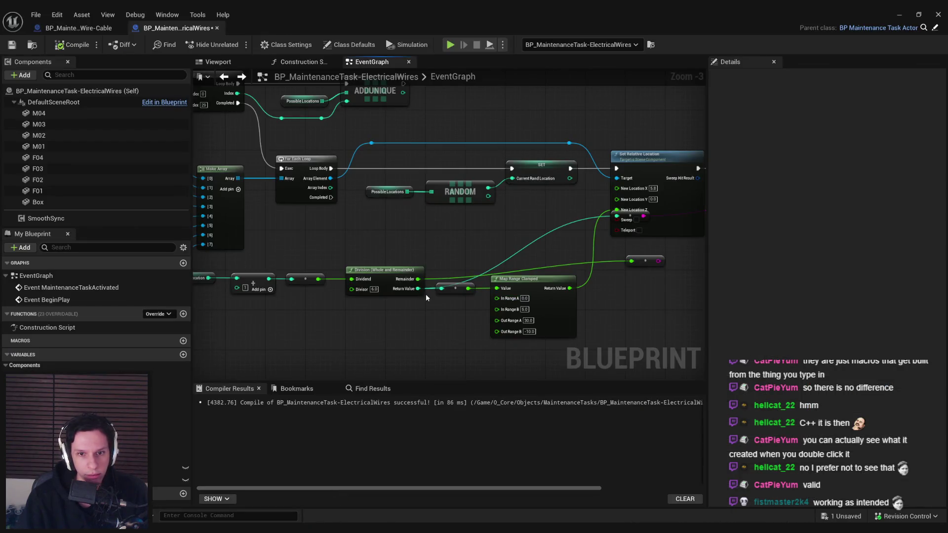
pyautogui.moveTo(660, 250); pyautogui.dragTo(593, 204)
pyautogui.press('Delete')
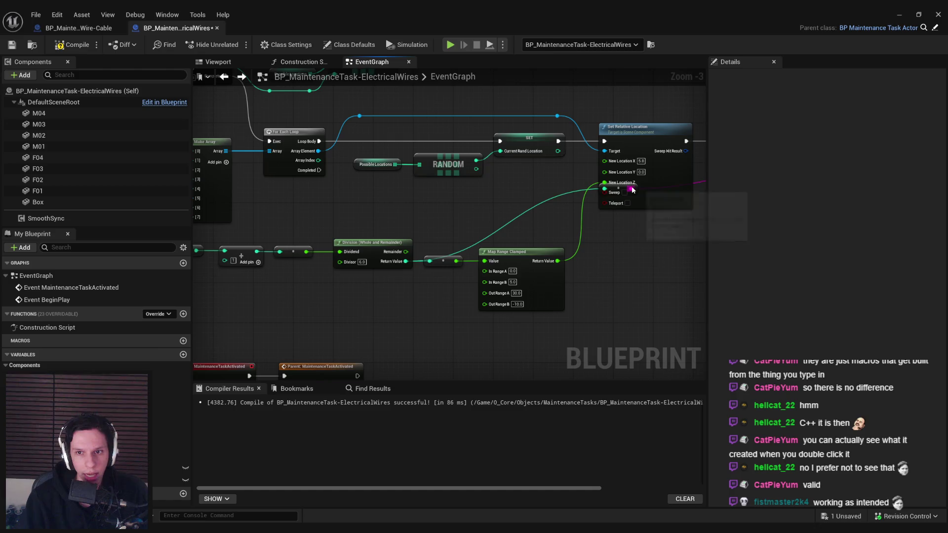
pyautogui.press('Delete')
pyautogui.moveTo(547, 245)
pyautogui.mouseDown()
pyautogui.moveTo(361, 265)
pyautogui.moveTo(543, 261)
pyautogui.mouseUp()
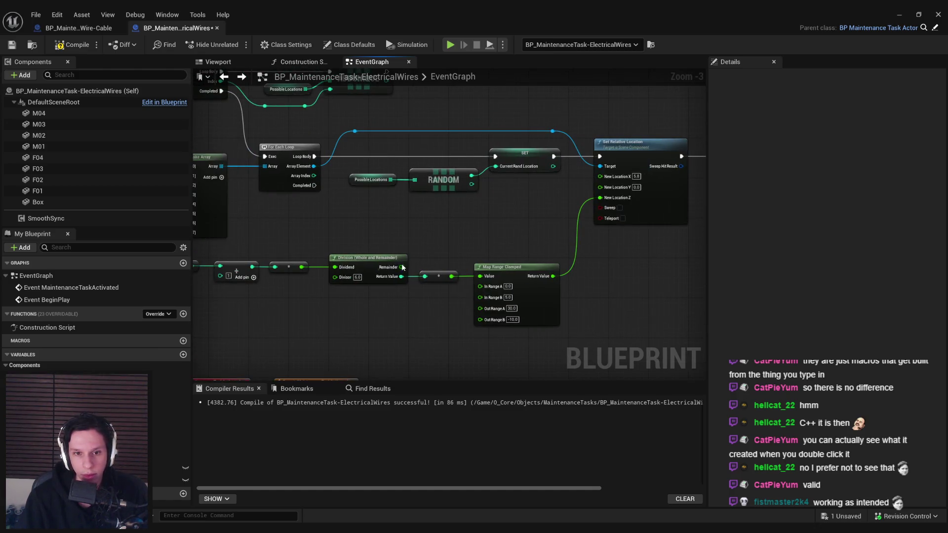
pyautogui.moveTo(402, 263)
pyautogui.mouseDown()
pyautogui.moveTo(301, 264)
pyautogui.moveTo(445, 271)
pyautogui.moveTo(619, 199)
pyautogui.moveTo(572, 175)
pyautogui.mouseUp()
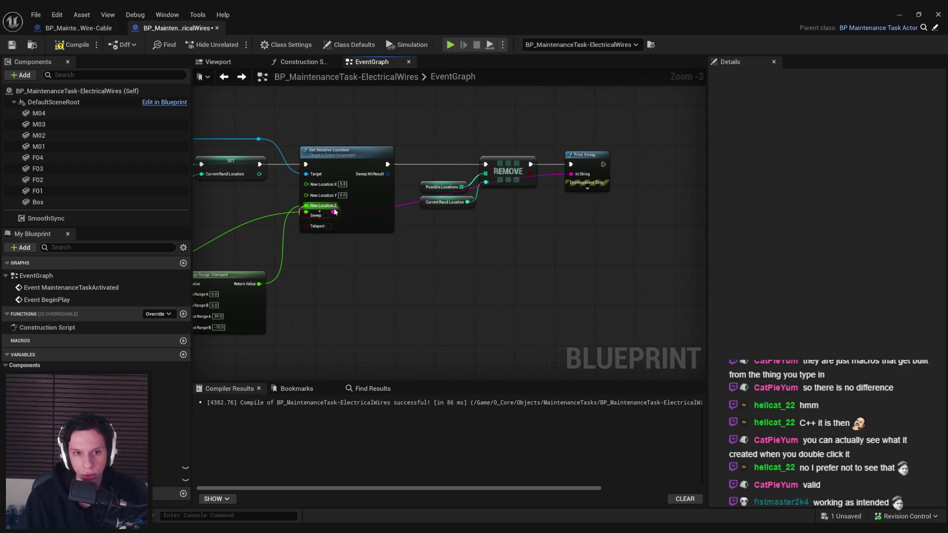
pyautogui.moveTo(334, 212)
pyautogui.mouseDown()
pyautogui.moveTo(334, 275)
pyautogui.moveTo(512, 298)
pyautogui.mouseUp()
pyautogui.click(85, 45)
# - Run three play tests reading the console's printed values 0–5, then reopen the ElectricalWires event graph
pyautogui.click(900, 15)
pyautogui.click(233, 44)
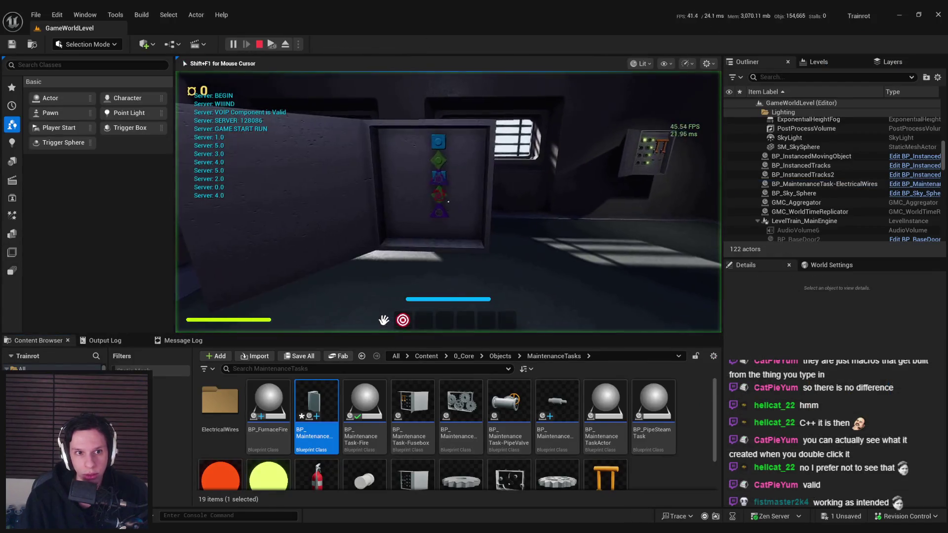
pyautogui.press('`')
pyautogui.press('`')
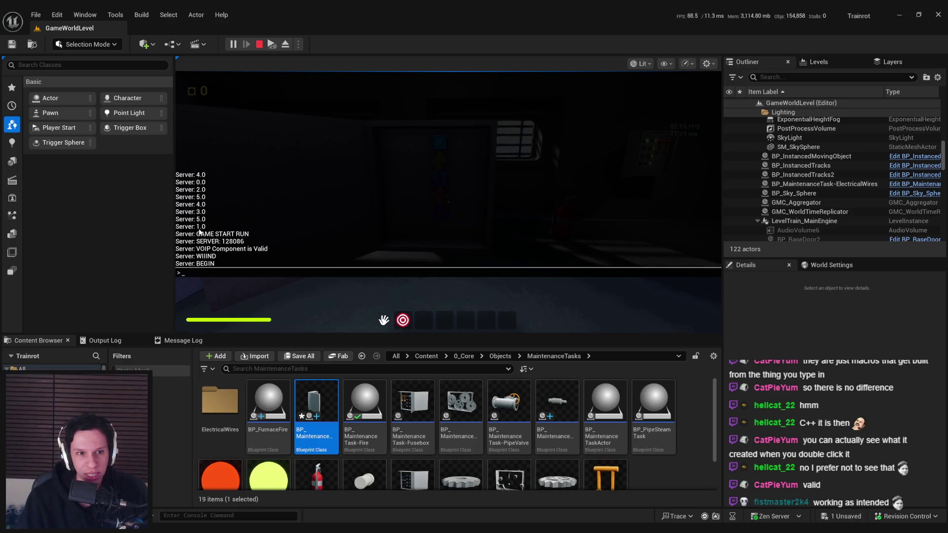
pyautogui.press('Escape')
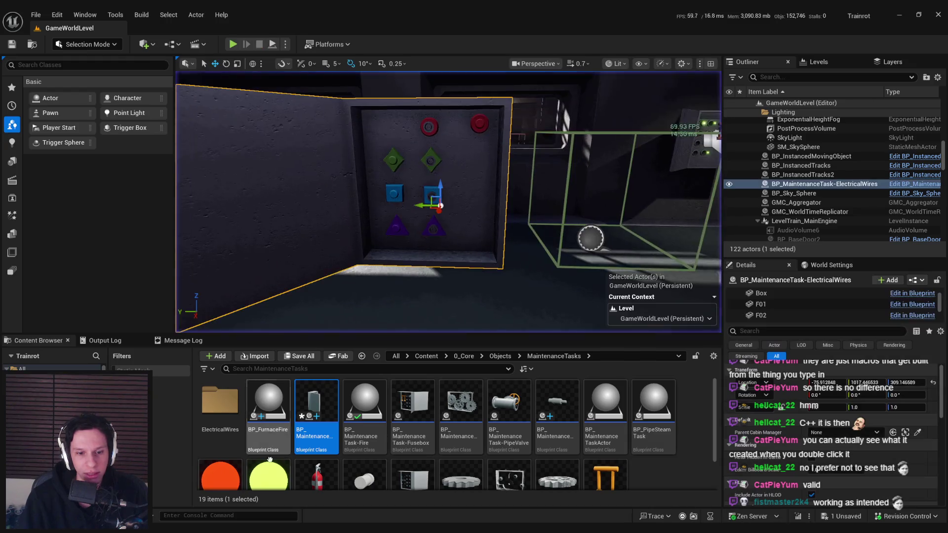
pyautogui.hotkey('alt', 'p')
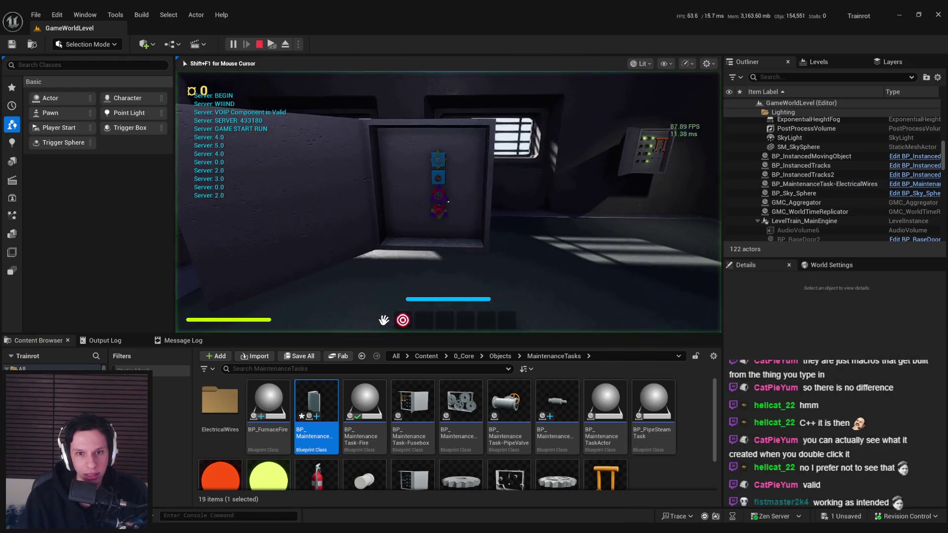
pyautogui.press('`')
pyautogui.press('`')
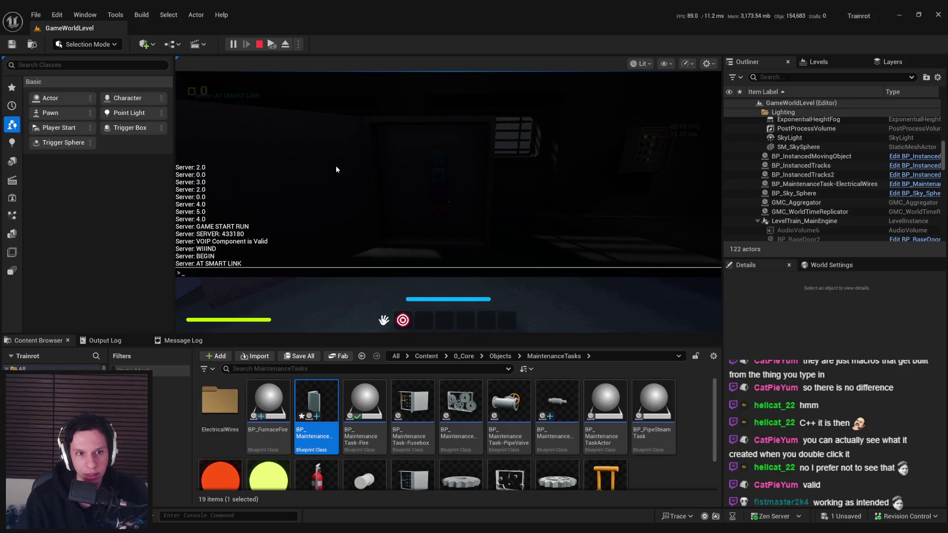
pyautogui.press('Escape')
pyautogui.hotkey('alt', 'p')
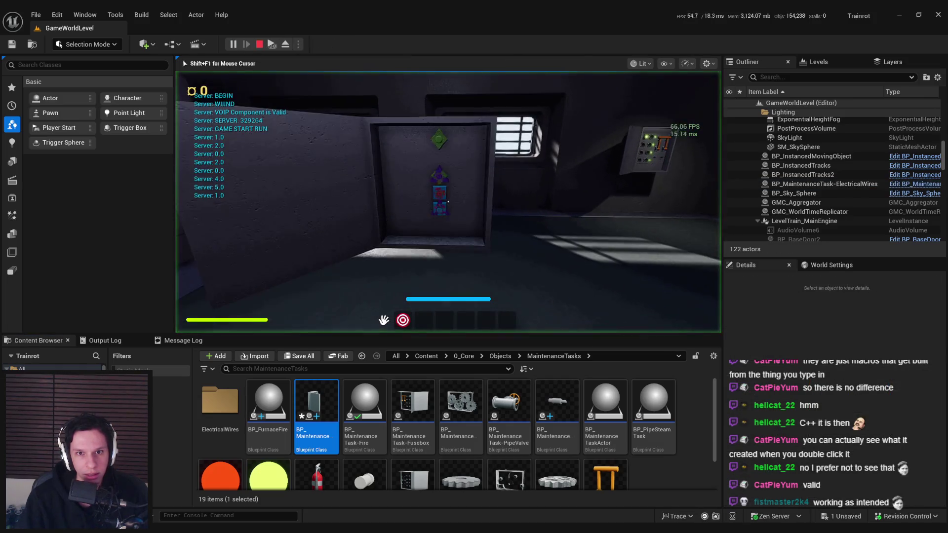
pyautogui.press('`')
pyautogui.press('`')
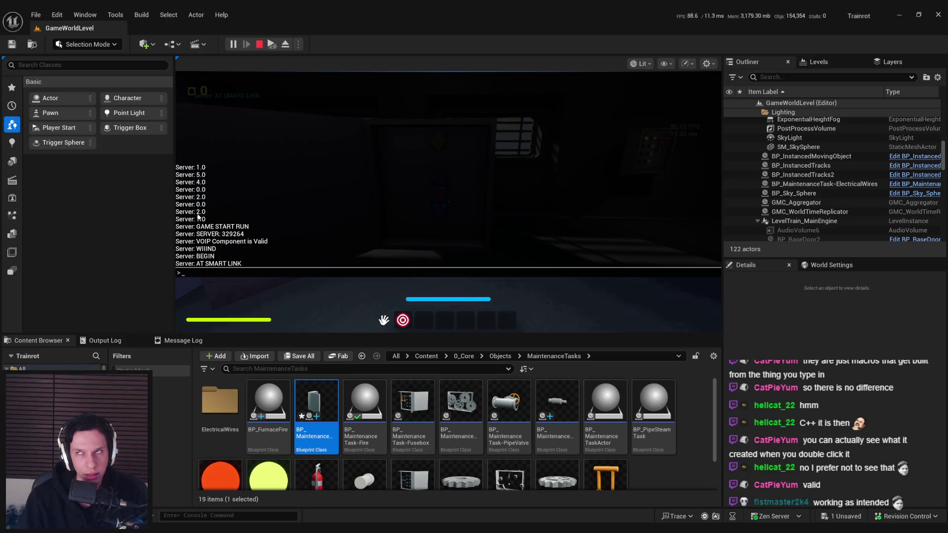
pyautogui.press('Escape')
pyautogui.press('Escape')
pyautogui.doubleClick(317, 408)
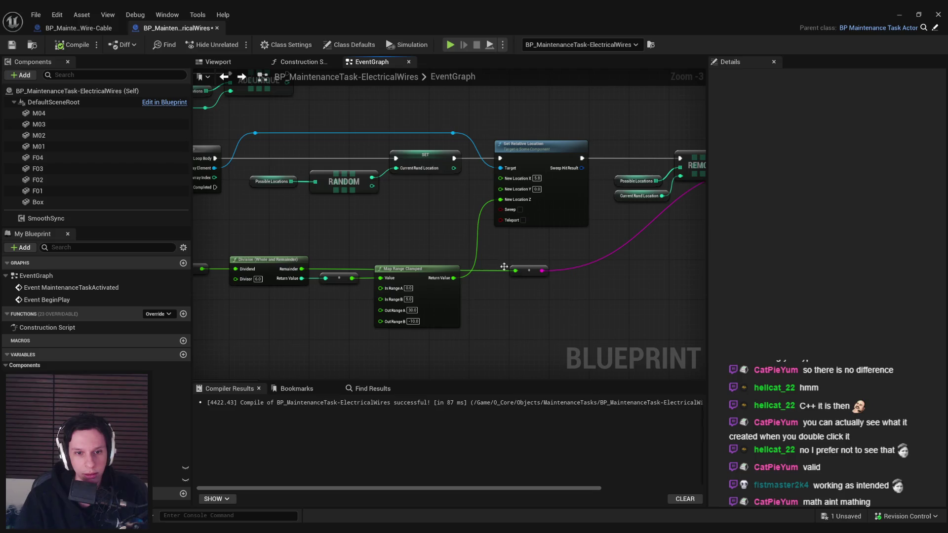
# - Duplicate Map Range Clamped and feed the Division Remainder into the copy's Value
pyautogui.press('Delete')
pyautogui.click(445, 312)
pyautogui.hotkey('ctrl', 'c')
pyautogui.hotkey('ctrl', 'v')
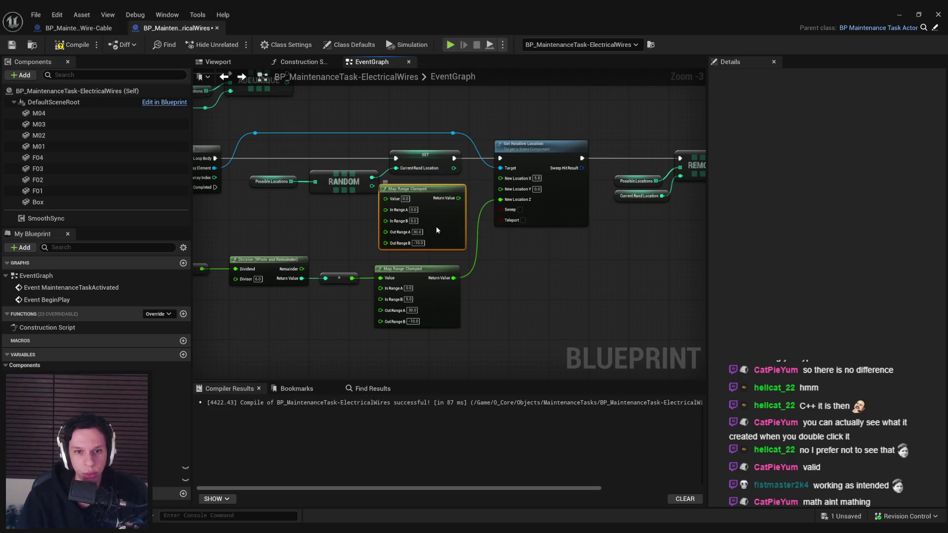
pyautogui.moveTo(438, 230); pyautogui.dragTo(432, 235)
pyautogui.moveTo(380, 203); pyautogui.dragTo(302, 269)
# - Shift the Division and both Map Range Clamped nodes down-right to tidy the graph
pyautogui.click(466, 360)
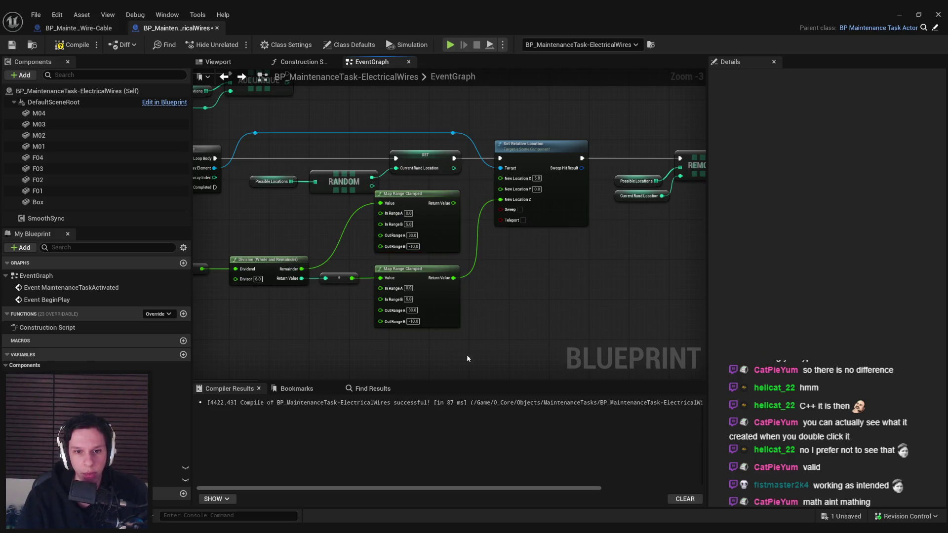
pyautogui.moveTo(523, 299); pyautogui.dragTo(207, 223)
pyautogui.keyDown('shift'); pyautogui.click(494, 207); pyautogui.keyUp('shift')
pyautogui.moveTo(494, 208); pyautogui.dragTo(500, 228)
pyautogui.click(527, 224)
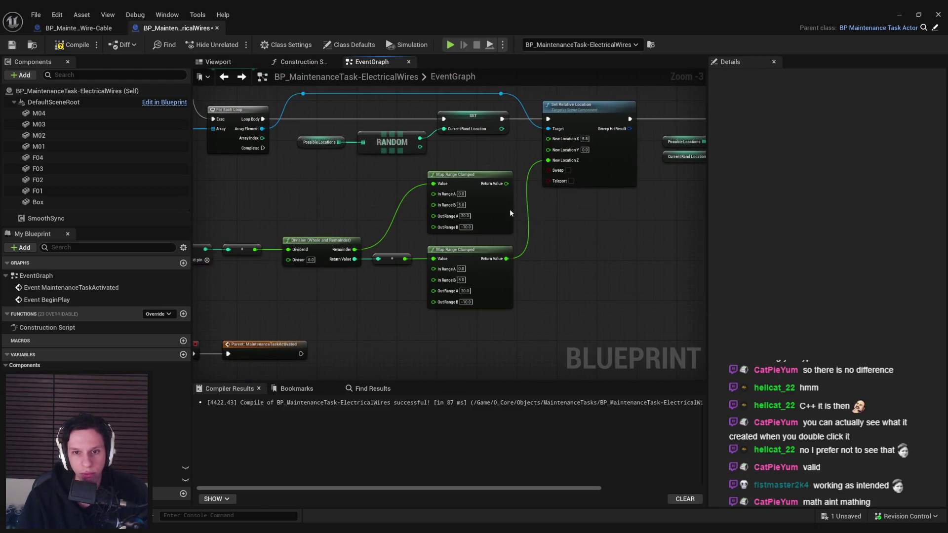
# - Set the copy's Out Range A to 20 and B to -15, and connect it to New Location Y
pyautogui.scroll(2, 526, 224)
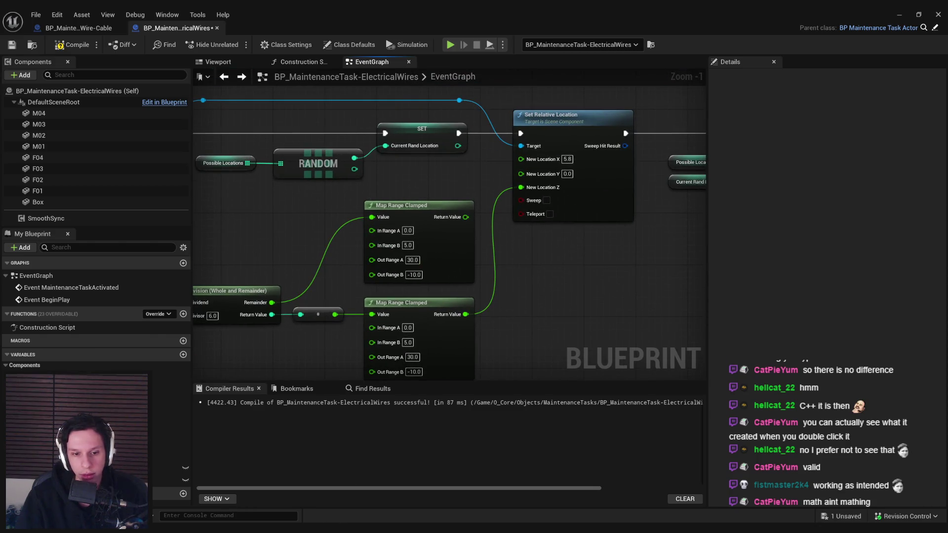
pyautogui.click(413, 260)
pyautogui.write('2')
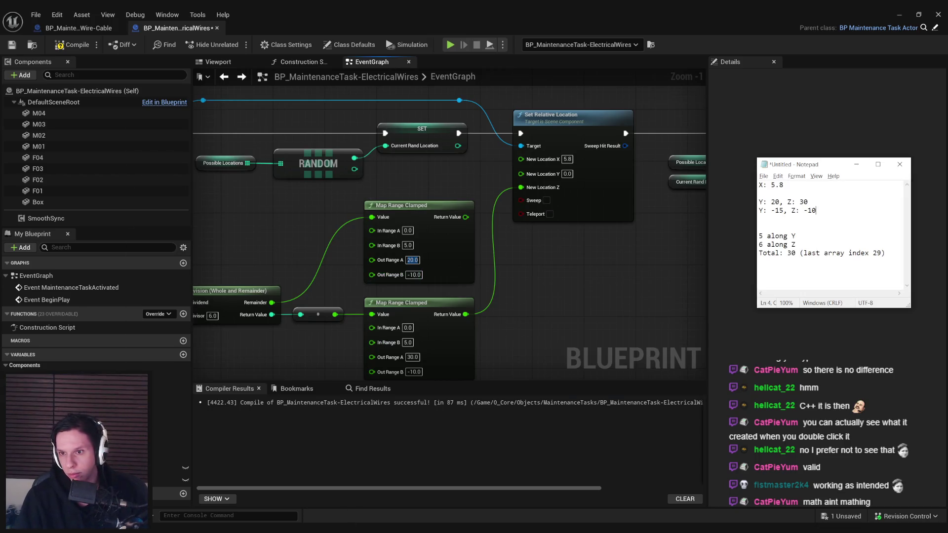
pyautogui.press('Tab')
pyautogui.write('-15')
pyautogui.moveTo(465, 217); pyautogui.dragTo(521, 173)
# - Delete the Print String node, then compile and save the Blueprint
pyautogui.scroll(-3, 553, 227)
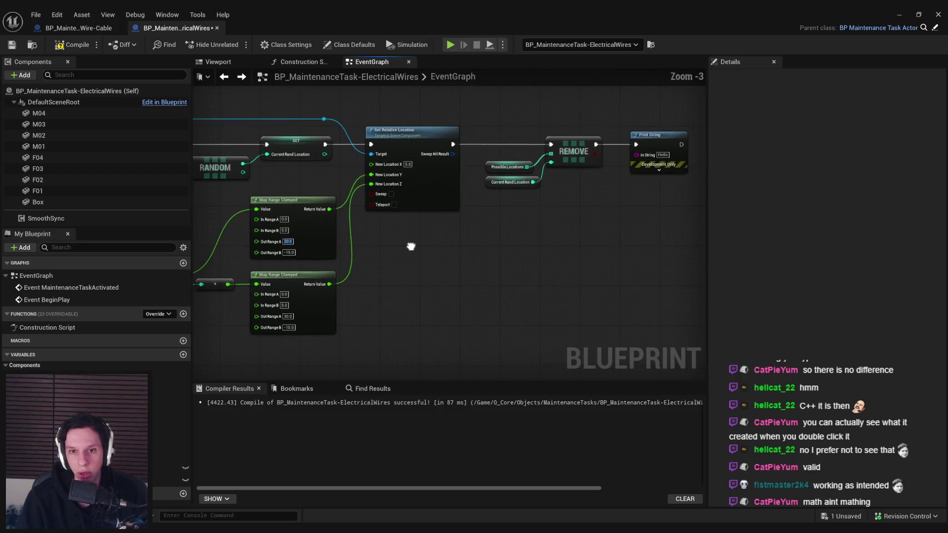
pyautogui.scroll(1, 514, 267)
pyautogui.click(542, 144)
pyautogui.press('Delete')
pyautogui.press('F7')
pyautogui.hotkey('ctrl', 's')
pyautogui.click(898, 15)
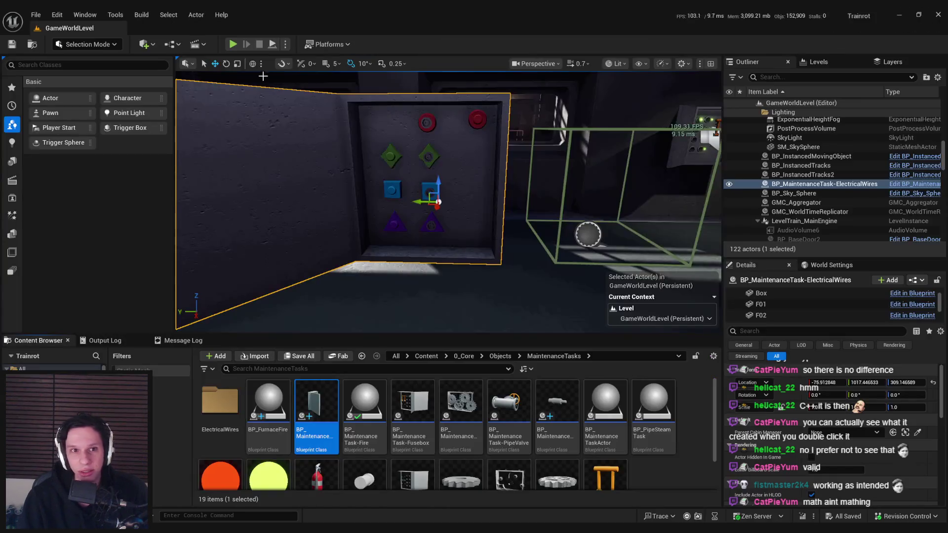
# - Run a quick play test, stop it, and bring the ElectricalWires Blueprint back up
pyautogui.hotkey('alt', 'p')
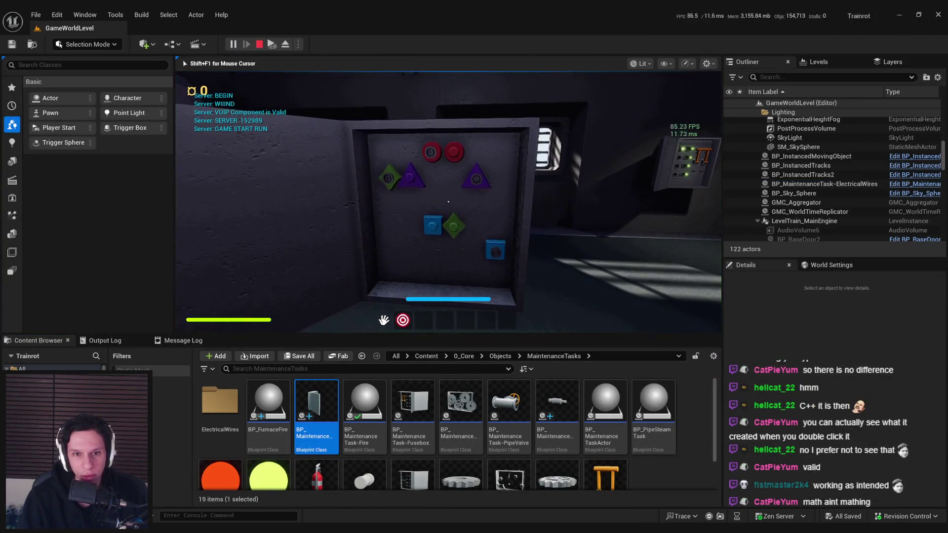
pyautogui.press('Escape')
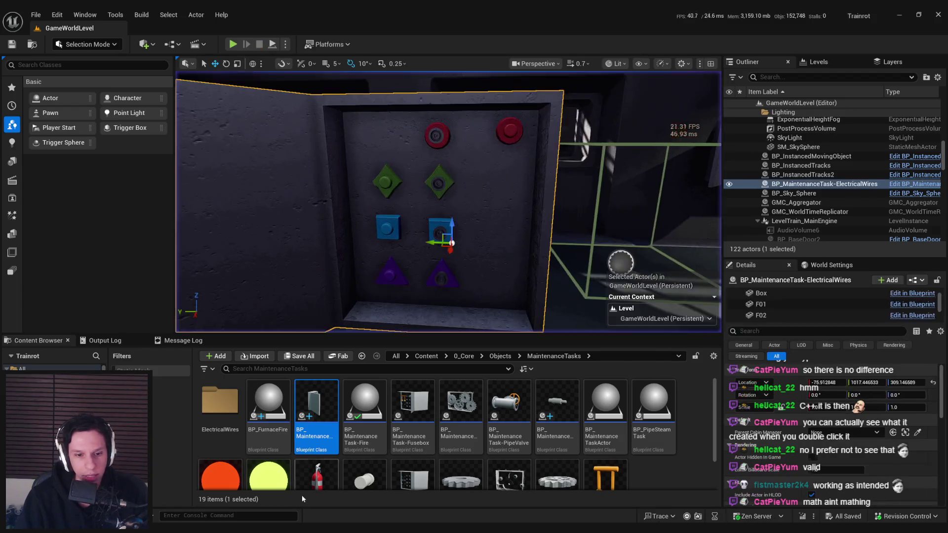
pyautogui.hotkey('ctrl', 'e')
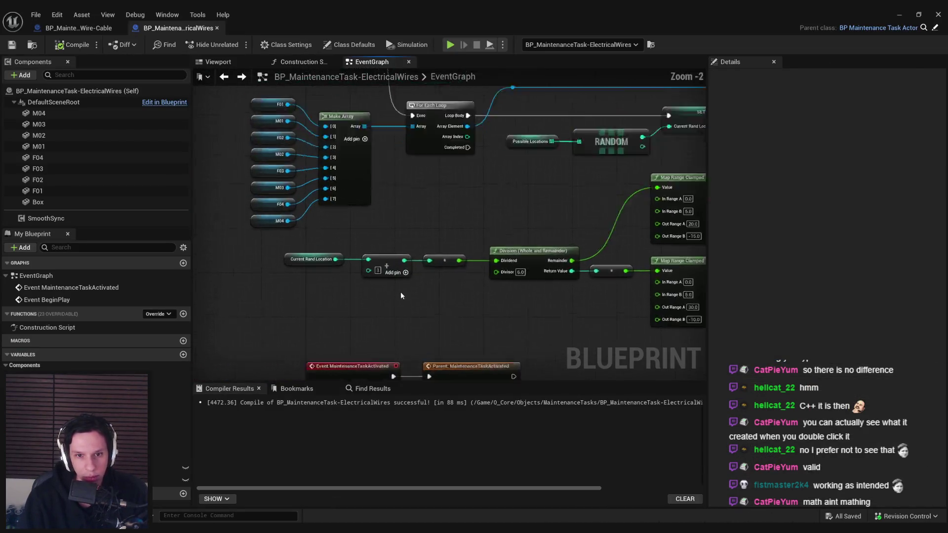
# - Set the Division divisor to 5 and upper In Range B to 4, then play-test again
pyautogui.scroll(3, 543, 269)
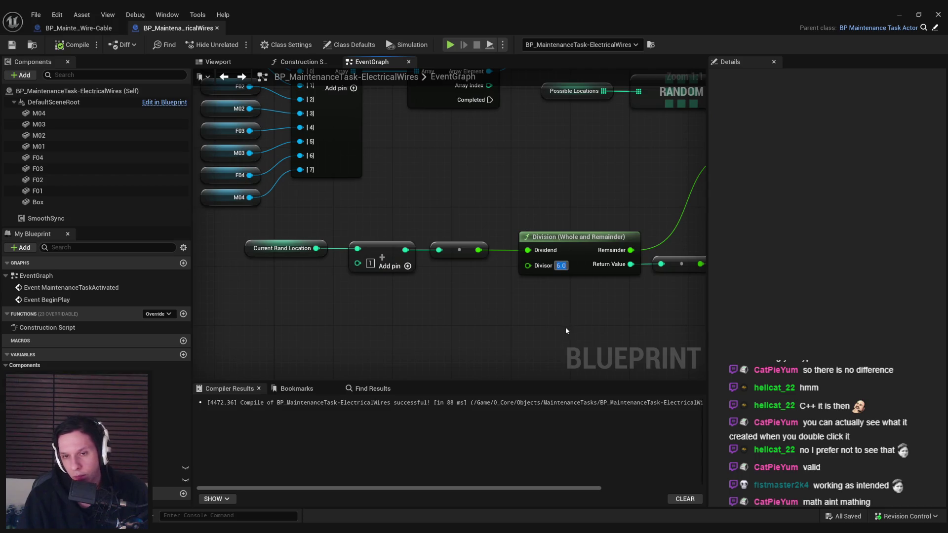
pyautogui.write('5')
pyautogui.press('Return')
pyautogui.scroll(-2, 571, 325)
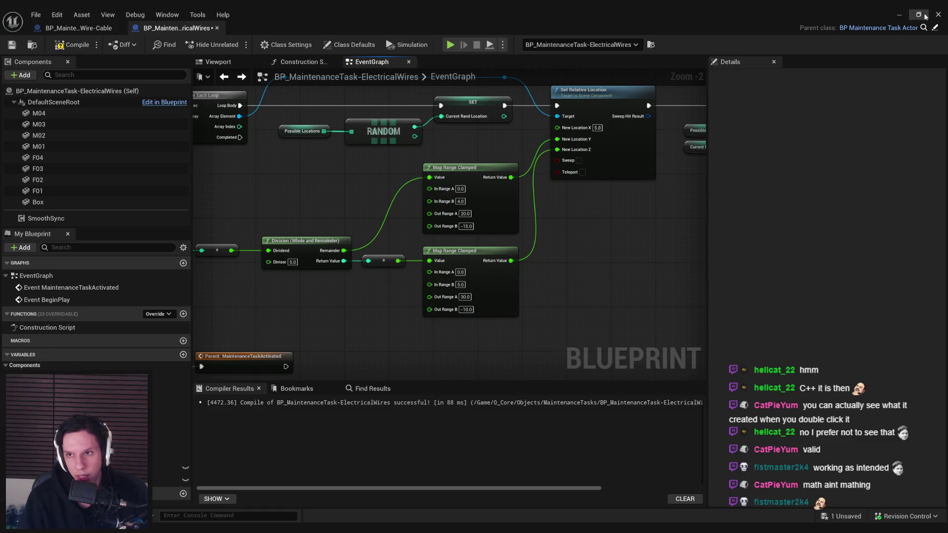
pyautogui.click(901, 14)
pyautogui.hotkey('alt', 'p')
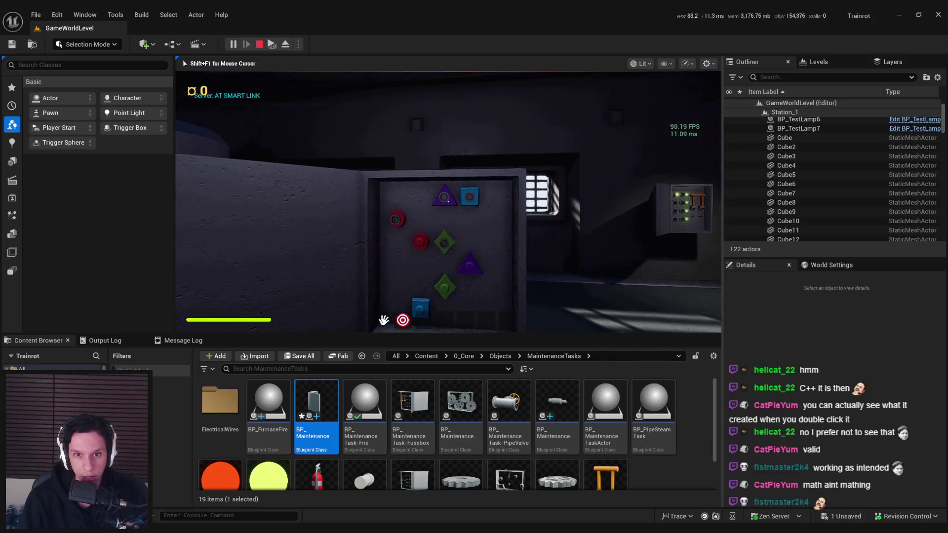
# - In the play test, walk left, right, up to and away from the panel to view it
pyautogui.press('a')
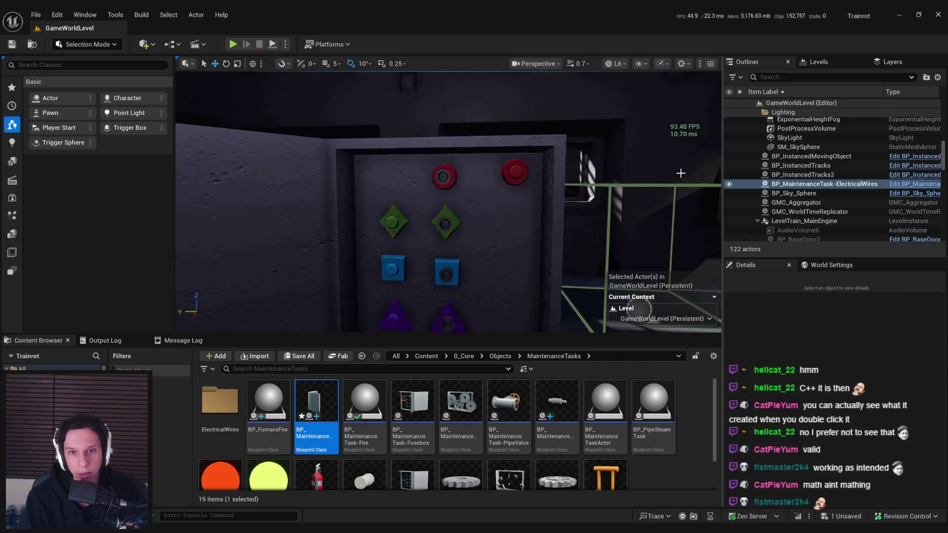
pyautogui.press('Escape')
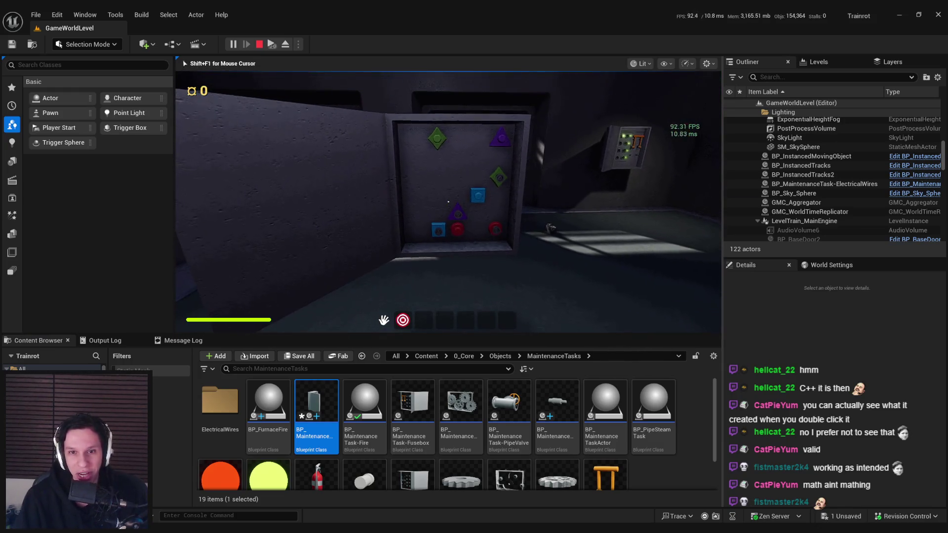
pyautogui.press('d')
pyautogui.press('w')
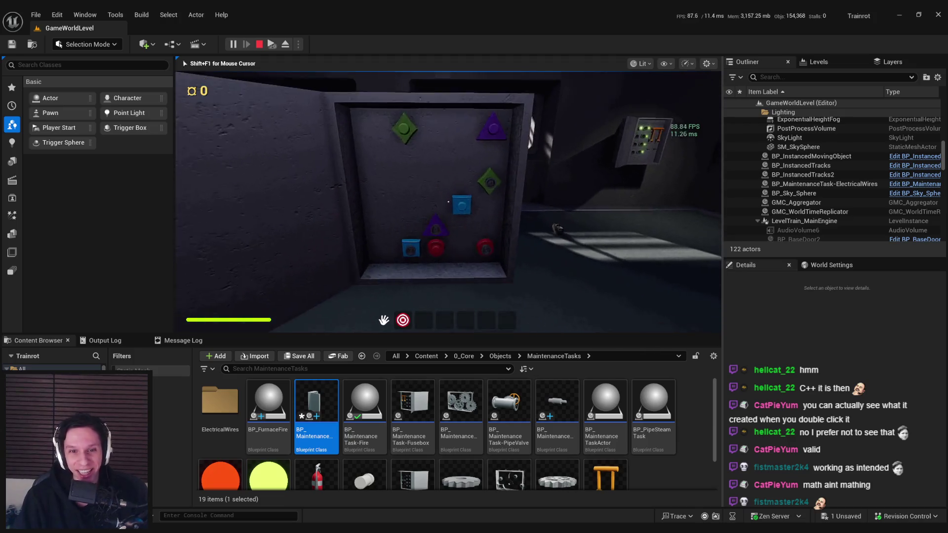
pyautogui.press('s')
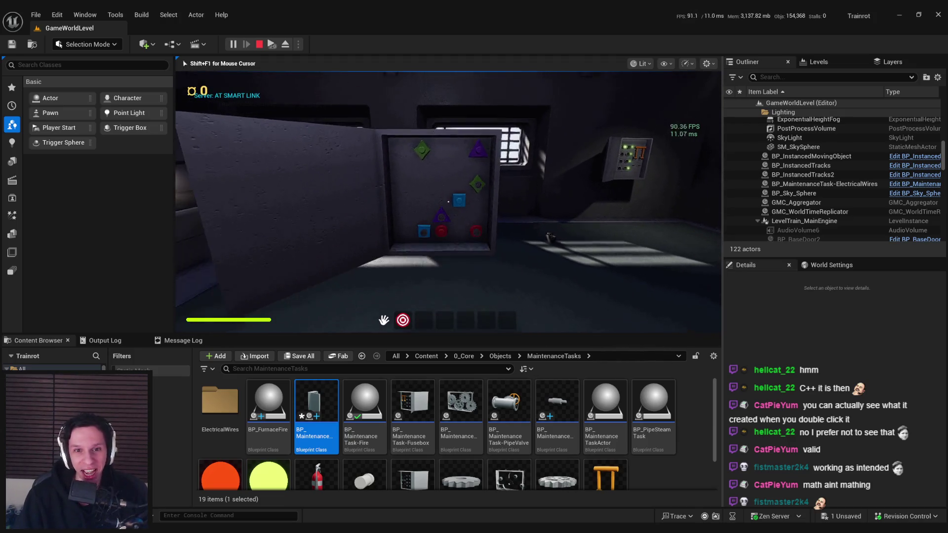
pyautogui.hotkey('shift', 'F1')
# - Restart the play test to reshuffle the panel and view it close up and whole
pyautogui.press('Escape')
pyautogui.hotkey('alt', 'p')
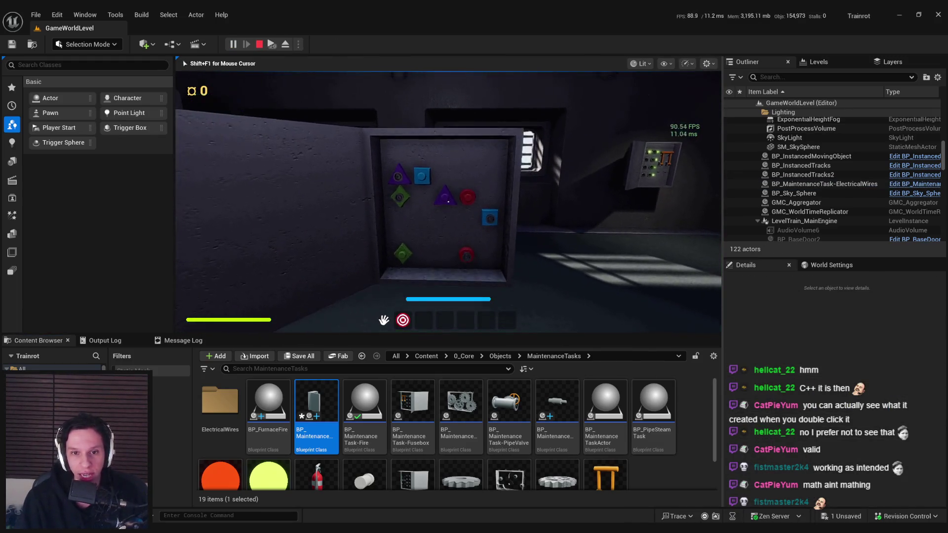
pyautogui.press('w')
pyautogui.press('s')
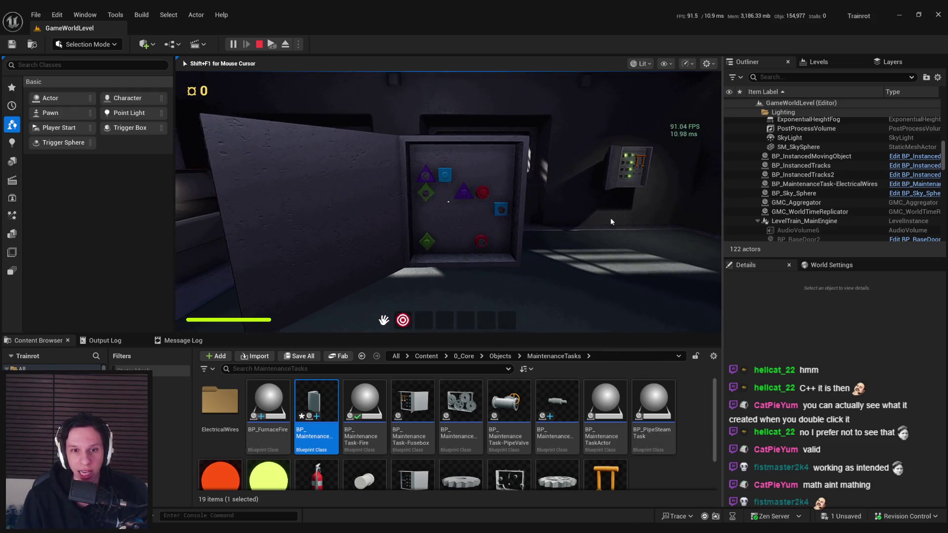
# - Run one more play test backing away from the panel, then bring up the ElectricalWires Blueprint
pyautogui.press('Escape')
pyautogui.hotkey('ctrl', 'e')
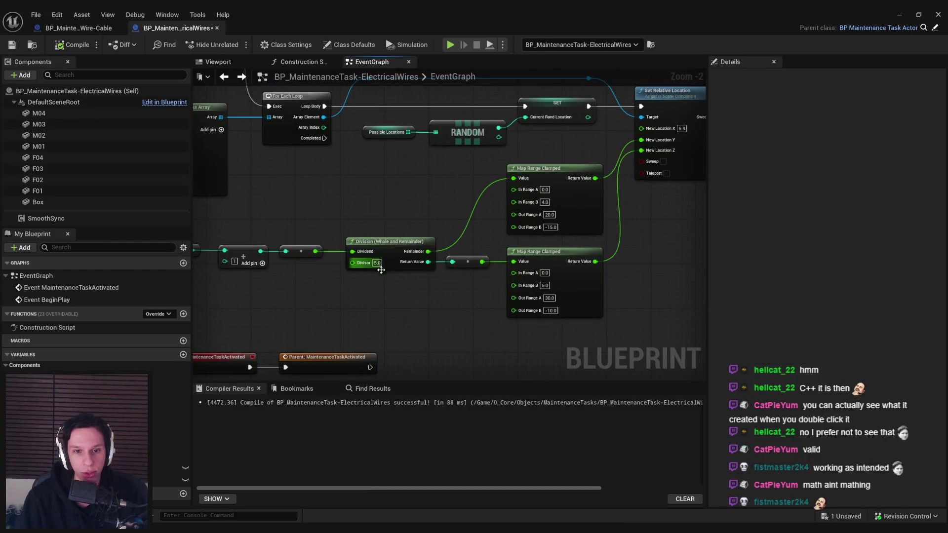
pyautogui.click(897, 17)
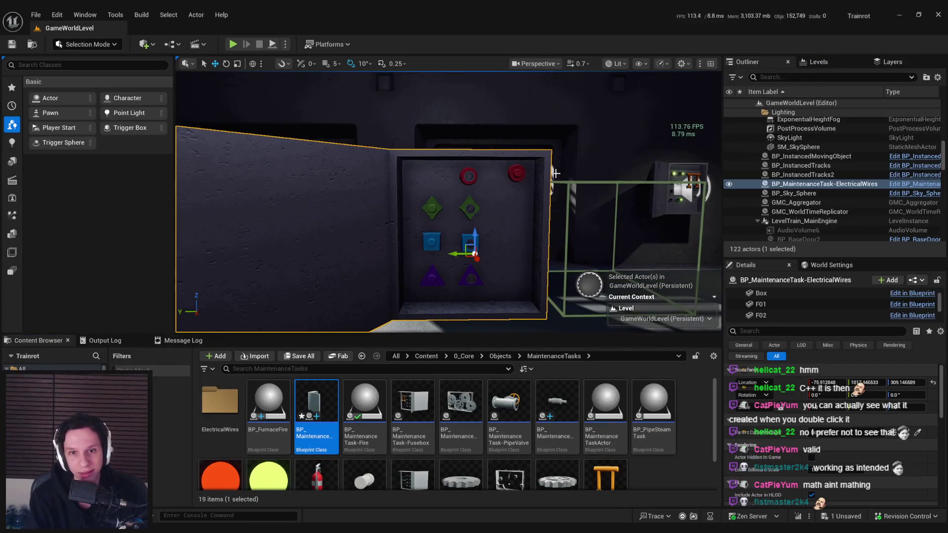
pyautogui.hotkey('alt', 'p')
pyautogui.press('s')
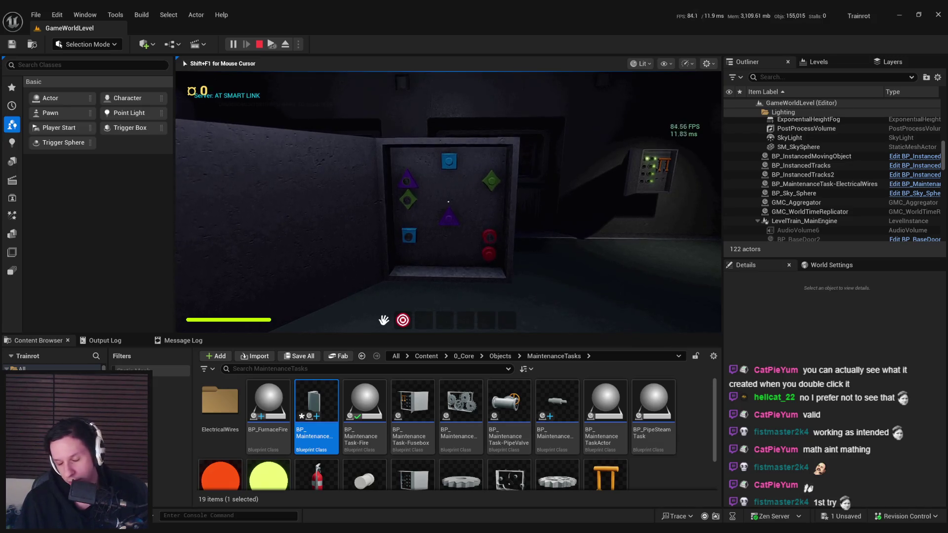
pyautogui.press('F8')
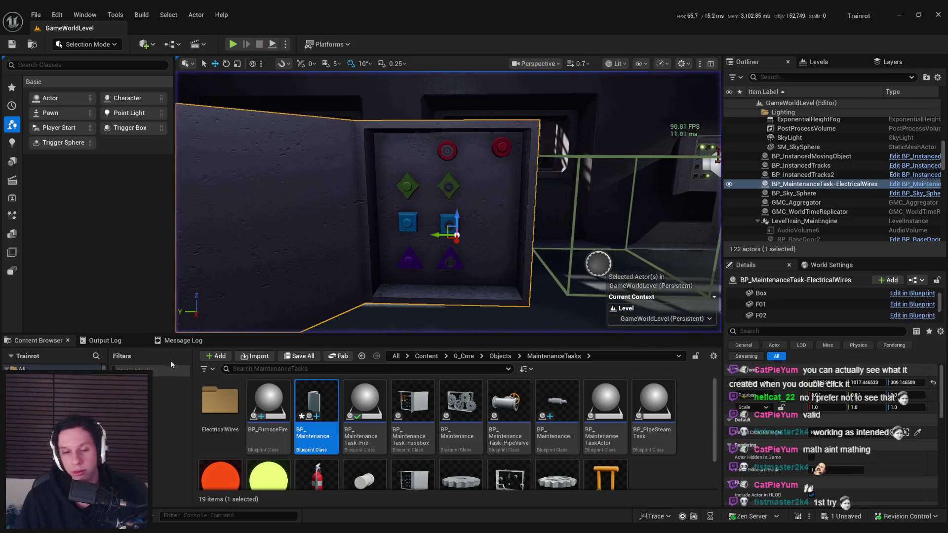
pyautogui.hotkey('ctrl', 'e')
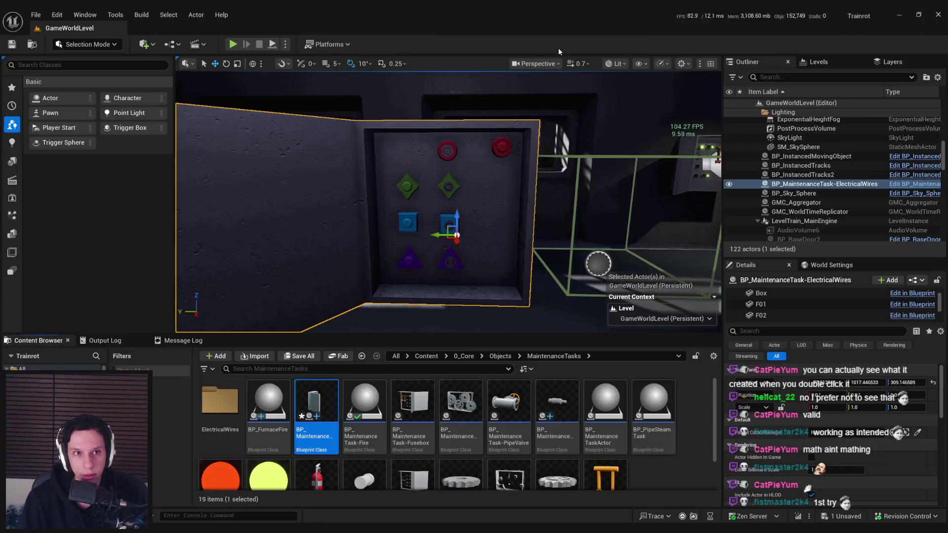
pyautogui.click(938, 15)
pyautogui.hotkey('alt', 'p')
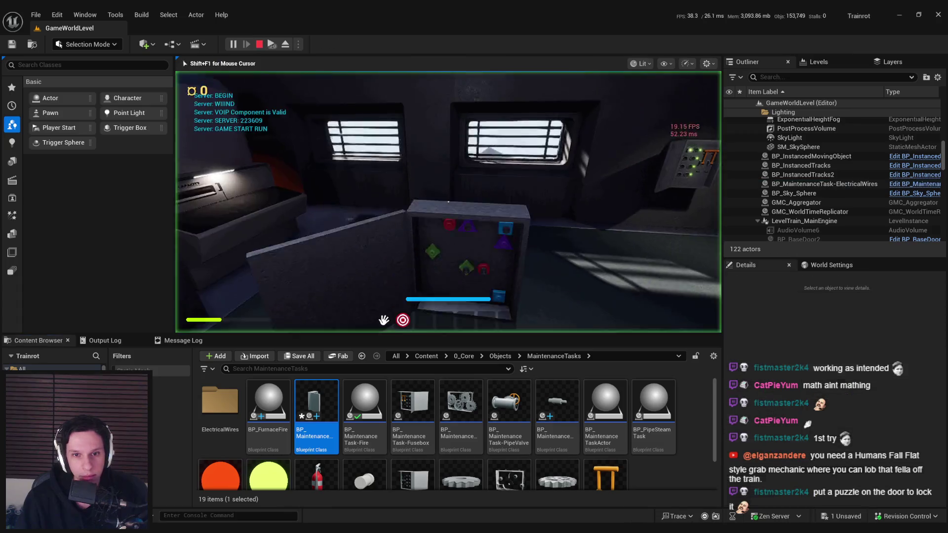
pyautogui.press('Escape')
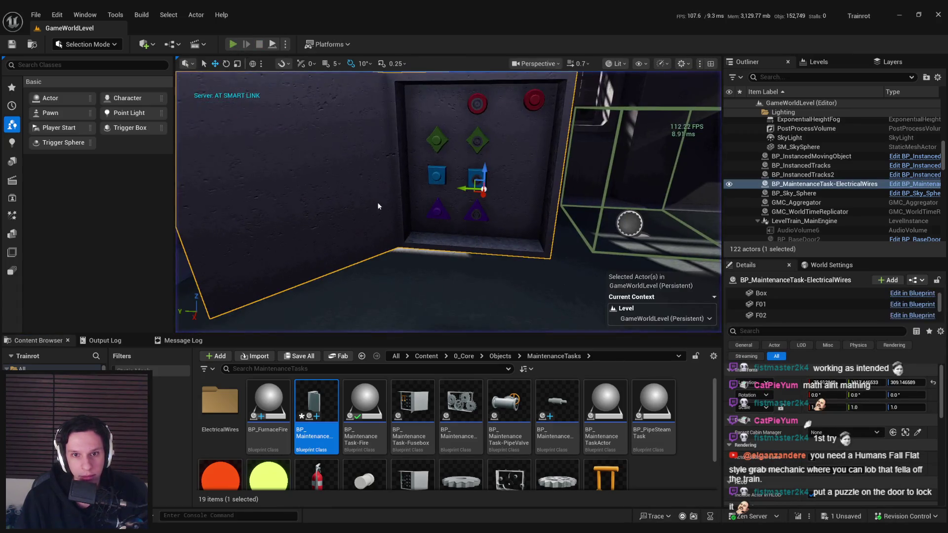
pyautogui.hotkey('alt', 'p')
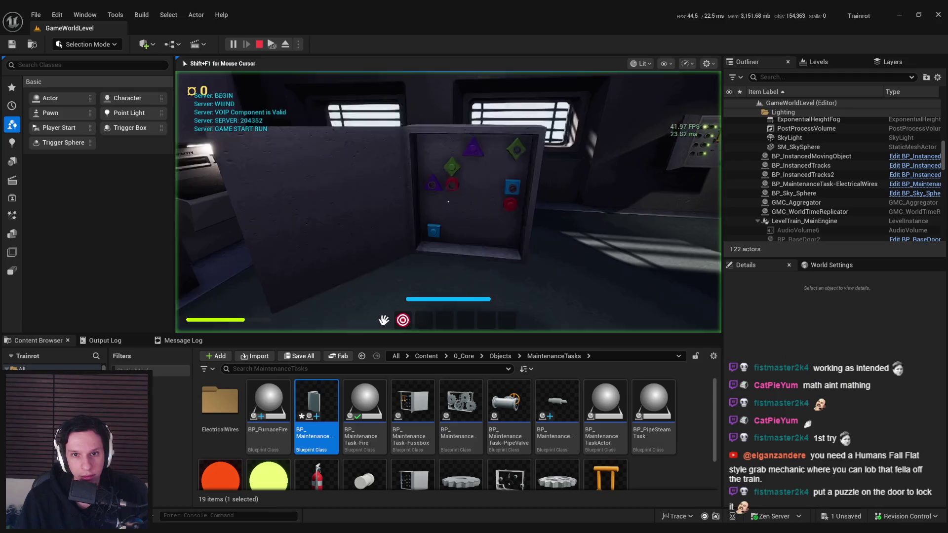
pyautogui.press('Escape')
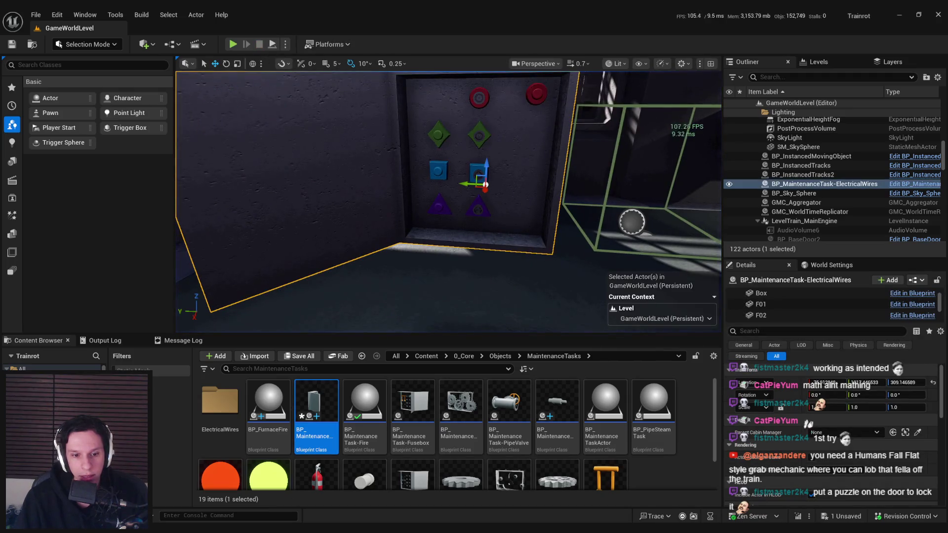
pyautogui.hotkey('alt', 'Tab')
pyautogui.scroll(2, 387, 203)
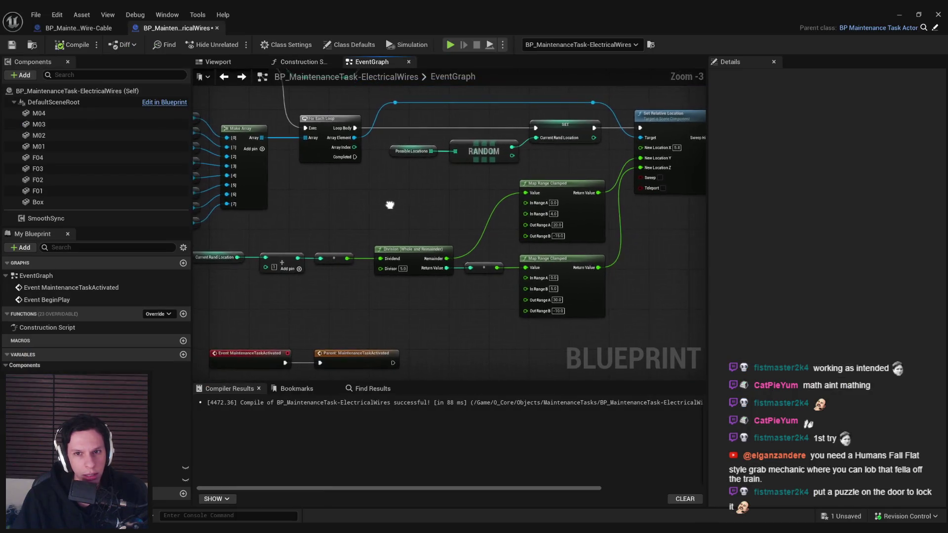
# - Review the Set Relative Location node against the offset notes, then stop the running play test
pyautogui.scroll(-1, 390, 204)
pyautogui.moveTo(379, 245)
pyautogui.mouseDown()
pyautogui.moveTo(179, 245)
pyautogui.moveTo(446, 254)
pyautogui.moveTo(436, 222)
pyautogui.mouseUp()
pyautogui.scroll(1, 449, 254)
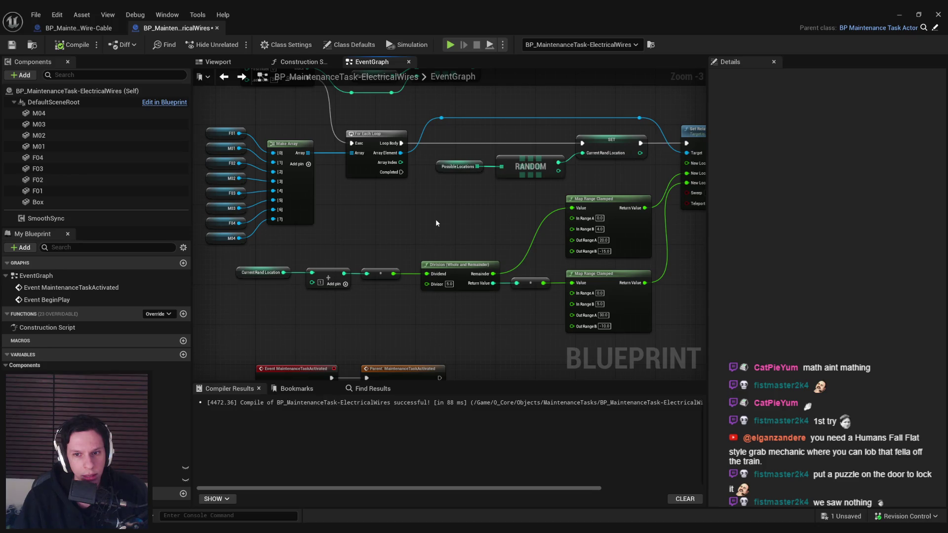
pyautogui.hotkey('alt', 'Tab')
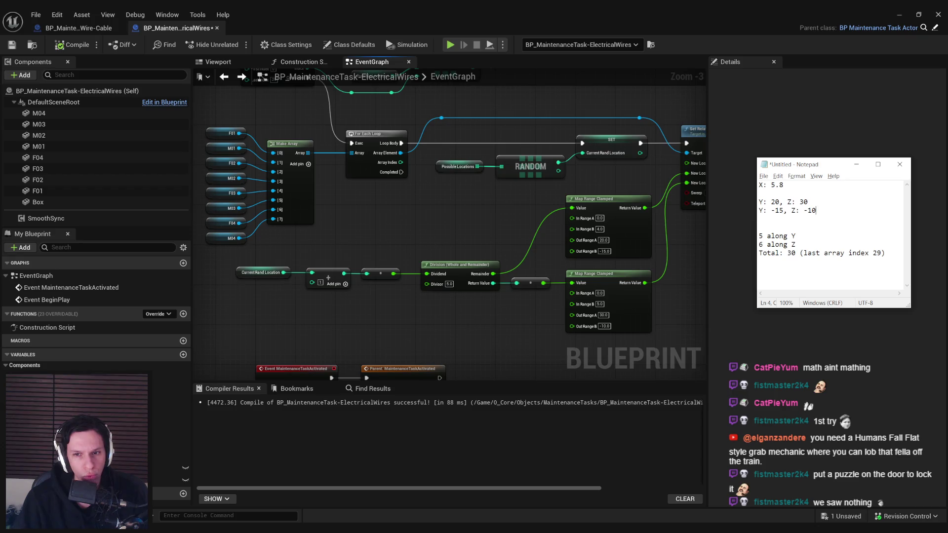
pyautogui.hotkey('alt', 'Tab')
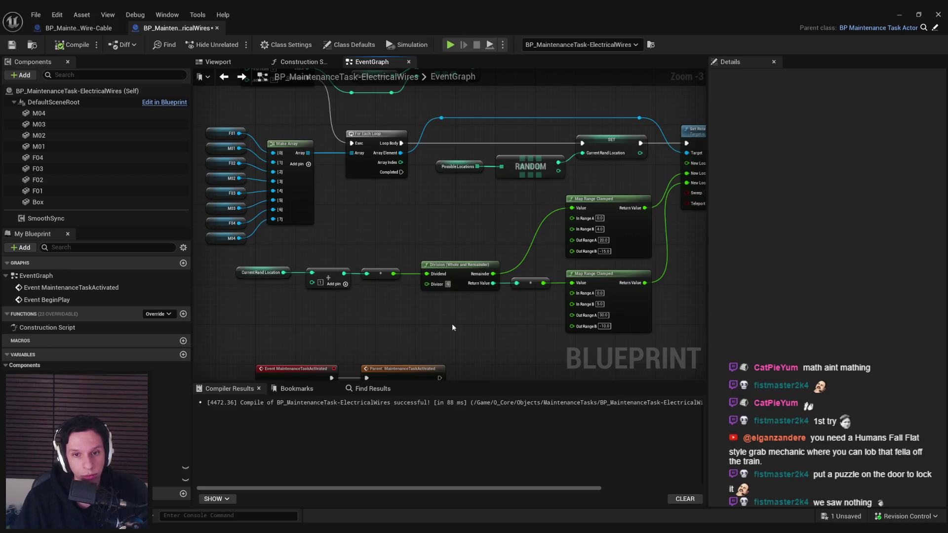
pyautogui.click(939, 14)
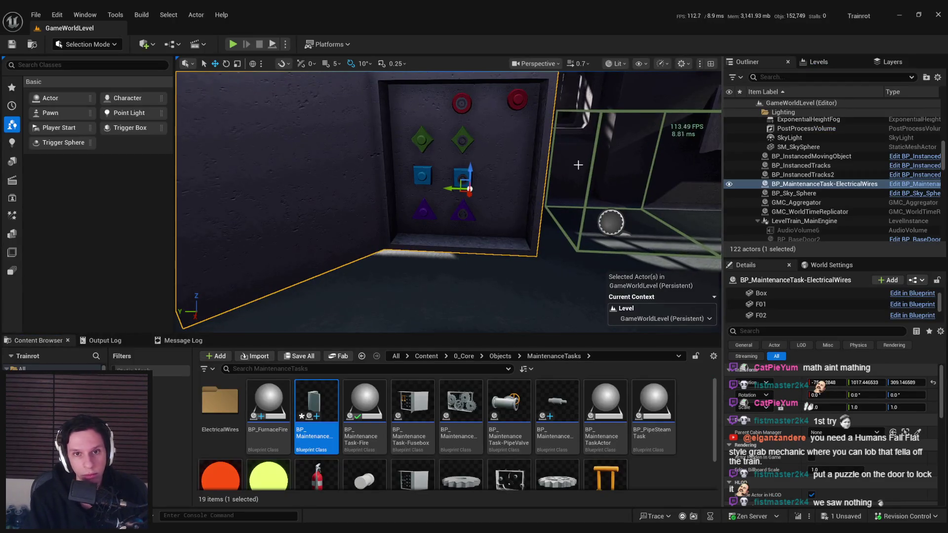
pyautogui.press('Escape')
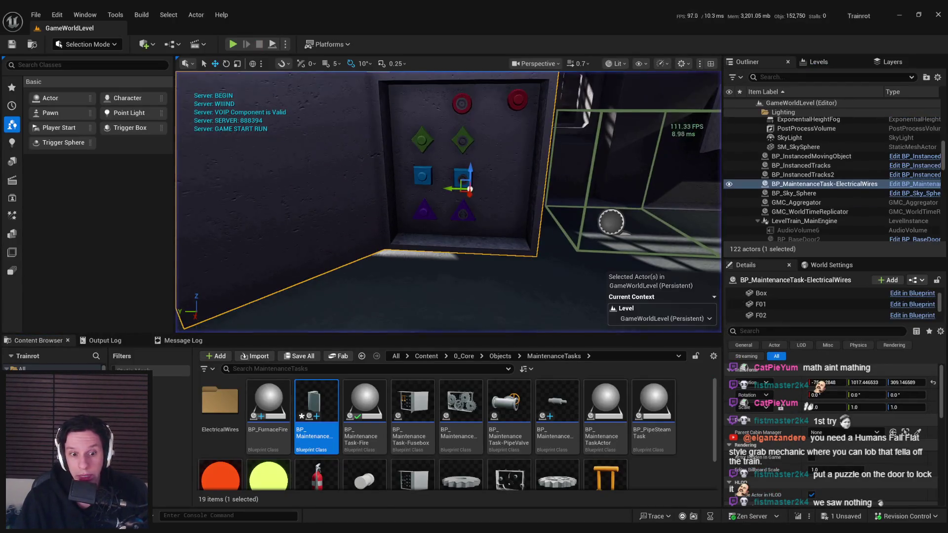
pyautogui.click(330, 507)
# - Compile and save the Blueprint, then wire Current Rand Location into the reroute node's input
pyautogui.press('F7')
pyautogui.hotkey('ctrl', 's')
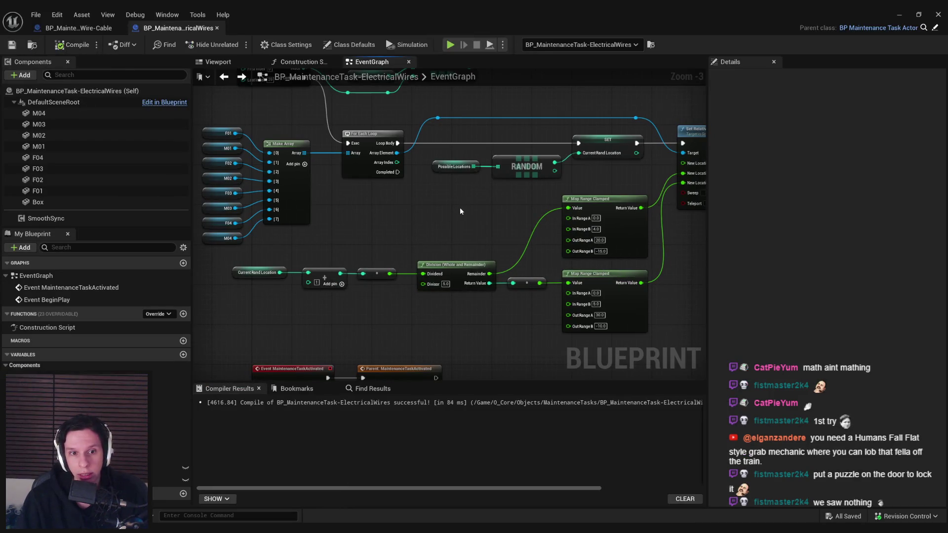
pyautogui.moveTo(279, 274)
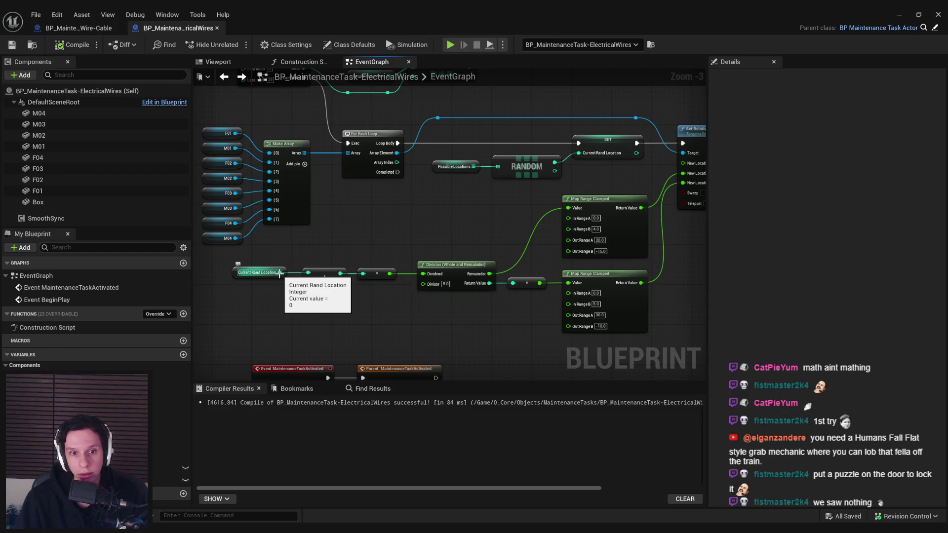
pyautogui.moveTo(279, 273)
pyautogui.mouseDown()
pyautogui.moveTo(363, 278)
pyautogui.moveTo(361, 241)
pyautogui.moveTo(361, 250)
pyautogui.moveTo(308, 273)
pyautogui.mouseUp()
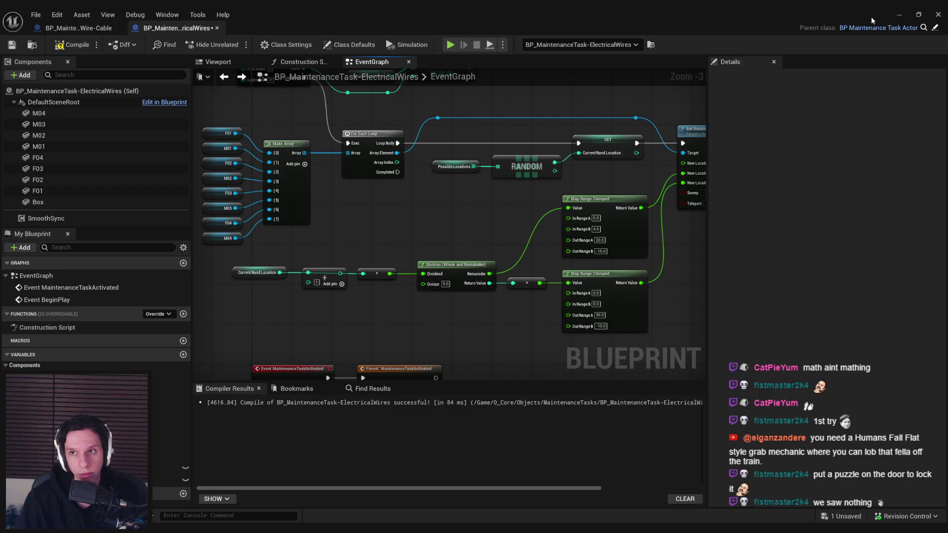
pyautogui.click(899, 14)
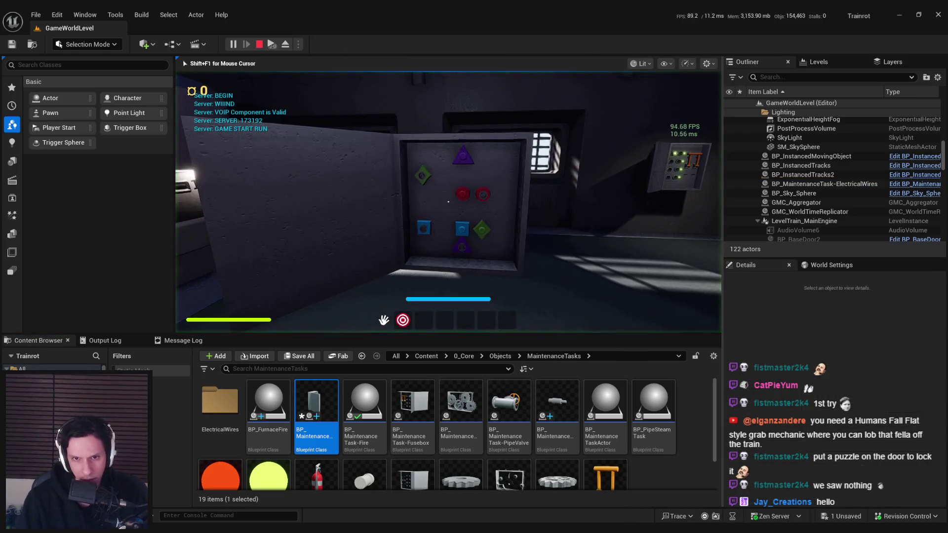
# - Restart the play test several times to reshuffle the panel, then return to the ElectricalWires Blueprint
pyautogui.press('Escape')
pyautogui.hotkey('alt', 'p')
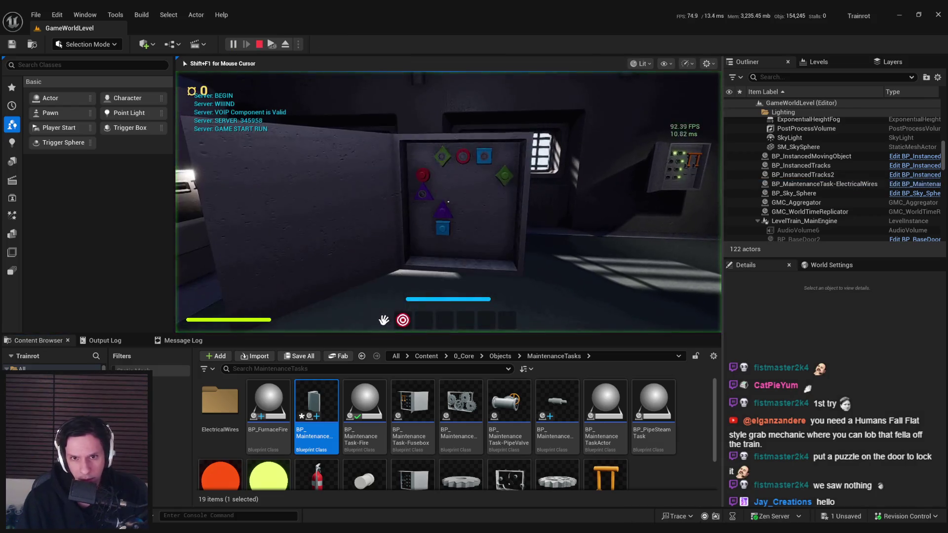
pyautogui.press('Escape')
pyautogui.hotkey('alt', 'p')
pyautogui.press('Escape')
pyautogui.hotkey('alt', 'p')
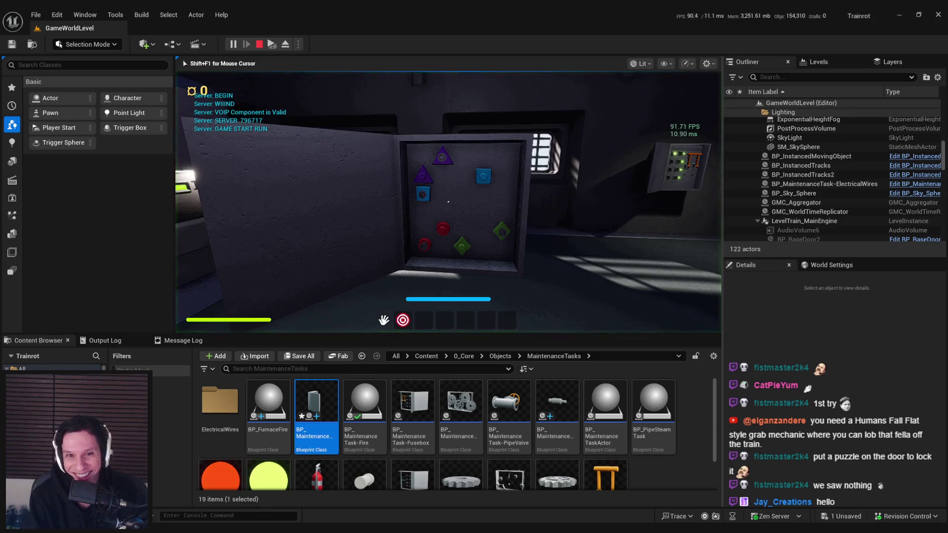
pyautogui.press('Escape')
pyautogui.hotkey('alt', 'p')
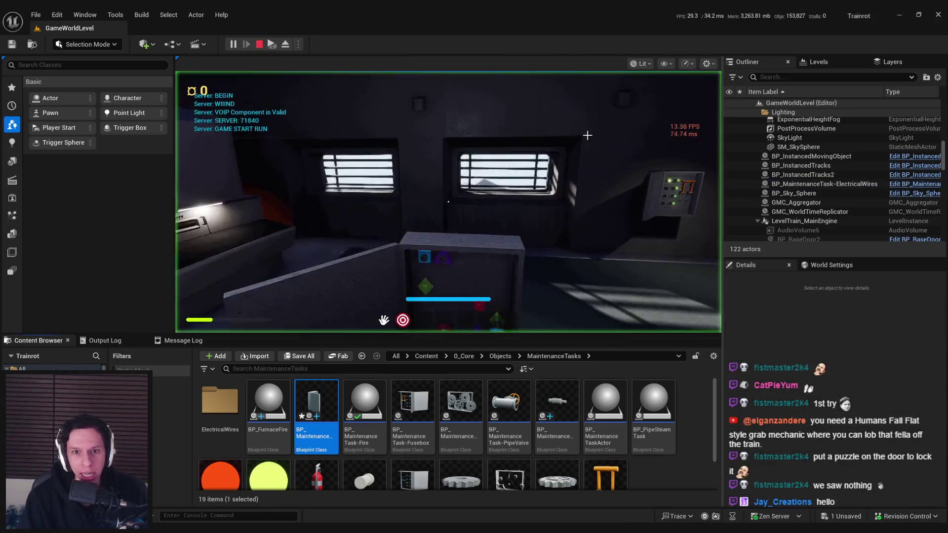
pyautogui.click(587, 135)
pyautogui.press('Escape')
pyautogui.hotkey('alt', 'p')
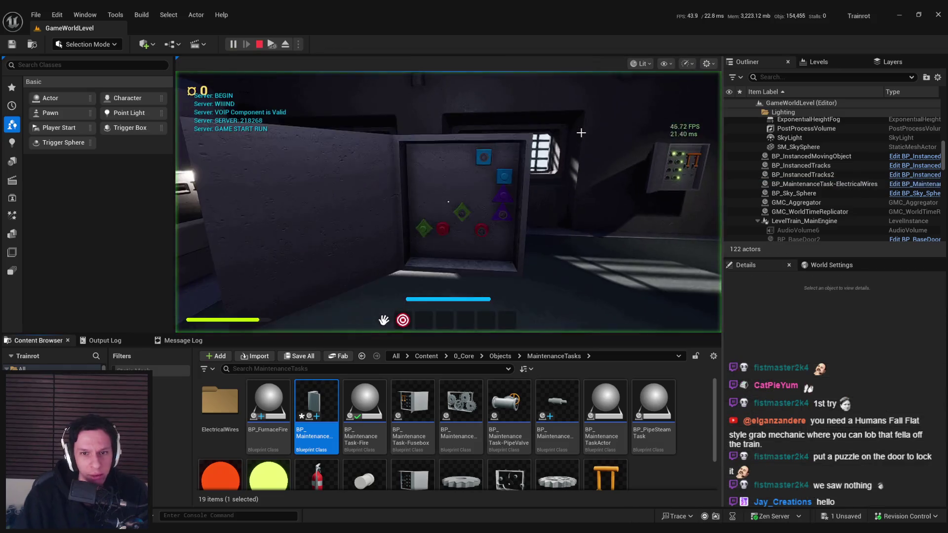
pyautogui.press('Escape')
pyautogui.hotkey('ctrl', 'e')
# - Straighten the link from Current Rand Location to its reroute node, then compile and save
pyautogui.click(307, 277)
pyautogui.moveTo(303, 256); pyautogui.dragTo(303, 256)
pyautogui.press('q')
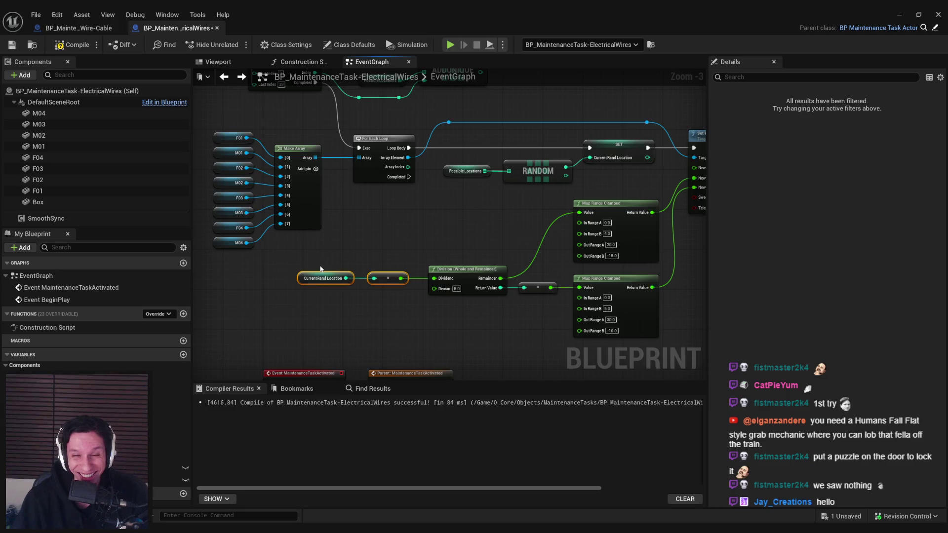
pyautogui.click(437, 307)
pyautogui.click(73, 44)
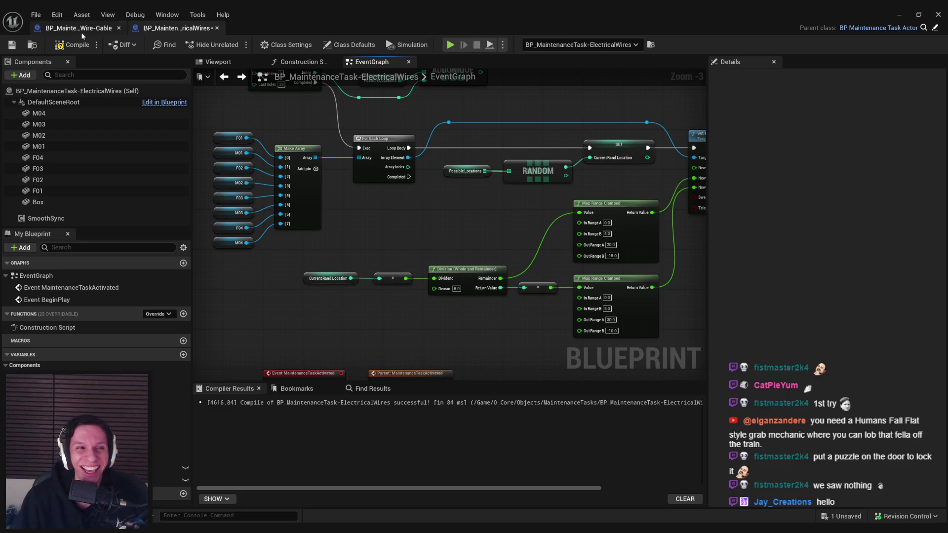
pyautogui.click(12, 45)
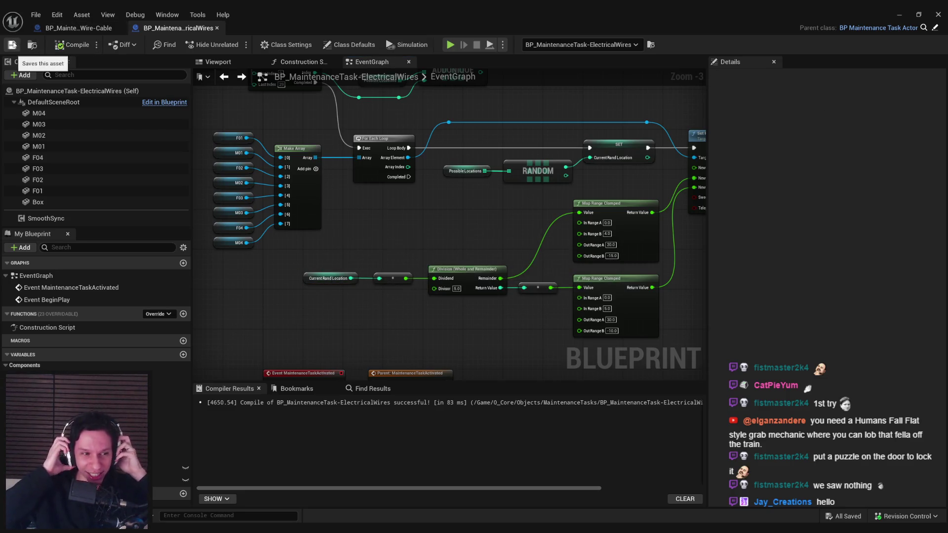
# - Play-test the level once more and return to the ElectricalWires Blueprint editor
pyautogui.click(899, 15)
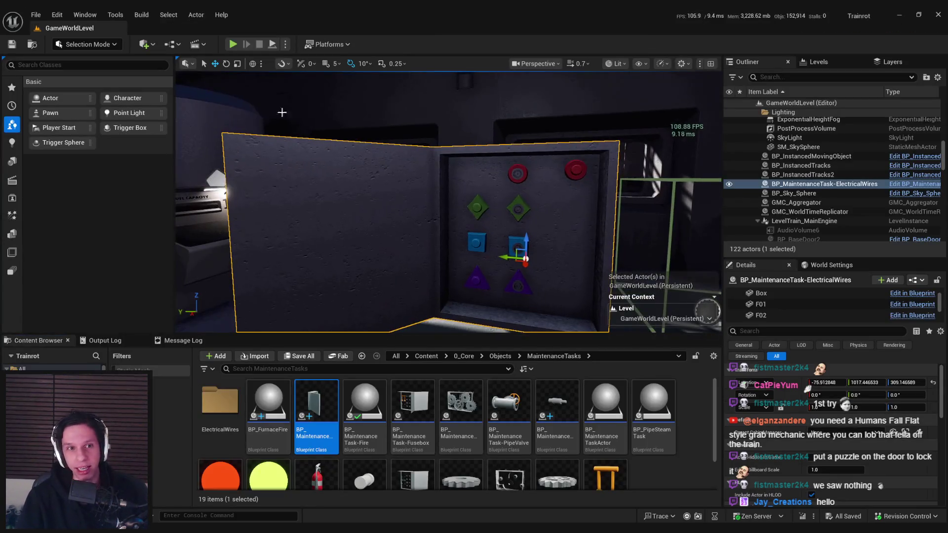
pyautogui.click(233, 44)
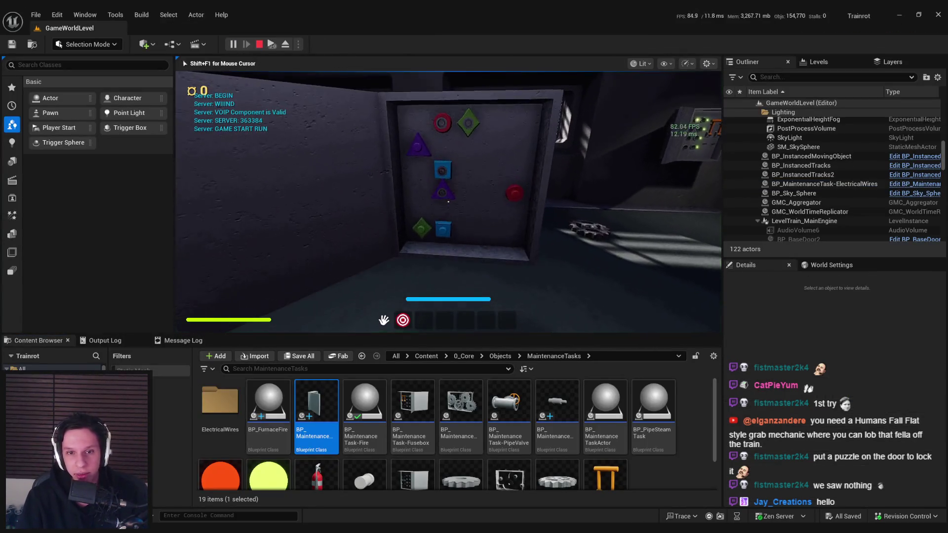
pyautogui.press('Escape')
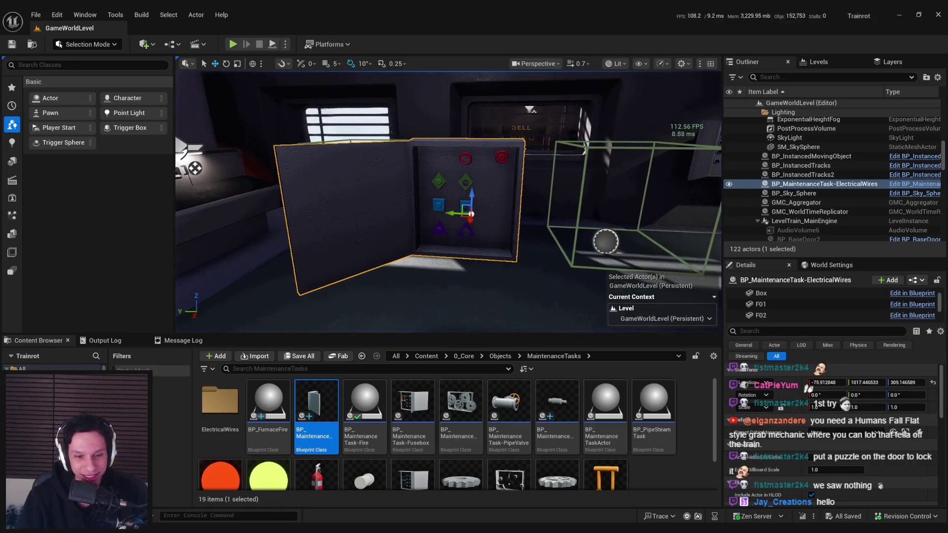
pyautogui.click(344, 497)
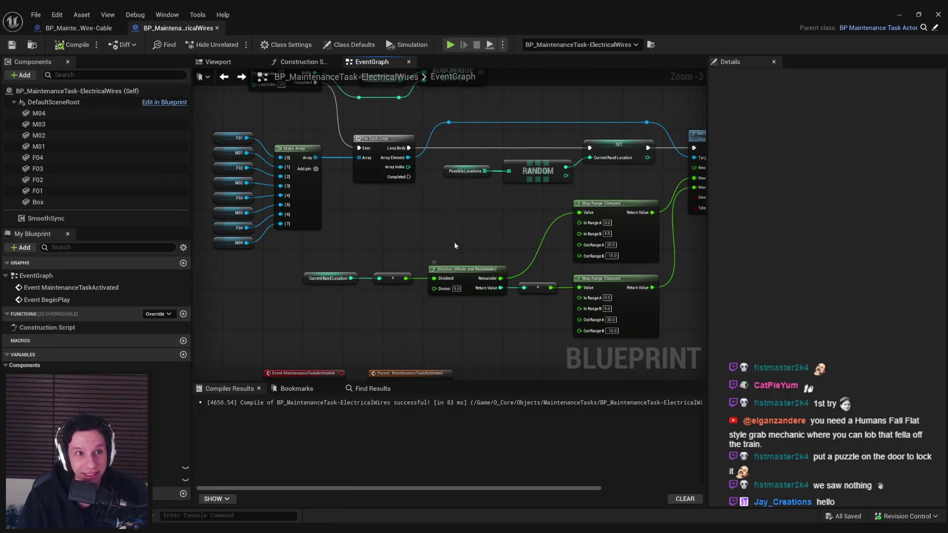
# - Nudge the two blue-wire reroute points above the SET node upward
pyautogui.scroll(-1, 424, 253)
pyautogui.scroll(2, 512, 205)
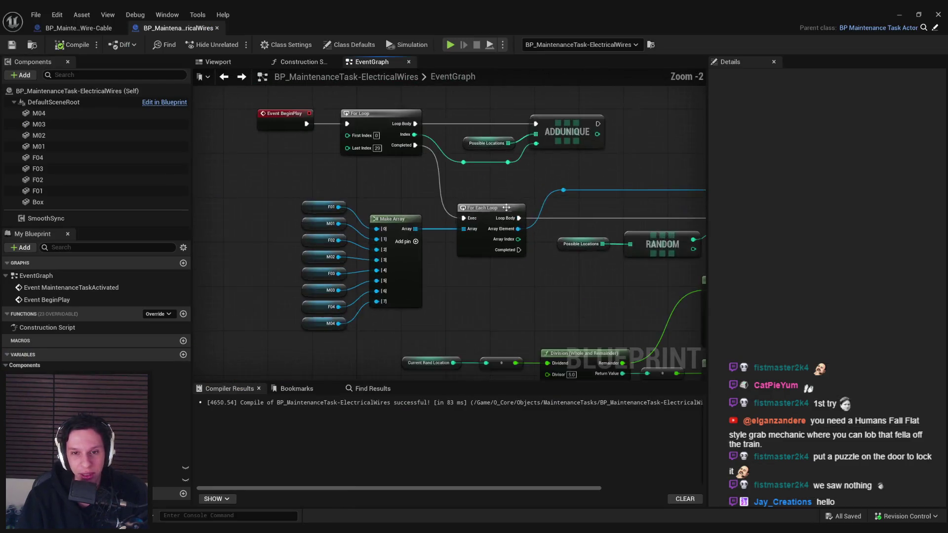
pyautogui.scroll(1, 512, 205)
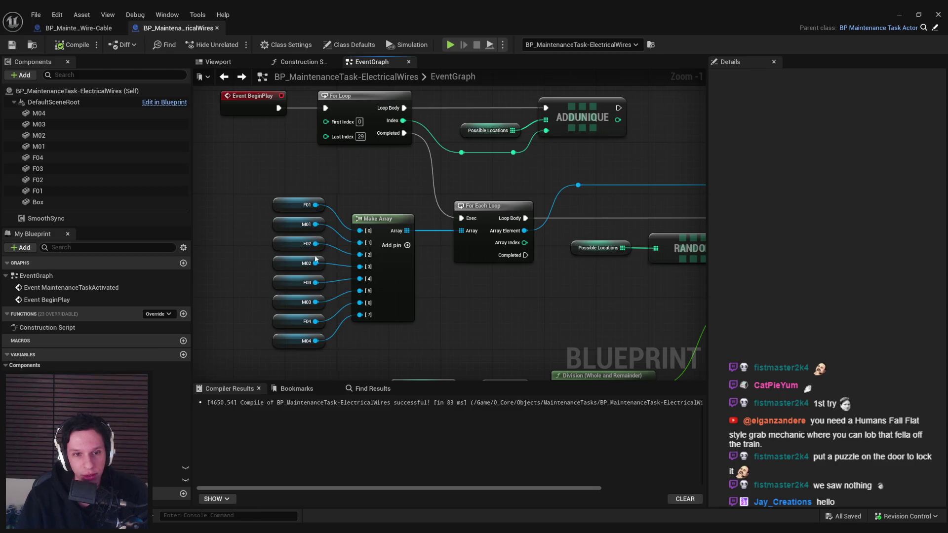
pyautogui.scroll(-1, 316, 335)
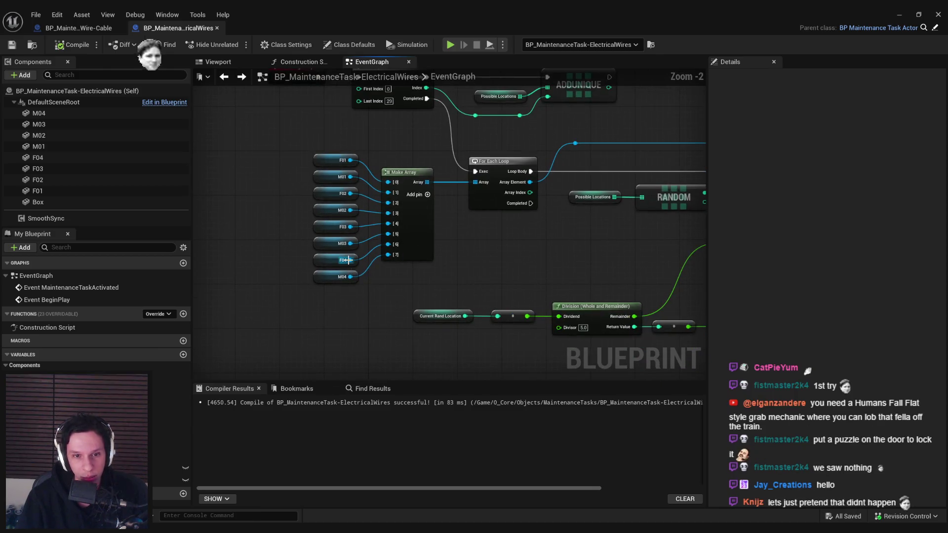
pyautogui.moveTo(565, 288)
pyautogui.mouseDown()
pyautogui.moveTo(208, 298)
pyautogui.moveTo(461, 275)
pyautogui.moveTo(344, 261)
pyautogui.moveTo(229, 265)
pyautogui.moveTo(419, 270)
pyautogui.moveTo(514, 261)
pyautogui.moveTo(514, 275)
pyautogui.moveTo(254, 299)
pyautogui.mouseUp()
pyautogui.moveTo(265, 154); pyautogui.dragTo(265, 144)
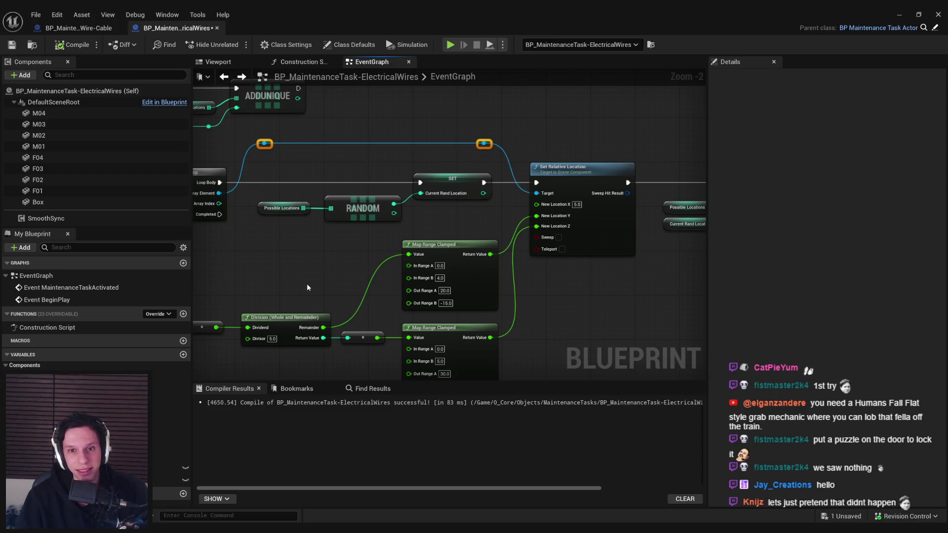
# - Pan back to the Make Array and For Each Loop nodes, briefly checking the Viewport tab
pyautogui.moveTo(307, 286); pyautogui.dragTo(511, 225)
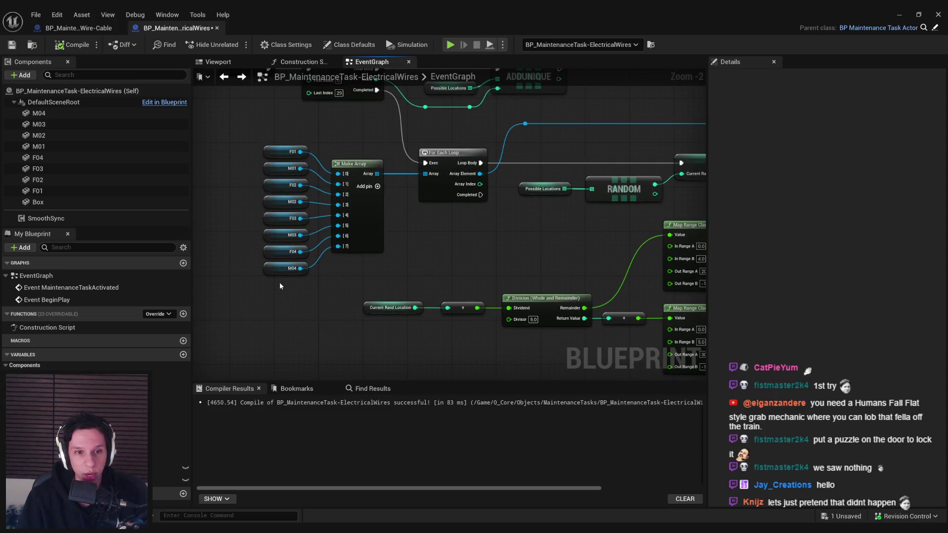
pyautogui.scroll(-1, 280, 282)
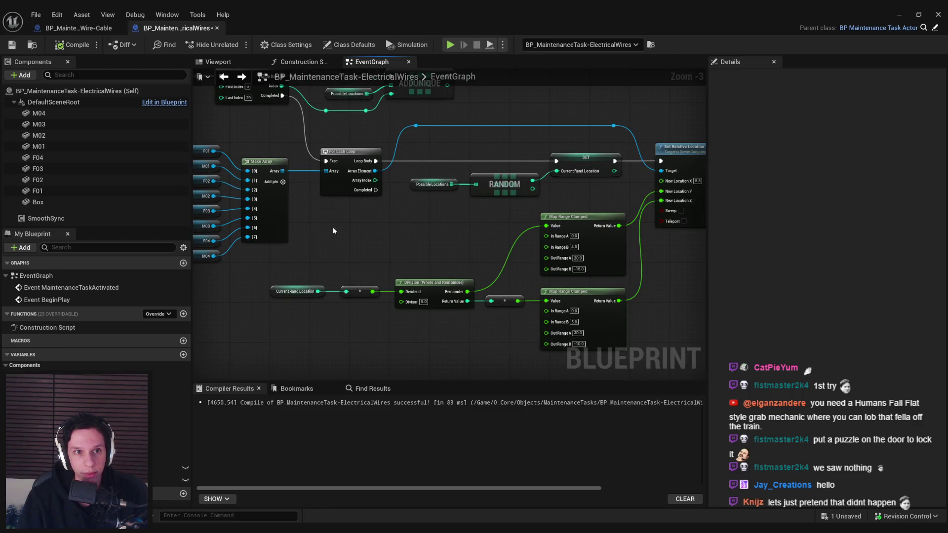
pyautogui.click(217, 61)
pyautogui.click(372, 62)
pyautogui.moveTo(374, 180); pyautogui.dragTo(352, 193)
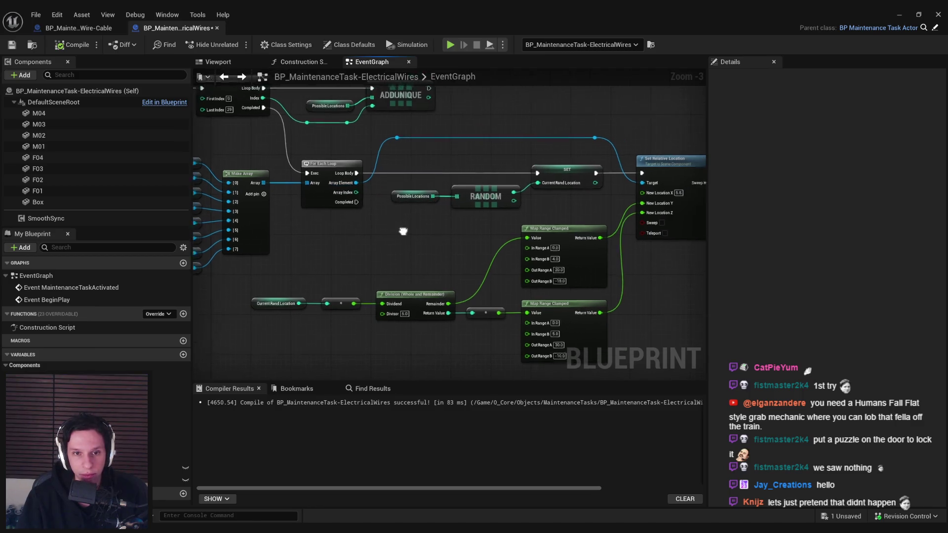
pyautogui.scroll(3, 351, 192)
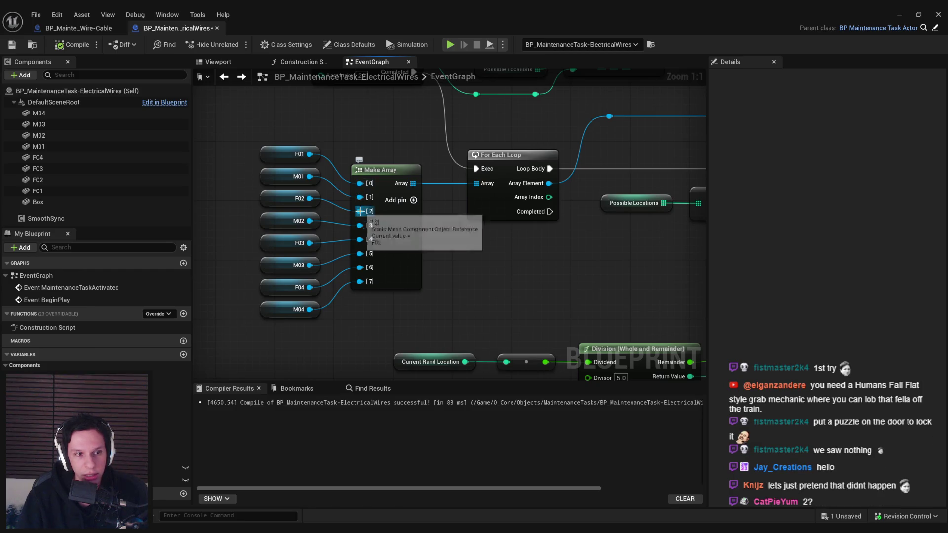
pyautogui.scroll(-2, 424, 270)
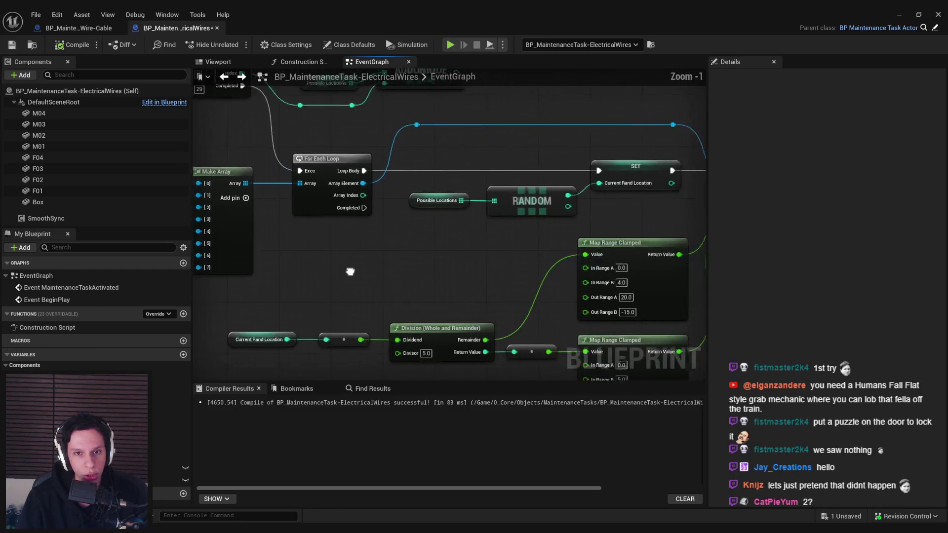
# - Add a Modulo (%) node from the loop's Array Index and edit its divisor B
pyautogui.moveTo(340, 204); pyautogui.dragTo(366, 247)
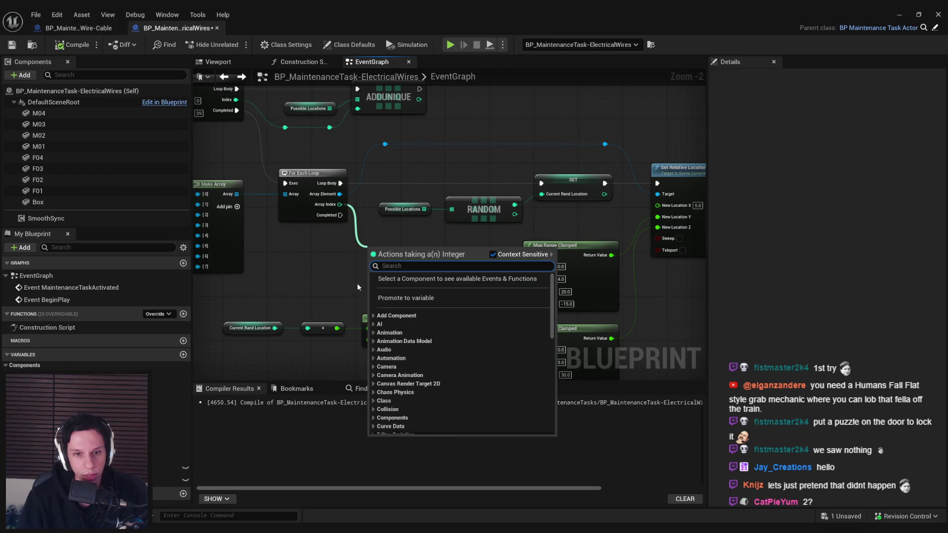
pyautogui.scroll(-10, 381, 381)
pyautogui.scroll(6, 380, 381)
pyautogui.scroll(4, 388, 361)
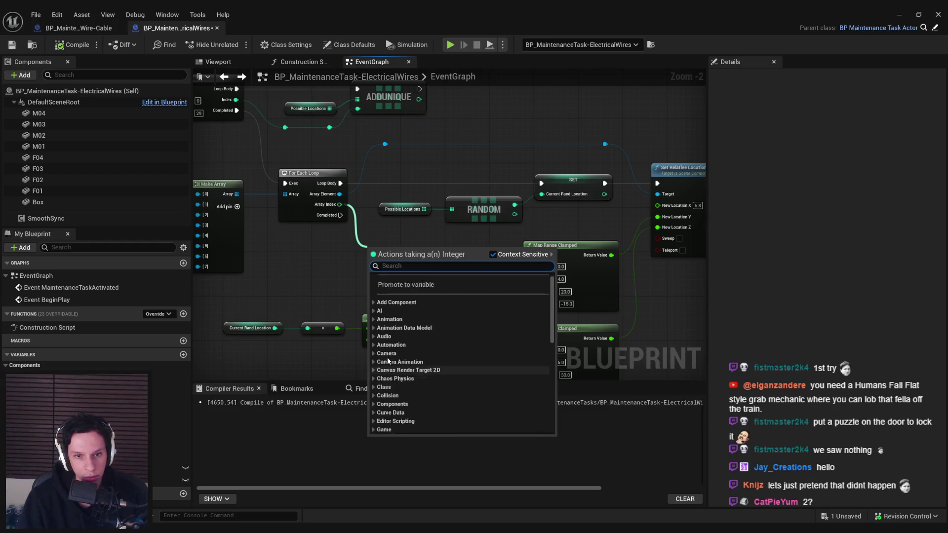
pyautogui.press('Escape')
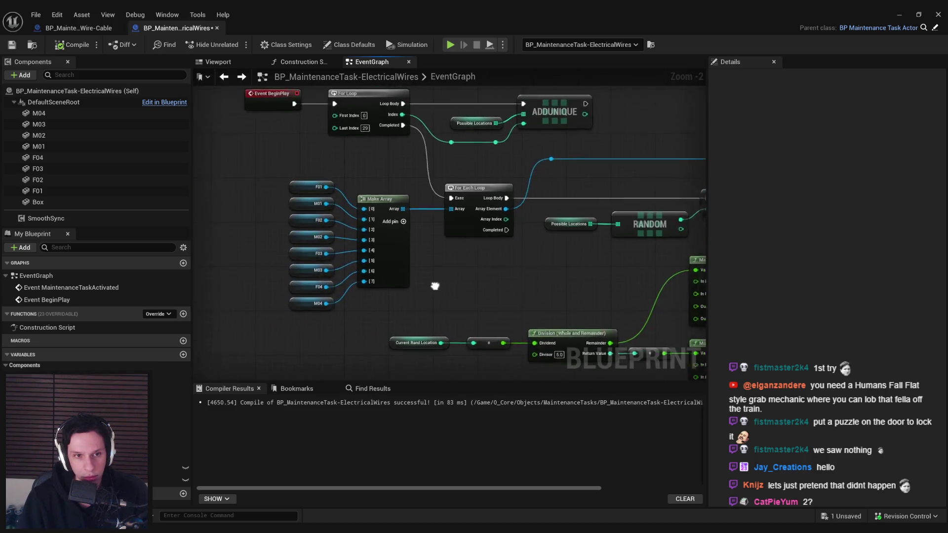
pyautogui.scroll(2, 373, 235)
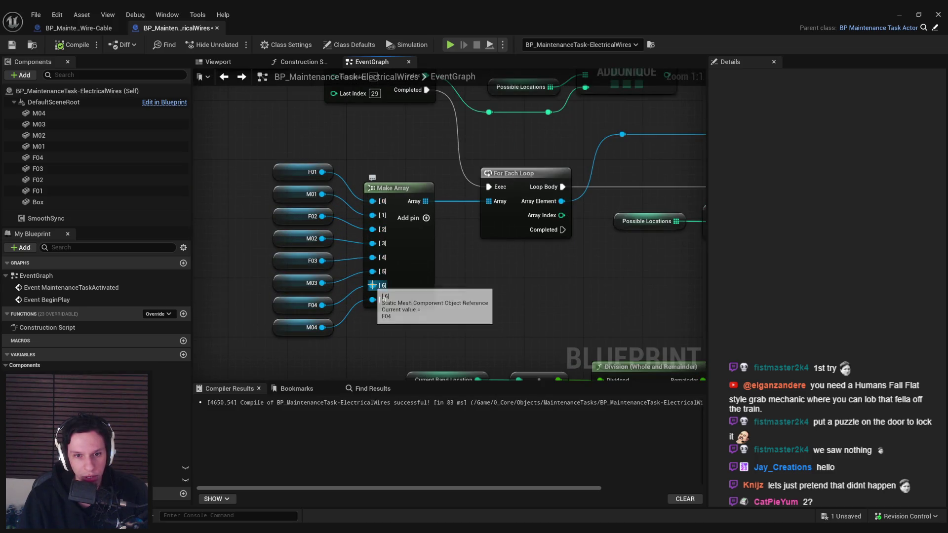
pyautogui.scroll(-1, 462, 294)
pyautogui.moveTo(385, 218); pyautogui.dragTo(415, 242)
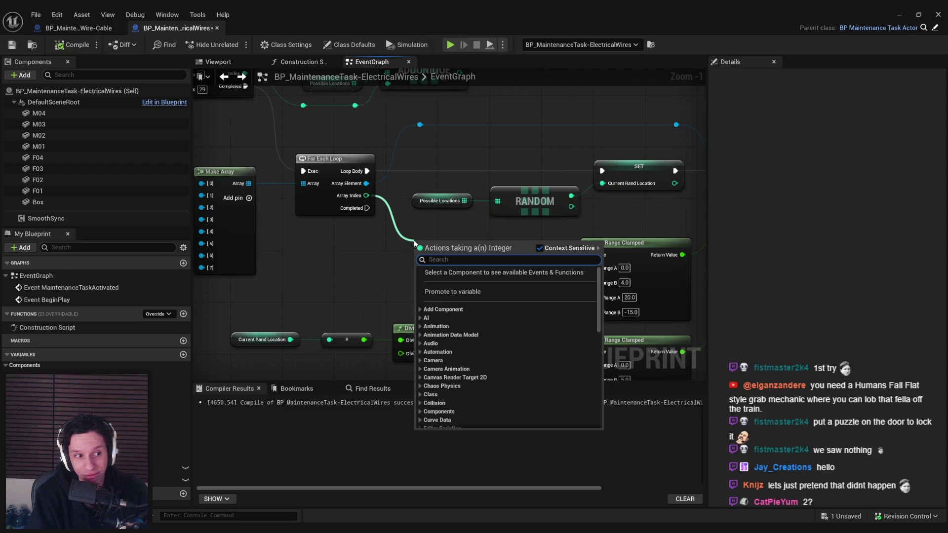
pyautogui.write('mod')
pyautogui.press('Return')
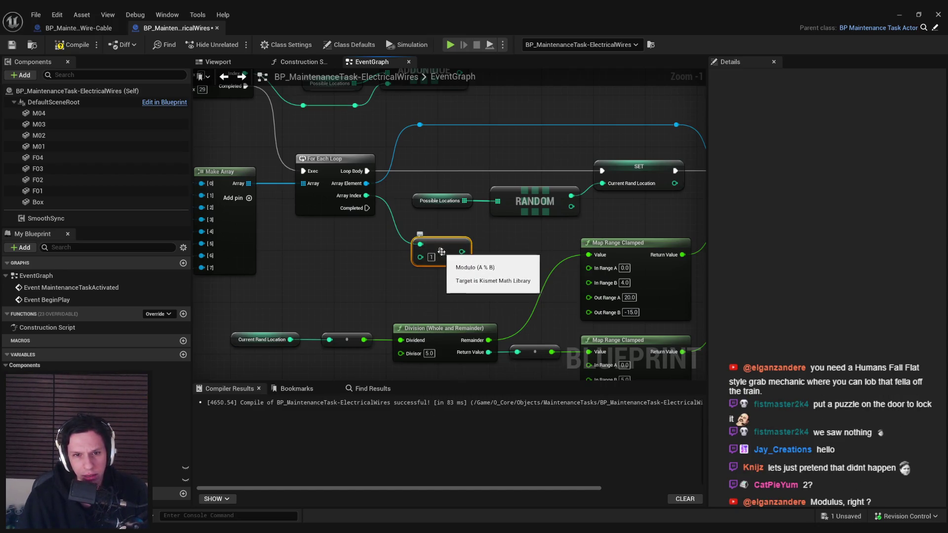
pyautogui.click(432, 258)
pyautogui.scroll(-2, 438, 261)
# - Add a Print String node to print the Modulo result
pyautogui.moveTo(243, 248)
pyautogui.mouseDown()
pyautogui.moveTo(481, 276)
pyautogui.moveTo(531, 301)
pyautogui.mouseUp()
pyautogui.click(328, 247)
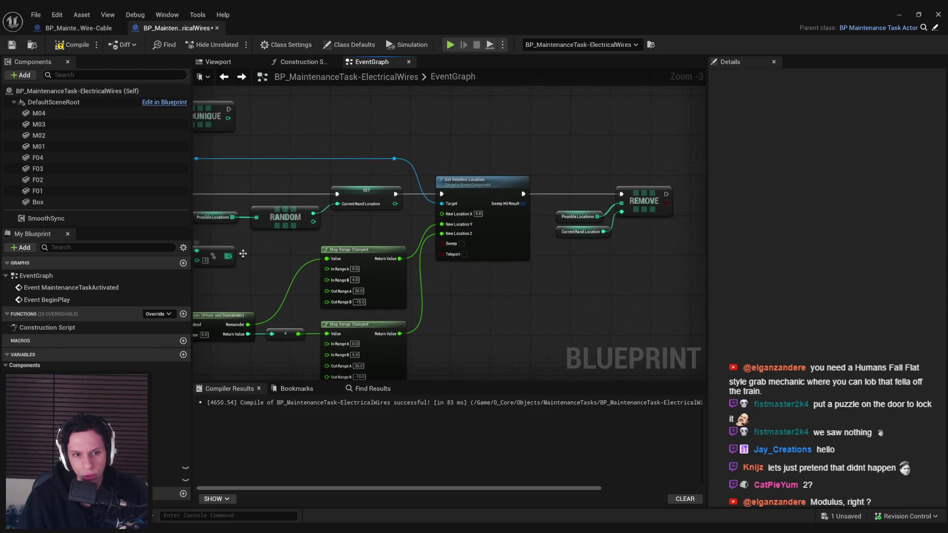
pyautogui.rightClick(683, 197)
pyautogui.write('print string')
pyautogui.press('Return')
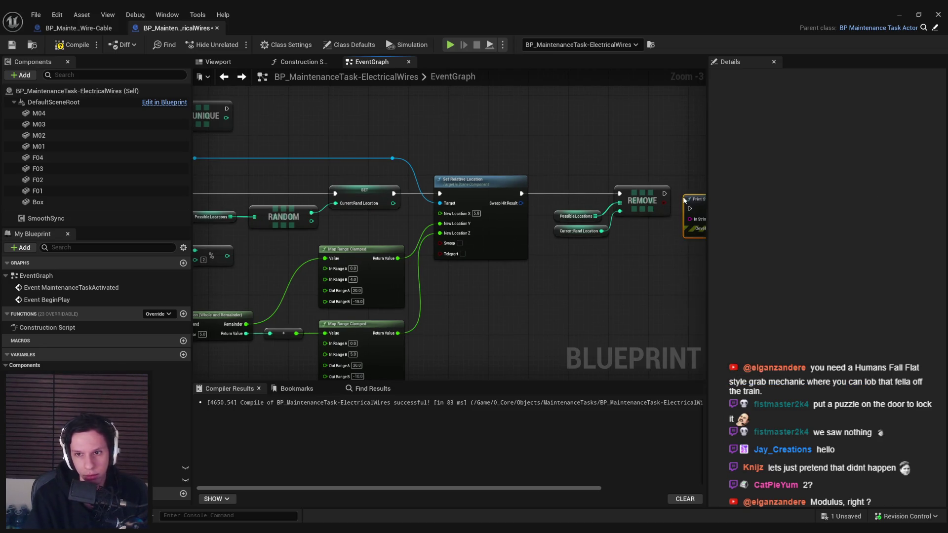
pyautogui.moveTo(596, 179)
pyautogui.mouseDown()
pyautogui.moveTo(402, 250)
pyautogui.moveTo(485, 237)
pyautogui.moveTo(500, 193)
pyautogui.mouseUp()
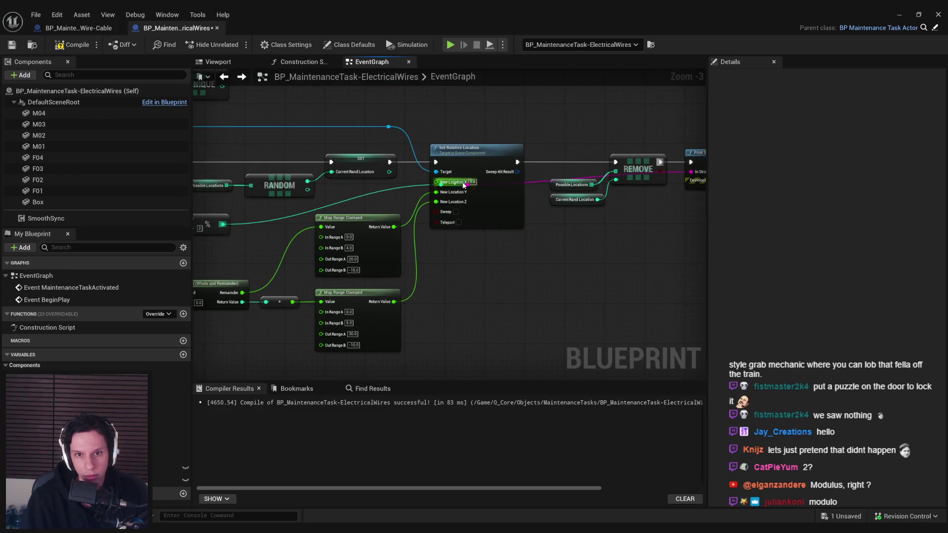
pyautogui.click(900, 15)
# - Play-test the level and open the console to read the printed modulo output
pyautogui.hotkey('alt', 'p')
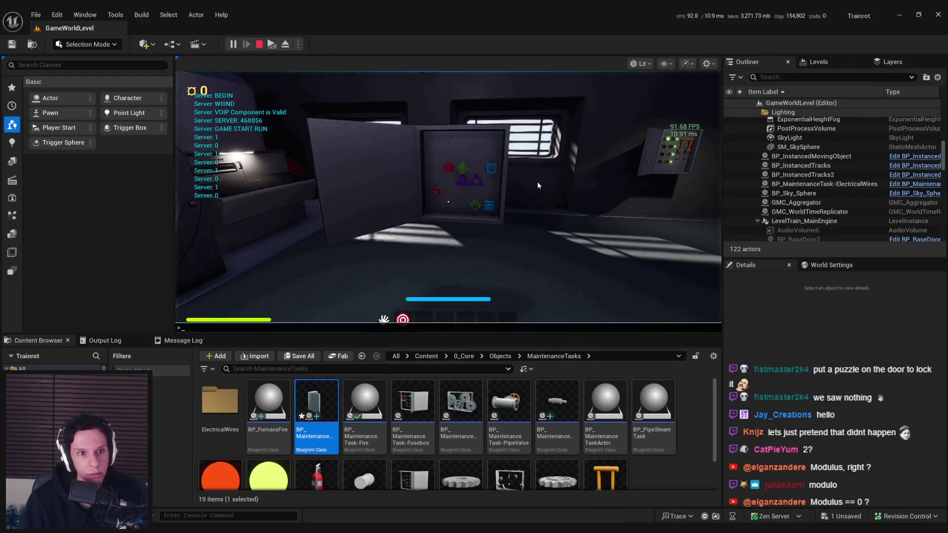
pyautogui.press('`')
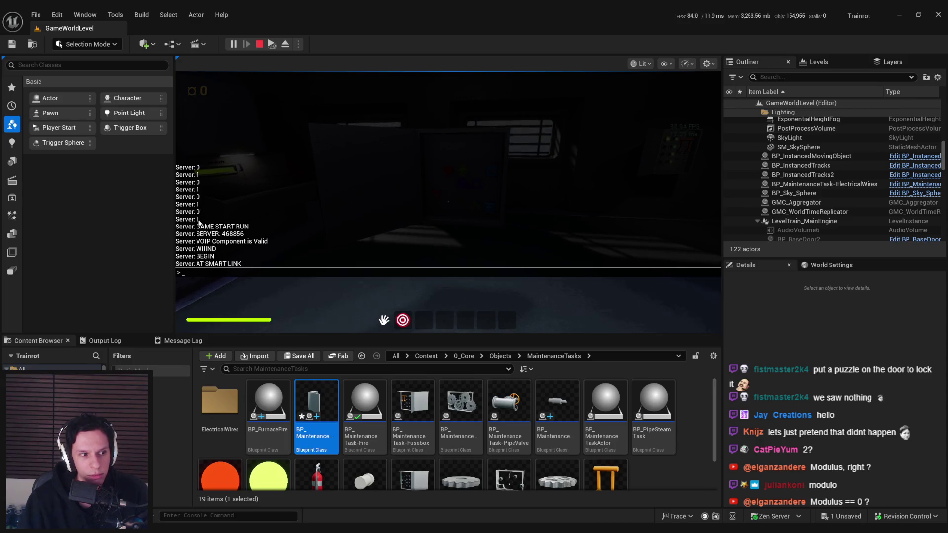
pyautogui.press('Escape')
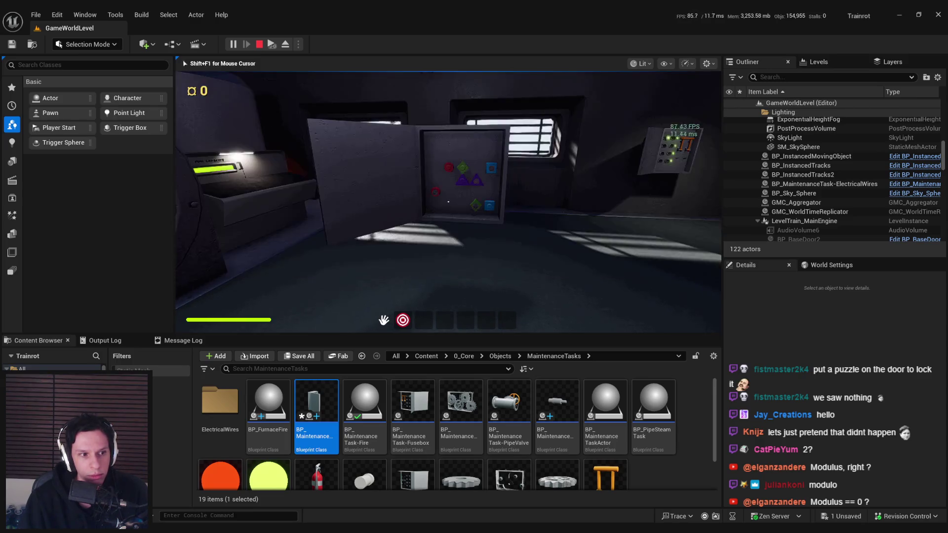
# - Search for a modulo node from Array Index, then dismiss the action list
pyautogui.moveTo(350, 512)
pyautogui.moveTo(369, 193); pyautogui.dragTo(388, 261)
pyautogui.write('modulo')
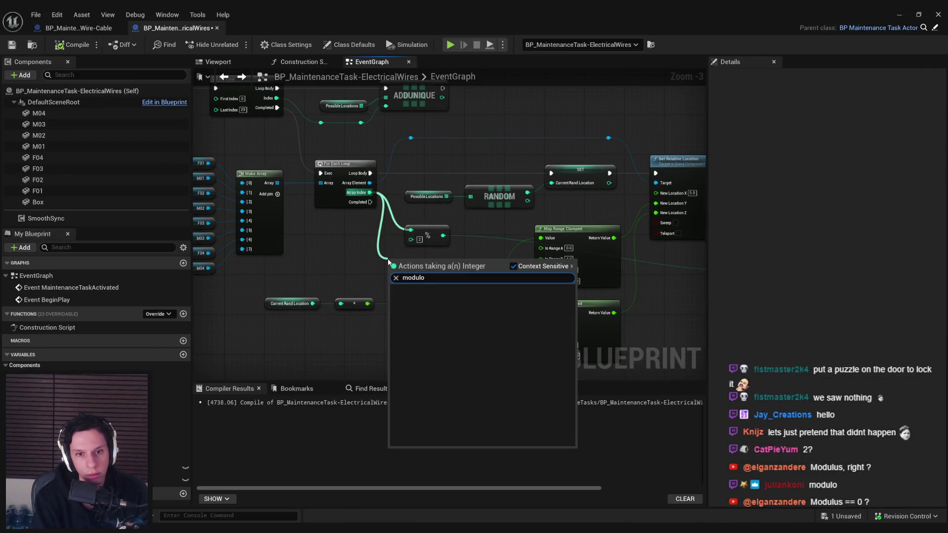
pyautogui.press('BackSpace')
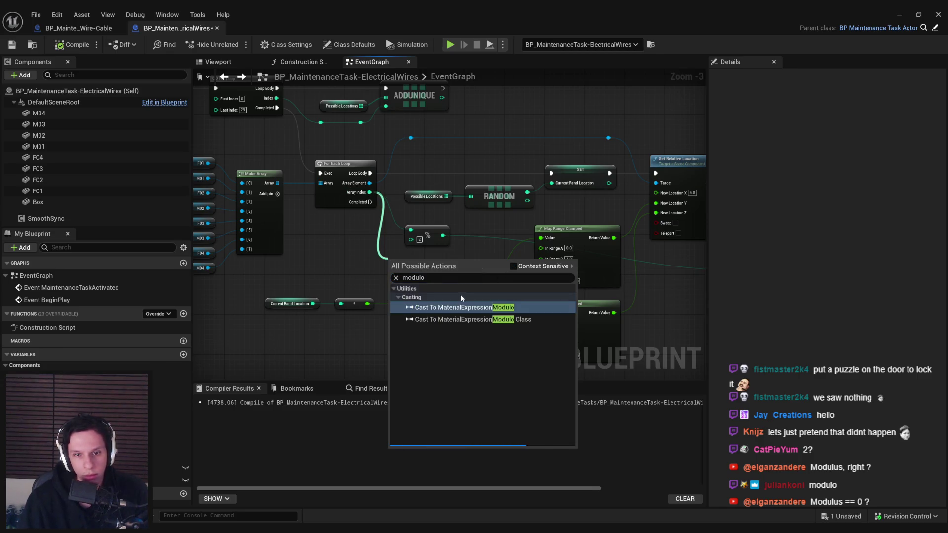
pyautogui.click(349, 259)
# - Stop the running play test and bring the ElectricalWires Blueprint back
pyautogui.hotkey('alt', 'Tab')
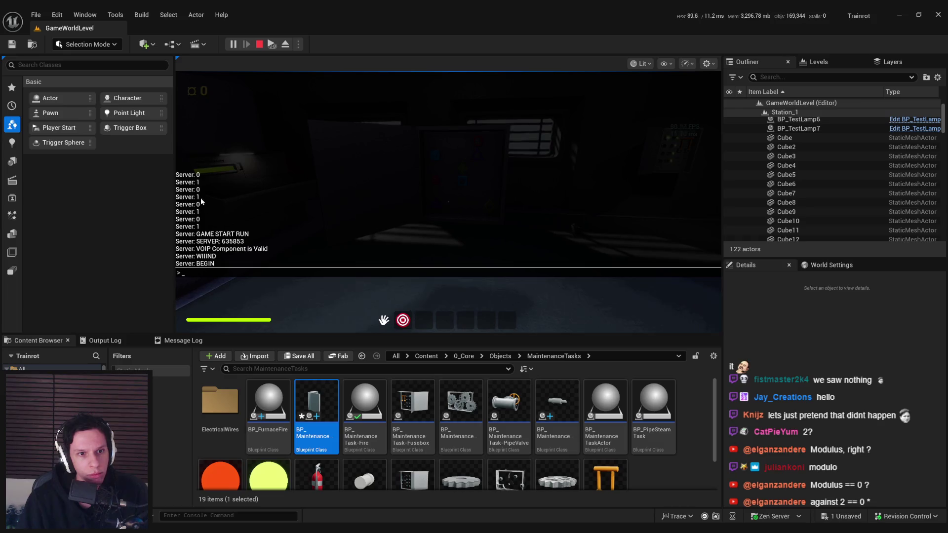
pyautogui.press('Escape')
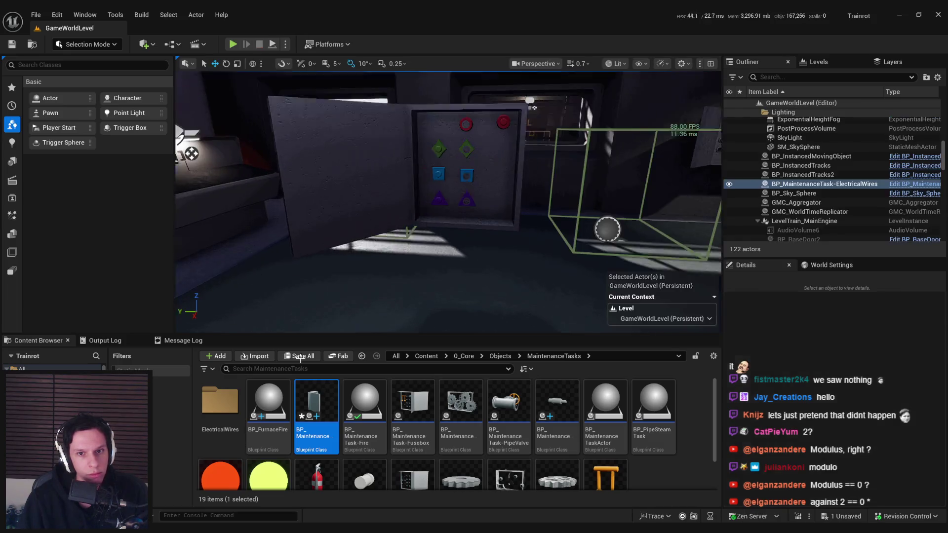
pyautogui.hotkey('alt', 'Tab')
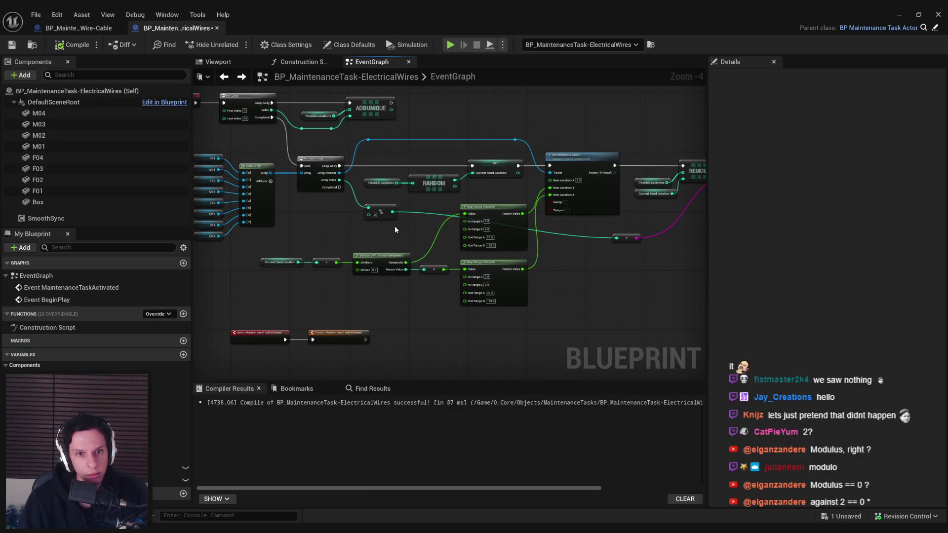
# - Move the % node and its reroute point up into place together
pyautogui.scroll(1, 395, 227)
pyautogui.moveTo(261, 210); pyautogui.dragTo(262, 244)
pyautogui.keyDown('ctrl'); pyautogui.click(593, 240); pyautogui.keyUp('ctrl')
pyautogui.moveTo(593, 240)
pyautogui.mouseDown()
pyautogui.moveTo(555, 275)
pyautogui.moveTo(573, 136)
pyautogui.mouseUp()
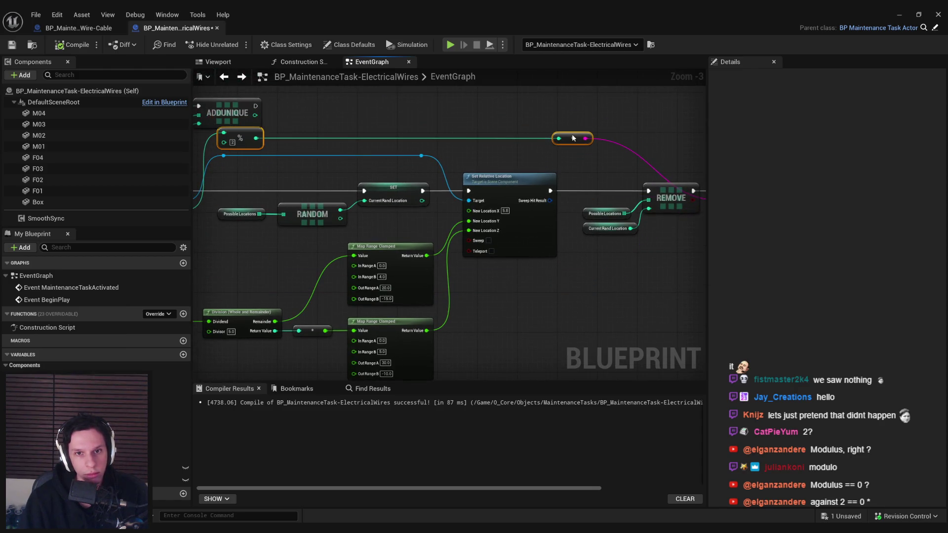
pyautogui.scroll(-1, 677, 141)
pyautogui.scroll(-1, 677, 140)
# - Adjust the modulo wire's reroute point near the REMOVE and Print String nodes, then save
pyautogui.moveTo(267, 147)
pyautogui.mouseDown()
pyautogui.moveTo(663, 237)
pyautogui.moveTo(648, 265)
pyautogui.mouseUp()
pyautogui.moveTo(415, 225)
pyautogui.mouseDown()
pyautogui.moveTo(364, 218)
pyautogui.moveTo(461, 156)
pyautogui.moveTo(522, 183)
pyautogui.moveTo(441, 236)
pyautogui.mouseUp()
pyautogui.scroll(1, 415, 198)
pyautogui.scroll(4, 441, 237)
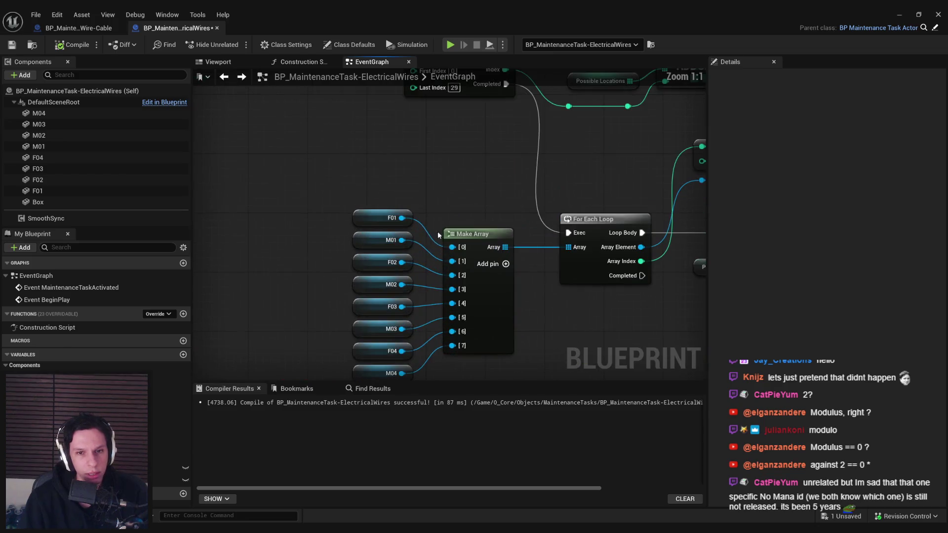
pyautogui.scroll(-3, 450, 253)
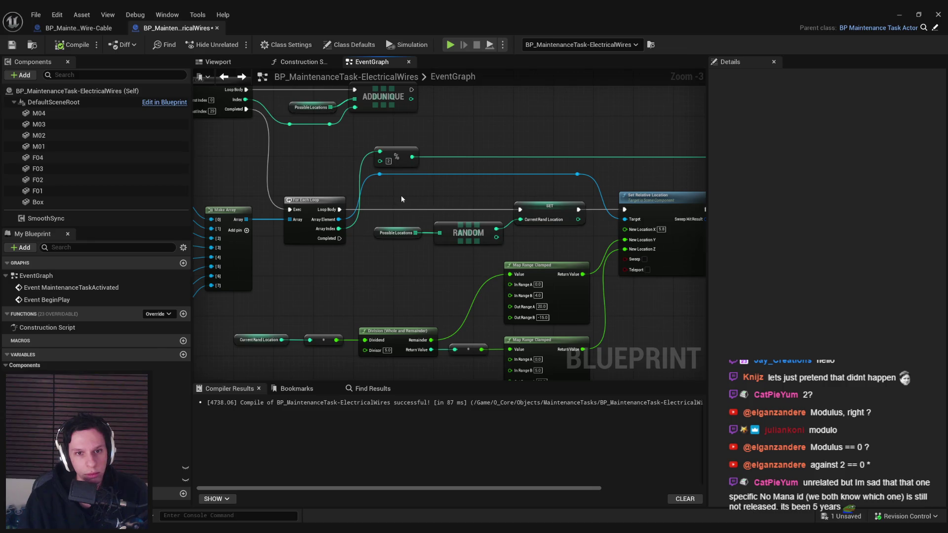
pyautogui.moveTo(447, 251); pyautogui.dragTo(218, 261)
pyautogui.moveTo(620, 274); pyautogui.dragTo(607, 271)
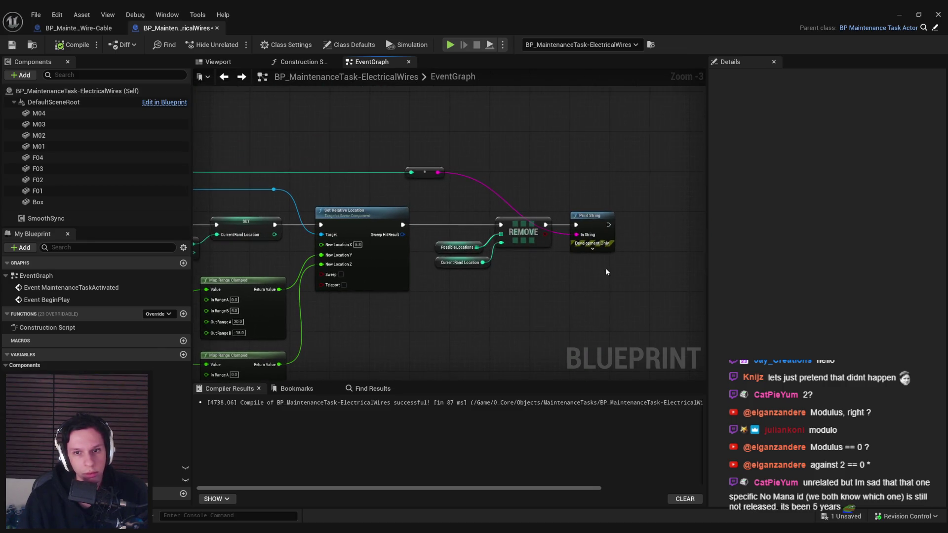
pyautogui.click(421, 174)
pyautogui.moveTo(422, 177); pyautogui.dragTo(530, 182)
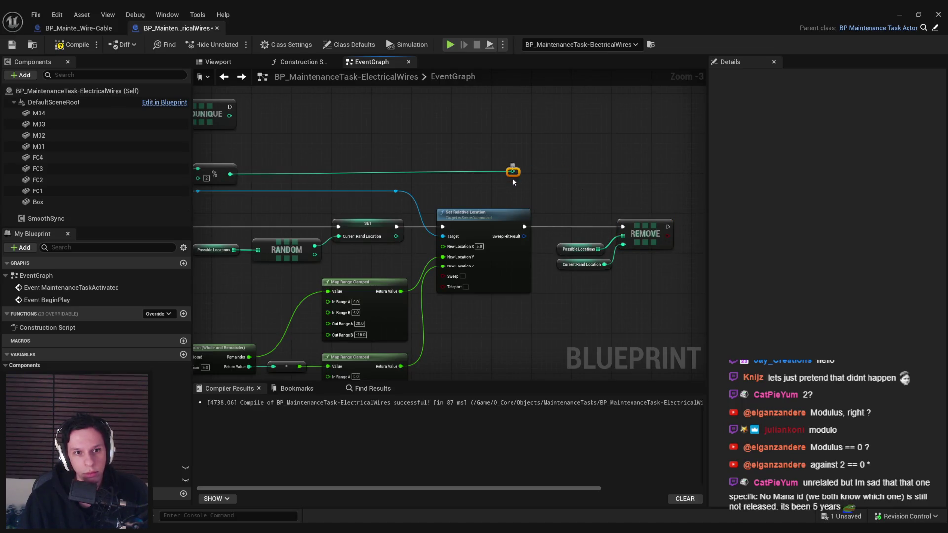
pyautogui.moveTo(509, 174); pyautogui.dragTo(441, 163)
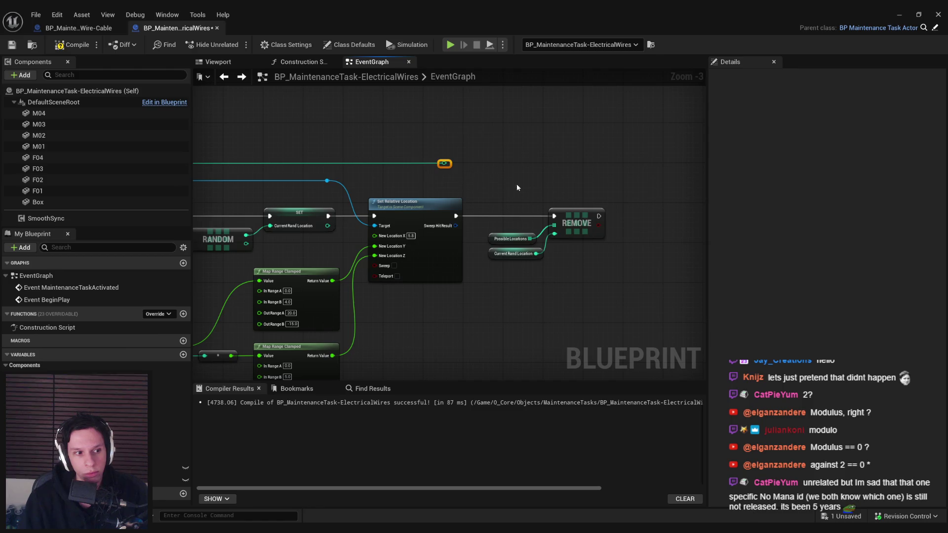
pyautogui.moveTo(482, 202)
pyautogui.mouseDown()
pyautogui.moveTo(614, 199)
pyautogui.moveTo(352, 201)
pyautogui.moveTo(545, 238)
pyautogui.moveTo(586, 167)
pyautogui.moveTo(396, 267)
pyautogui.moveTo(288, 232)
pyautogui.moveTo(568, 205)
pyautogui.moveTo(347, 200)
pyautogui.mouseUp()
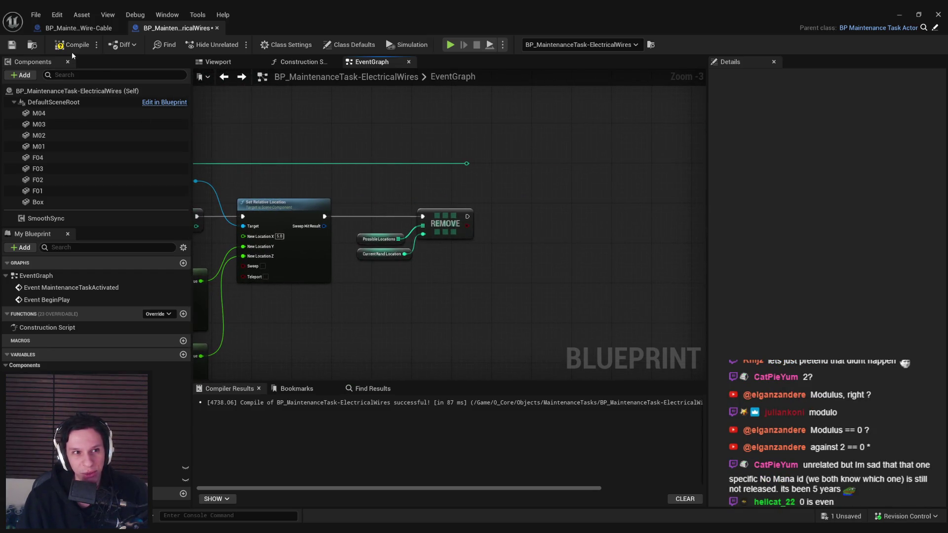
pyautogui.click(12, 45)
# - Straighten the modulo node's connection with Q and save the Blueprint again
pyautogui.scroll(-1, 494, 187)
pyautogui.moveTo(494, 188)
pyautogui.mouseDown()
pyautogui.moveTo(300, 193)
pyautogui.moveTo(350, 169)
pyautogui.mouseUp()
pyautogui.scroll(-1, 350, 169)
pyautogui.moveTo(262, 168); pyautogui.dragTo(330, 183)
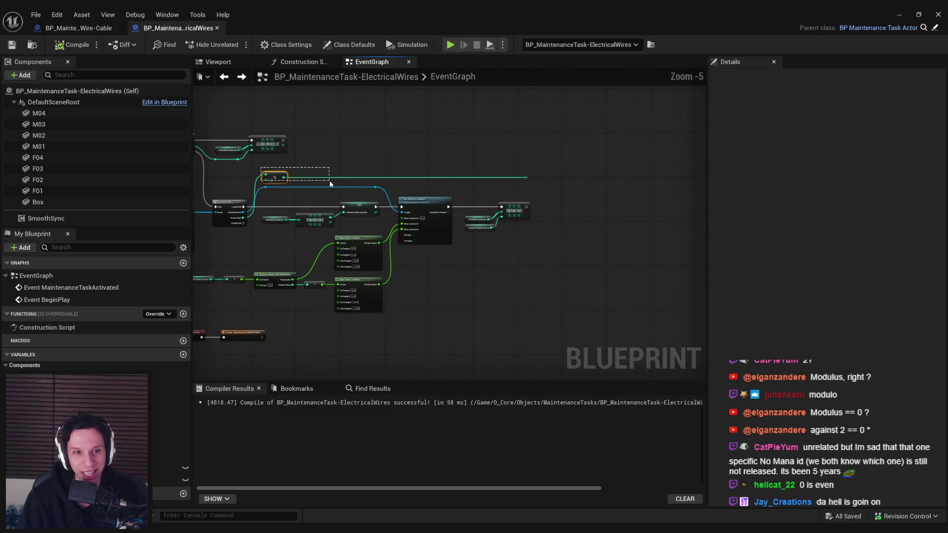
pyautogui.press('q')
pyautogui.scroll(1, 317, 200)
pyautogui.moveTo(317, 200); pyautogui.dragTo(417, 170)
pyautogui.hotkey('ctrl', 's')
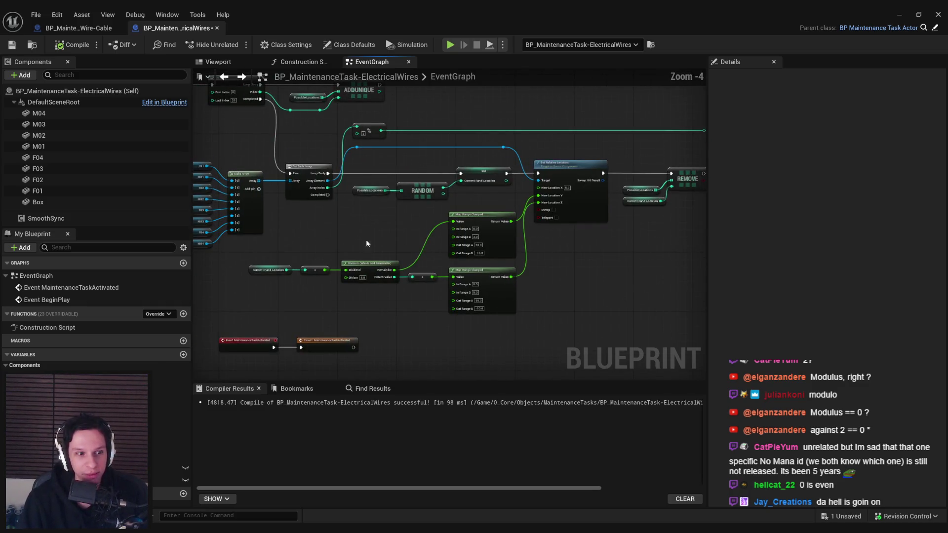
pyautogui.moveTo(356, 238); pyautogui.dragTo(281, 274)
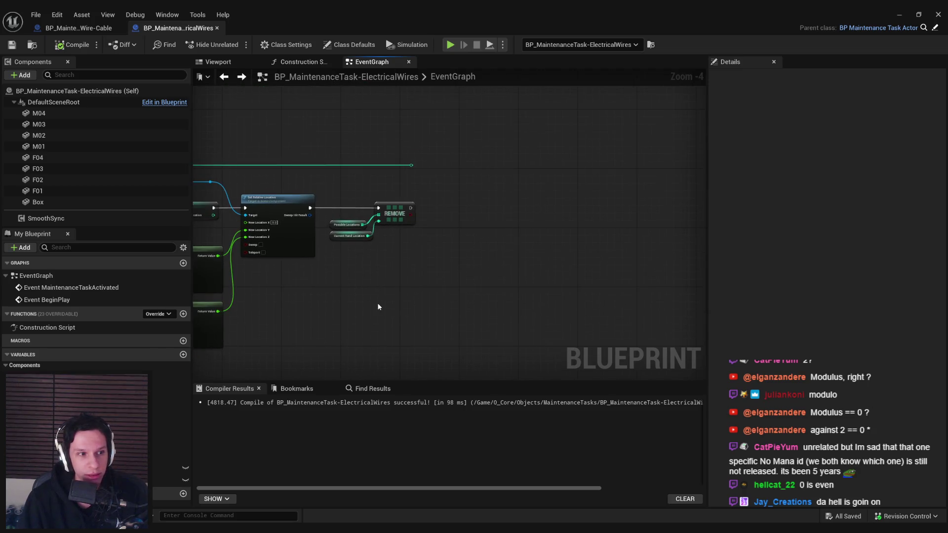
pyautogui.scroll(1, 400, 245)
# - Feed the modulo result into an Equal (Integer) node driving a new Branch placed after REMOVE
pyautogui.moveTo(416, 137); pyautogui.dragTo(485, 216)
pyautogui.write('=')
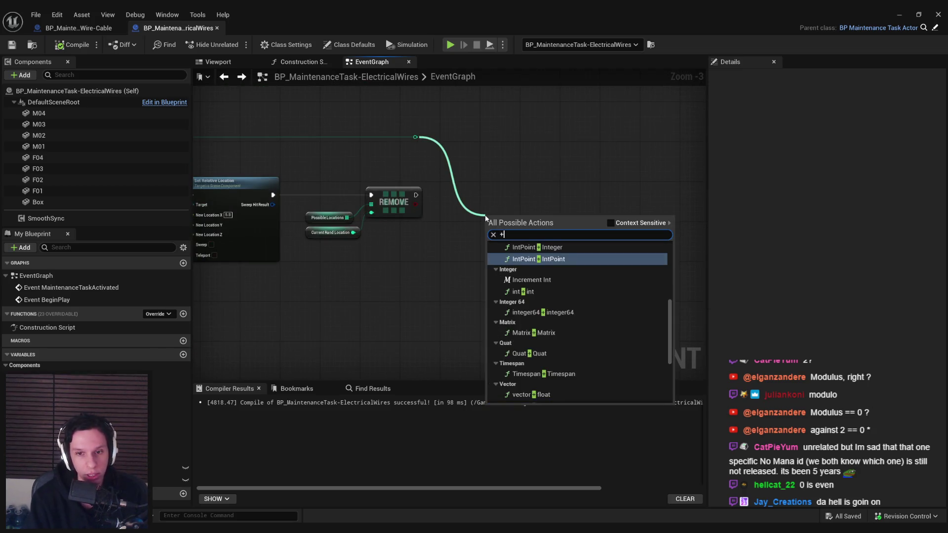
pyautogui.click(611, 223)
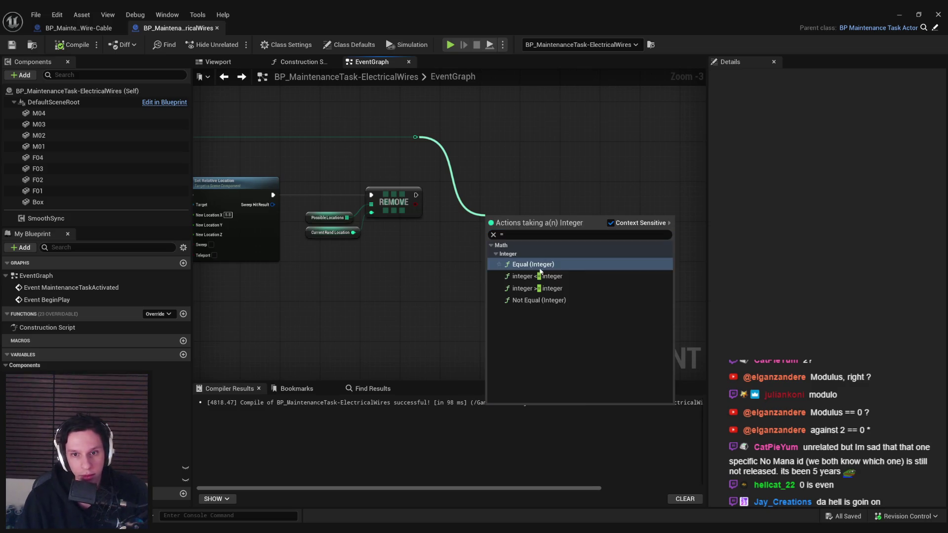
pyautogui.click(534, 264)
pyautogui.moveTo(518, 222); pyautogui.dragTo(545, 202)
pyautogui.write('branch')
pyautogui.click(560, 286)
pyautogui.moveTo(416, 195); pyautogui.dragTo(526, 200)
# - Rearrange the graph by lowering the modulo and event nodes and shifting the math nodes right
pyautogui.press('Home')
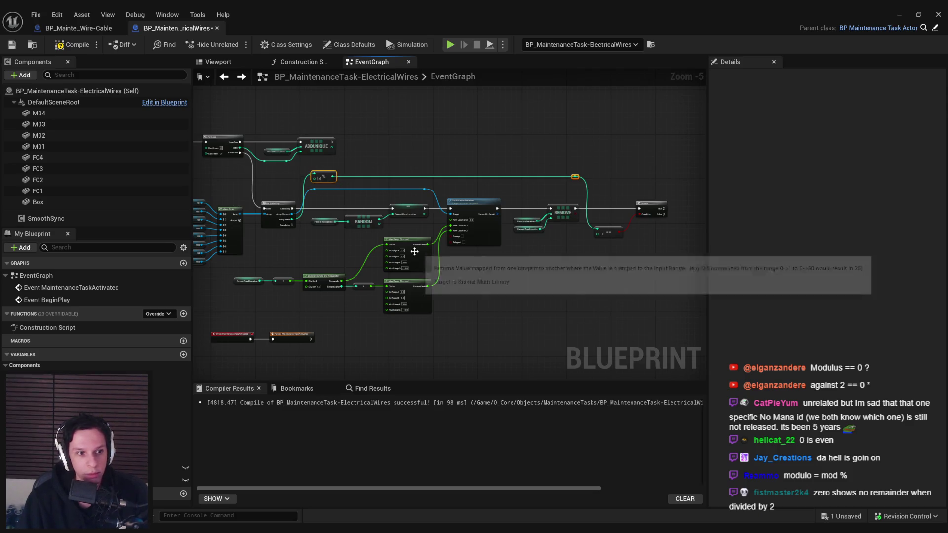
pyautogui.press('Down')
pyautogui.press('Down')
pyautogui.press('Down')
pyautogui.press('Down')
pyautogui.press('Down')
pyautogui.press('Down')
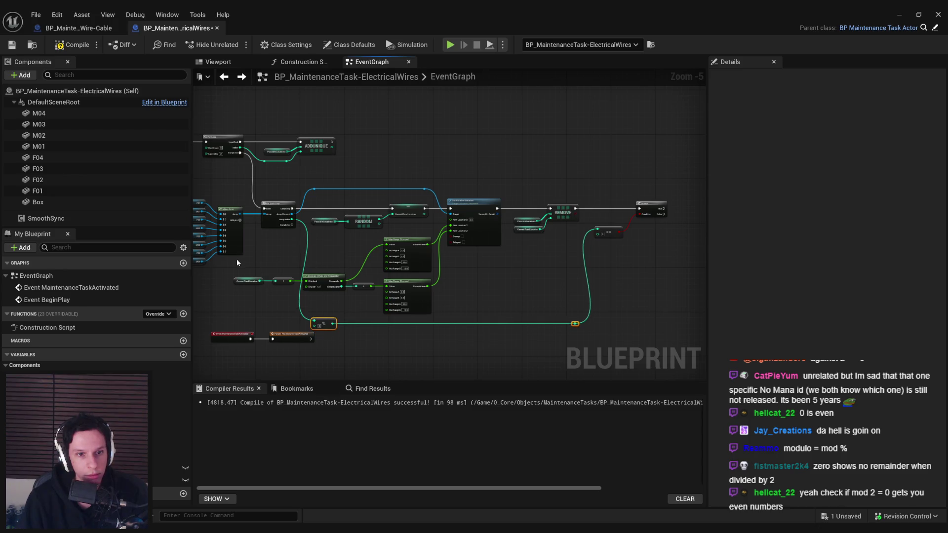
pyautogui.moveTo(227, 269); pyautogui.dragTo(299, 296)
pyautogui.press('Down')
pyautogui.press('Down')
pyautogui.press('Down')
pyautogui.moveTo(271, 209); pyautogui.dragTo(412, 255)
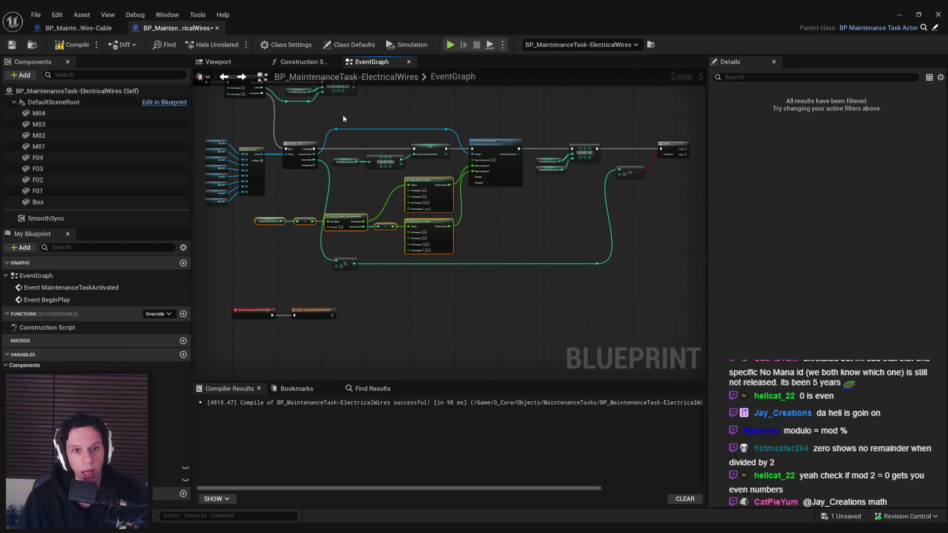
pyautogui.moveTo(630, 226); pyautogui.dragTo(675, 224)
pyautogui.press('Right')
pyautogui.press('Right')
pyautogui.press('Right')
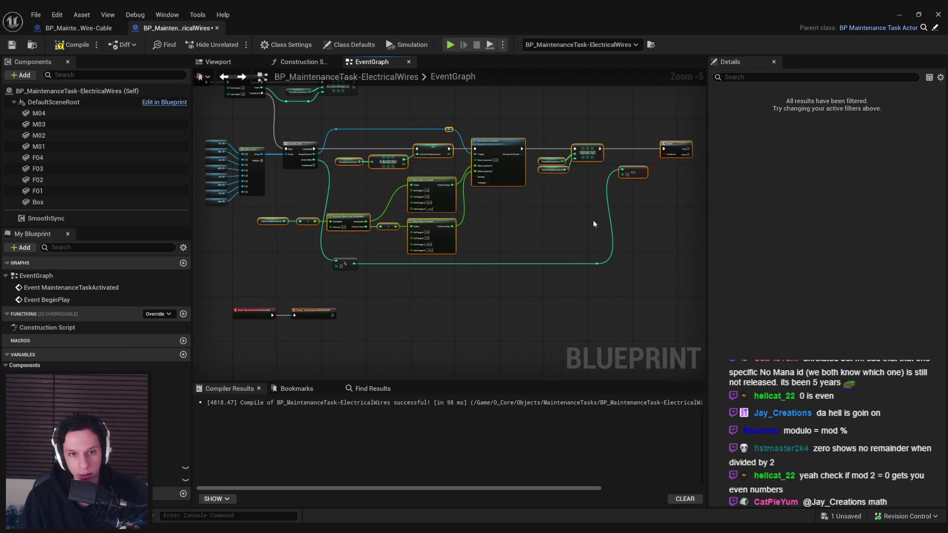
pyautogui.press('Right')
pyautogui.press('Right')
pyautogui.press('Right')
# - Nudge the modulo node, line up Possible Locations and Current Rand Location, and save the Blueprint
pyautogui.click(346, 264)
pyautogui.press('Right')
pyautogui.press('Right')
pyautogui.click(476, 299)
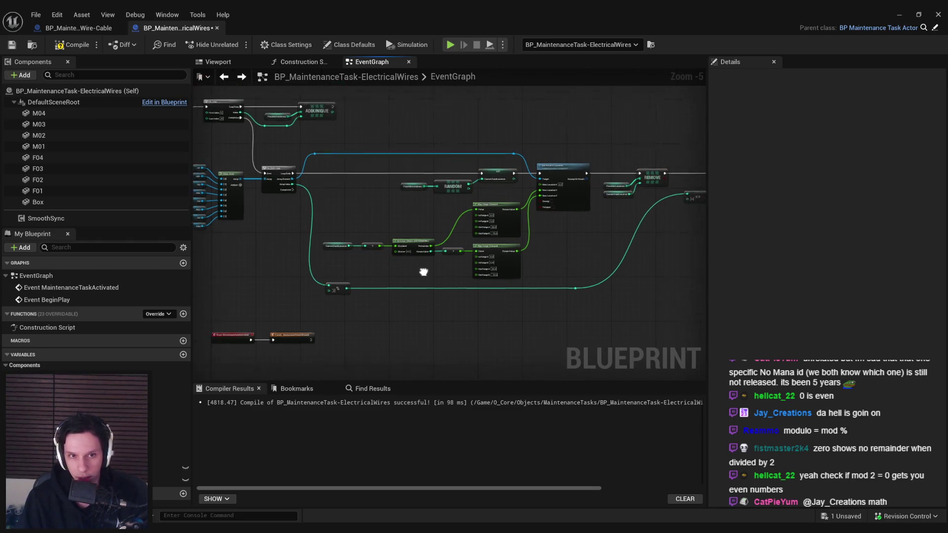
pyautogui.scroll(1, 581, 245)
pyautogui.moveTo(582, 248); pyautogui.dragTo(401, 236)
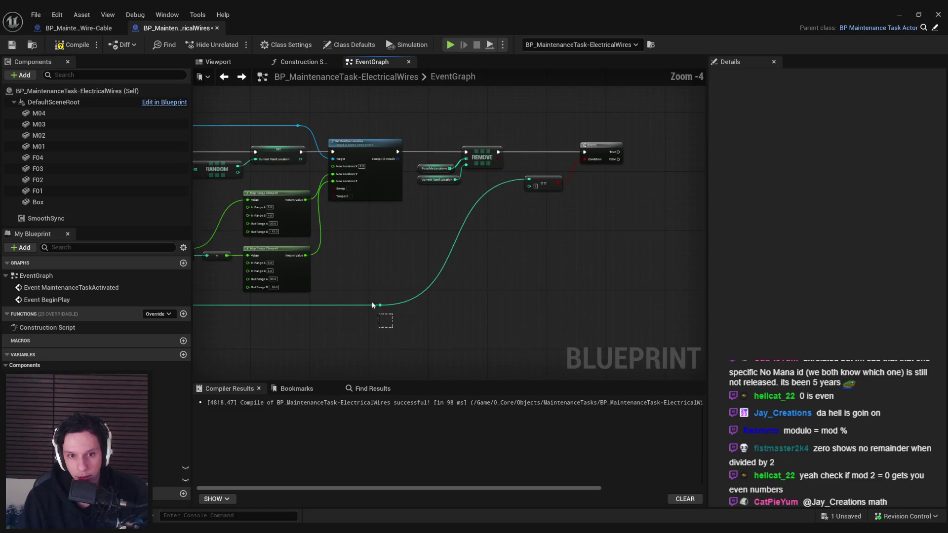
pyautogui.hotkey('ctrl', 'z')
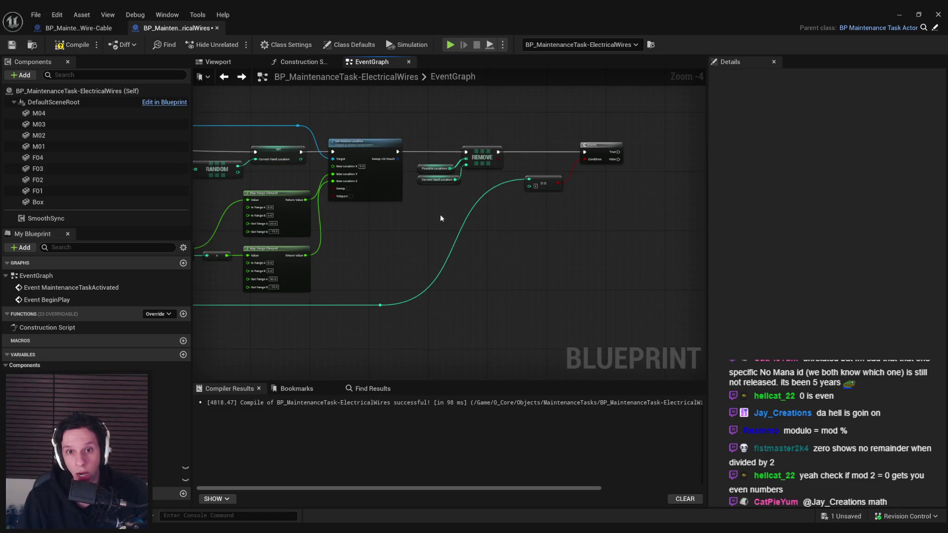
pyautogui.moveTo(446, 246)
pyautogui.mouseDown()
pyautogui.moveTo(417, 161)
pyautogui.moveTo(436, 169)
pyautogui.mouseUp()
pyautogui.scroll(2, 447, 169)
pyautogui.click(450, 194)
pyautogui.click(12, 44)
# - Add a Compare Int node, then delete it again
pyautogui.moveTo(248, 159)
pyautogui.mouseDown()
pyautogui.moveTo(373, 254)
pyautogui.moveTo(476, 259)
pyautogui.mouseUp()
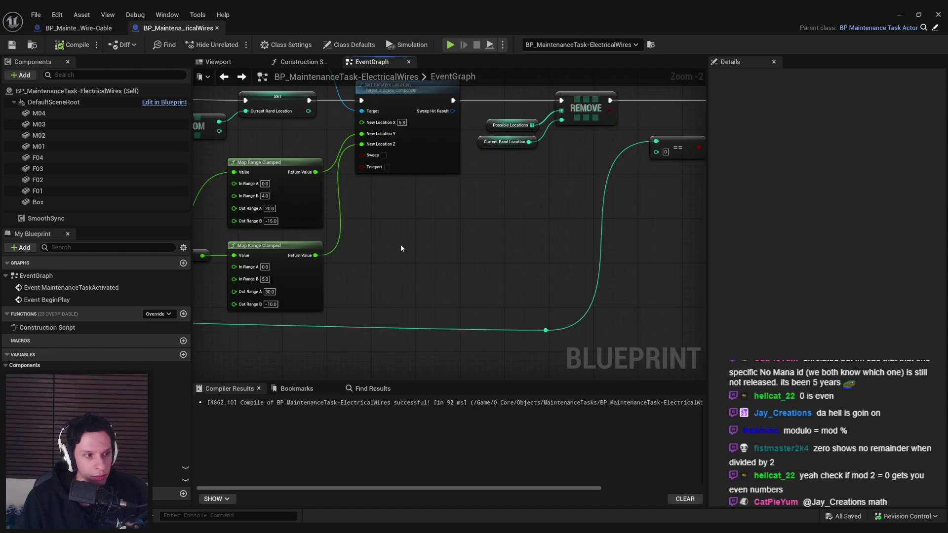
pyautogui.scroll(-2, 401, 248)
pyautogui.scroll(-1, 305, 214)
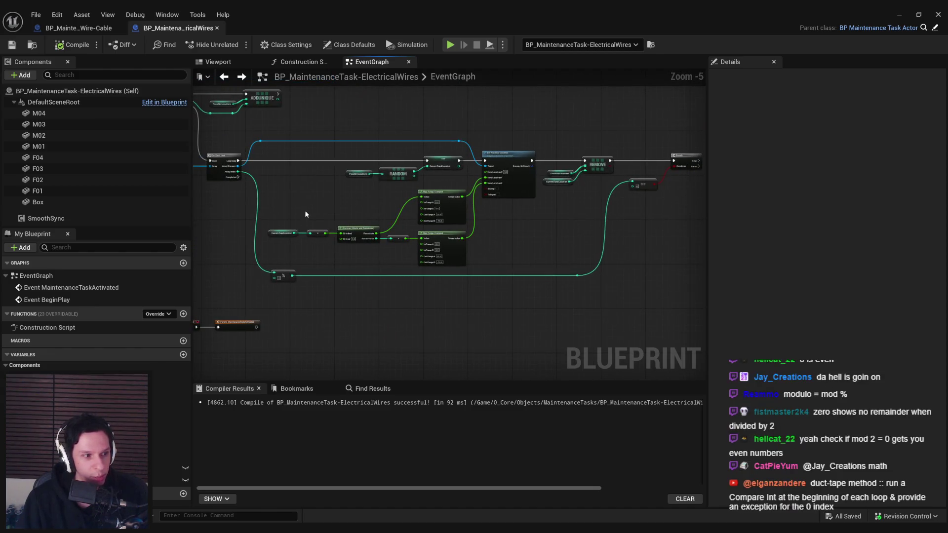
pyautogui.scroll(1, 305, 214)
pyautogui.moveTo(301, 218)
pyautogui.mouseDown()
pyautogui.moveTo(306, 254)
pyautogui.moveTo(296, 282)
pyautogui.moveTo(282, 237)
pyautogui.mouseUp()
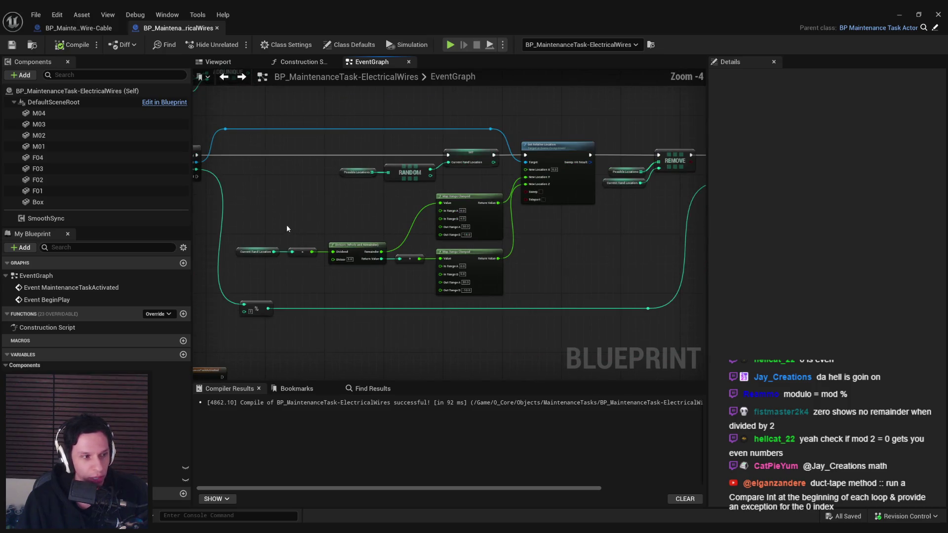
pyautogui.moveTo(550, 238); pyautogui.dragTo(350, 236)
pyautogui.rightClick(399, 232)
pyautogui.write('compare')
pyautogui.click(460, 388)
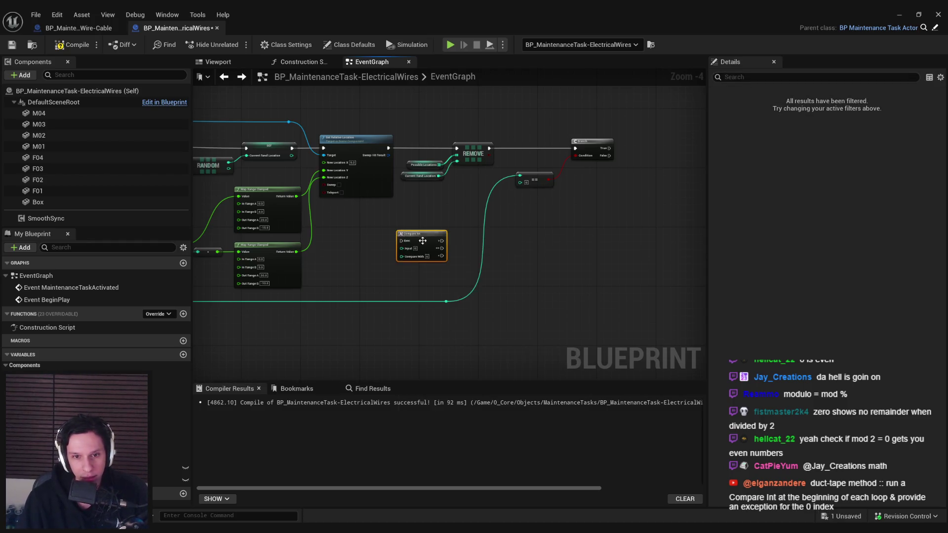
pyautogui.scroll(3, 425, 242)
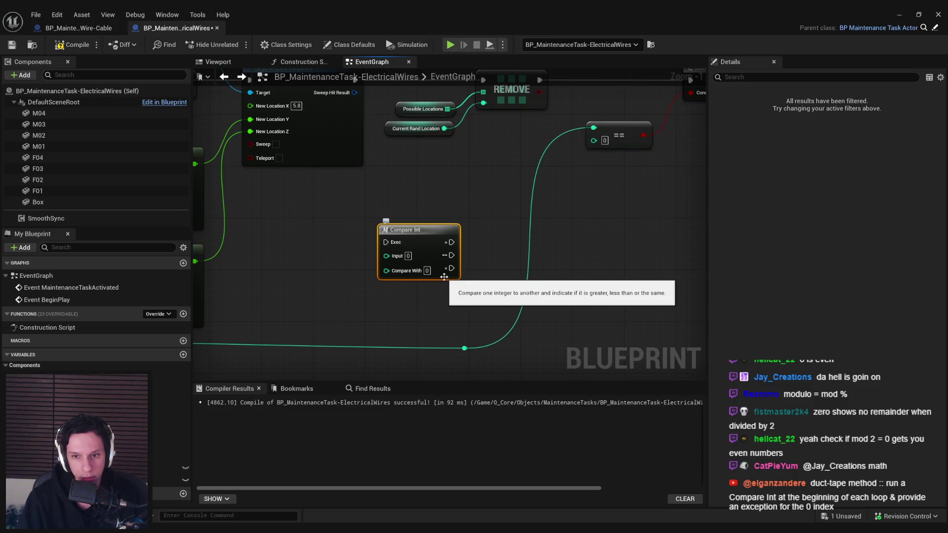
pyautogui.scroll(-3, 463, 248)
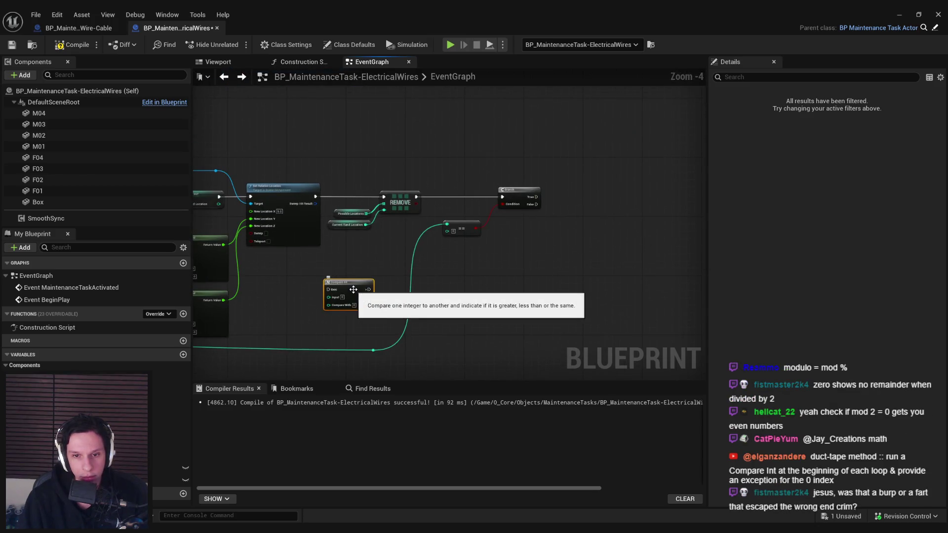
pyautogui.press('Delete')
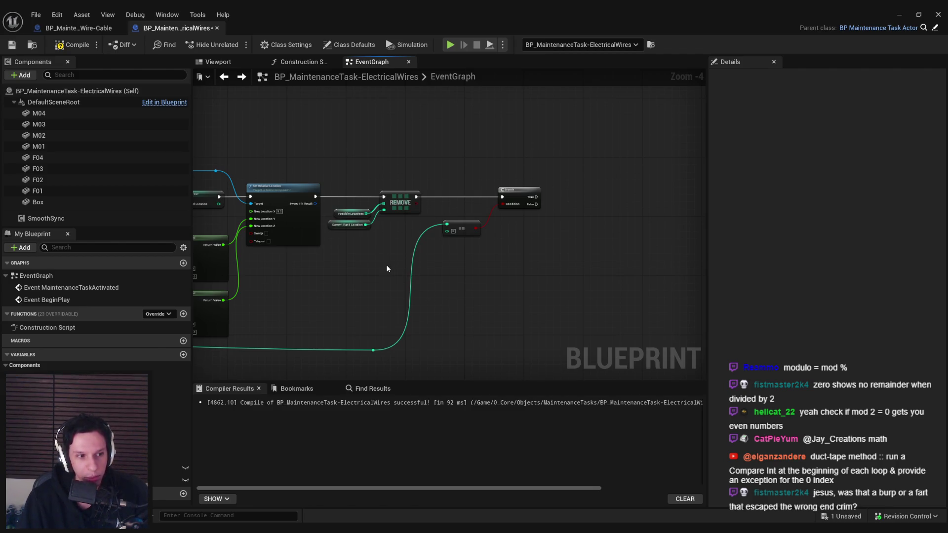
pyautogui.scroll(1, 387, 269)
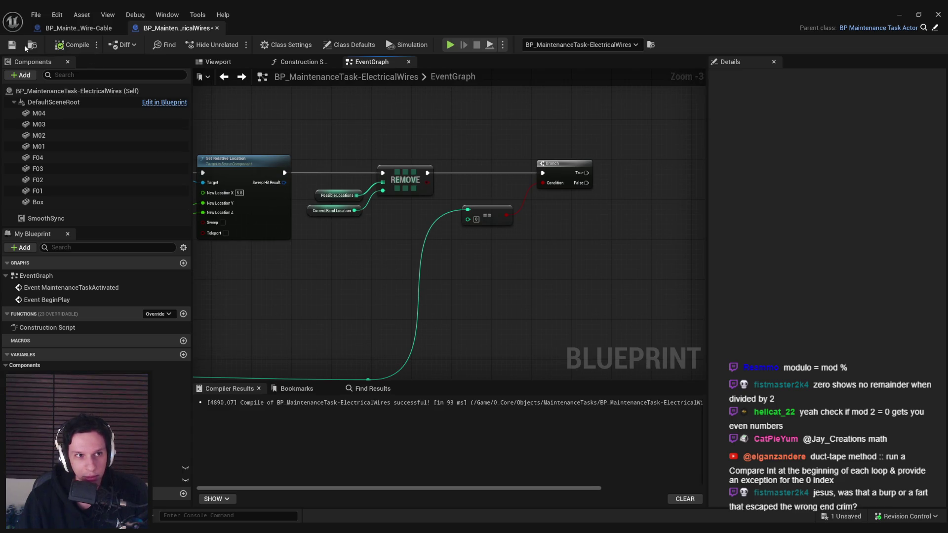
# - Add a Spawn Actor from Class node on the Branch's True output
pyautogui.moveTo(338, 281)
pyautogui.mouseDown()
pyautogui.moveTo(356, 281)
pyautogui.moveTo(300, 265)
pyautogui.moveTo(402, 257)
pyautogui.moveTo(392, 267)
pyautogui.moveTo(319, 239)
pyautogui.moveTo(277, 237)
pyautogui.moveTo(346, 197)
pyautogui.moveTo(413, 198)
pyautogui.mouseUp()
pyautogui.write('spawn actor')
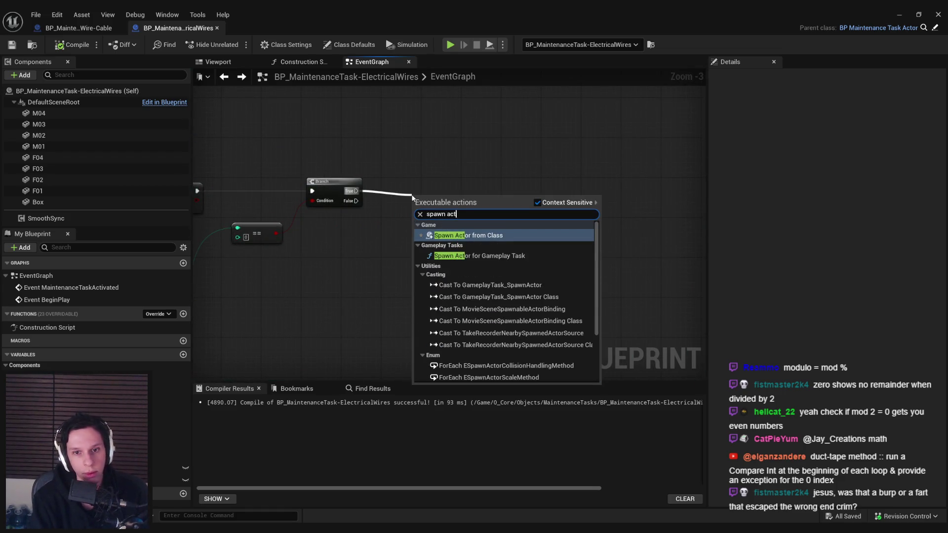
pyautogui.press('Return')
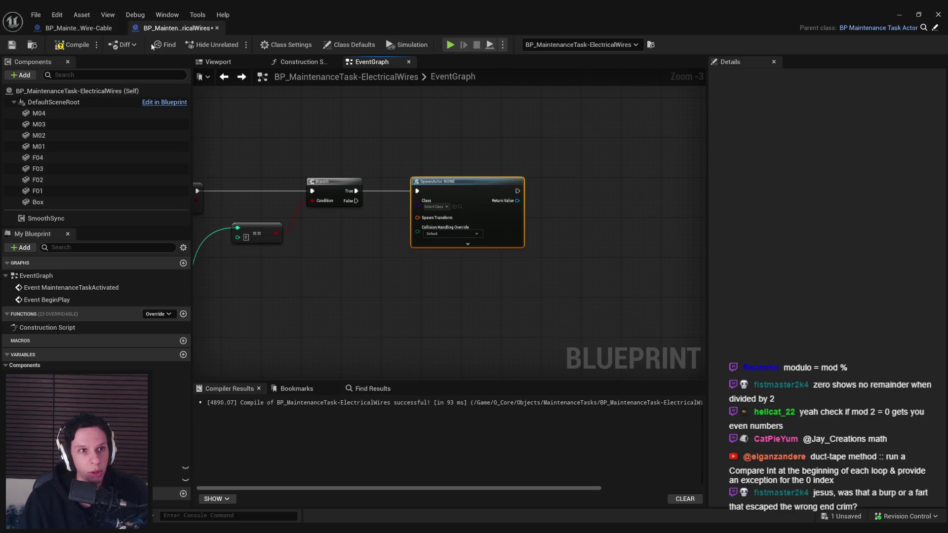
# - Enable Replicates in the Wire-Cable blueprint's Class Defaults and recompile it
pyautogui.click(81, 28)
pyautogui.click(349, 44)
pyautogui.scroll(-5, 862, 271)
pyautogui.click(828, 132)
pyautogui.click(71, 44)
pyautogui.click(171, 28)
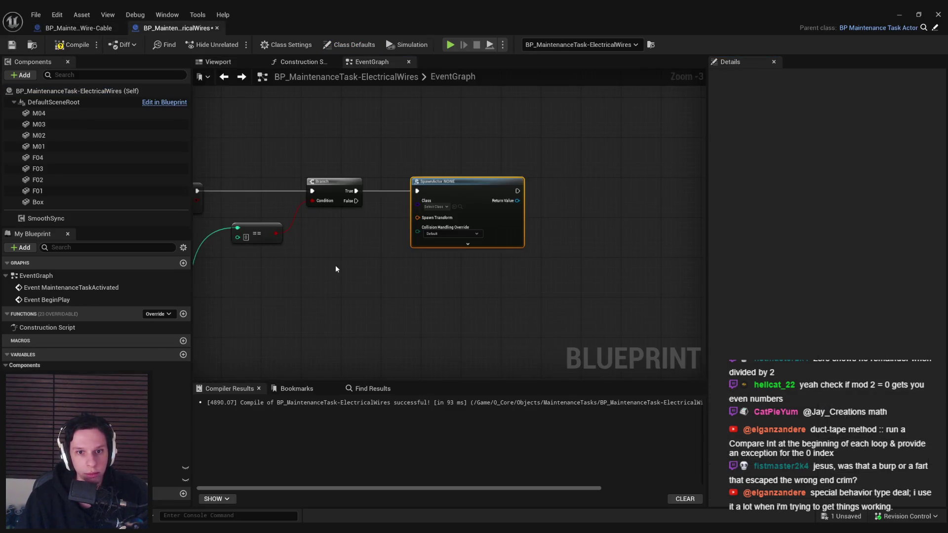
# - Set SpawnActor's class to Electrical Wire-Cable and split its Spawn Transform pin
pyautogui.click(434, 205)
pyautogui.write('wire')
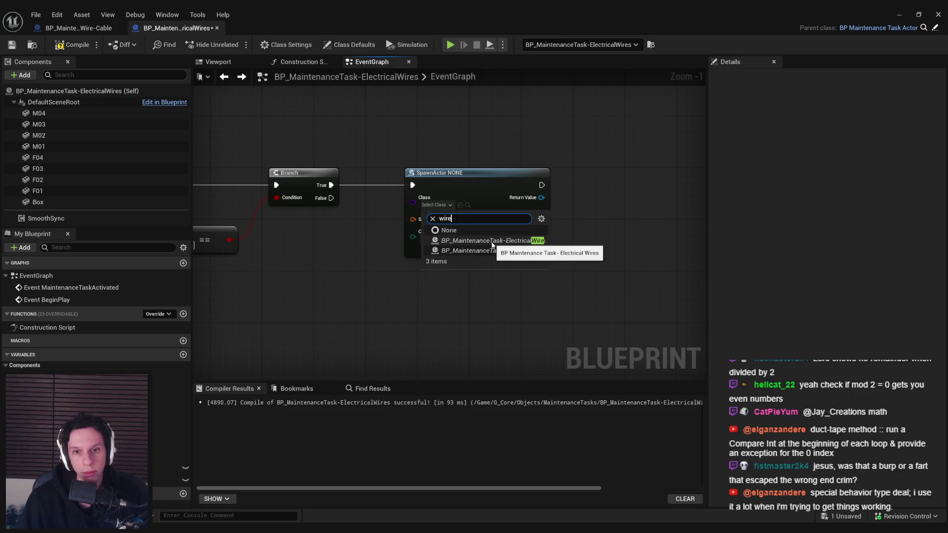
pyautogui.click(494, 251)
pyautogui.rightClick(418, 221)
pyautogui.click(445, 250)
pyautogui.scroll(-2, 366, 269)
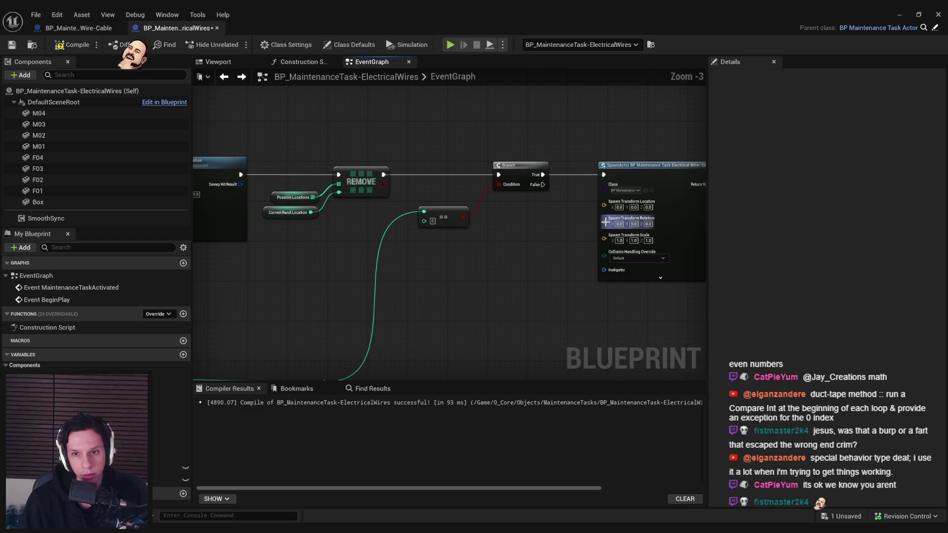
# - Feed Get Actor Rotation into the spawn rotation and set collision handling to Always Spawn
pyautogui.moveTo(604, 222); pyautogui.dragTo(532, 252)
pyautogui.write('get actor')
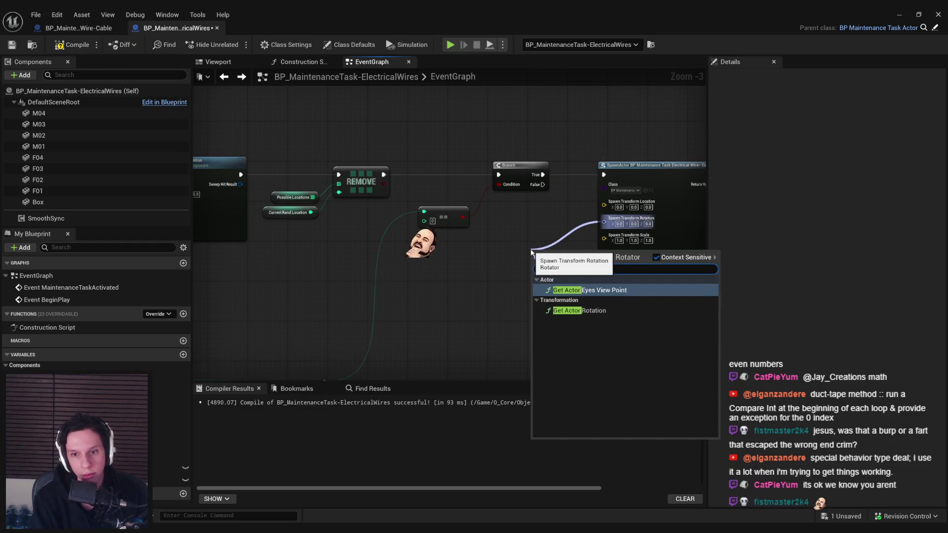
pyautogui.press('Down')
pyautogui.press('Return')
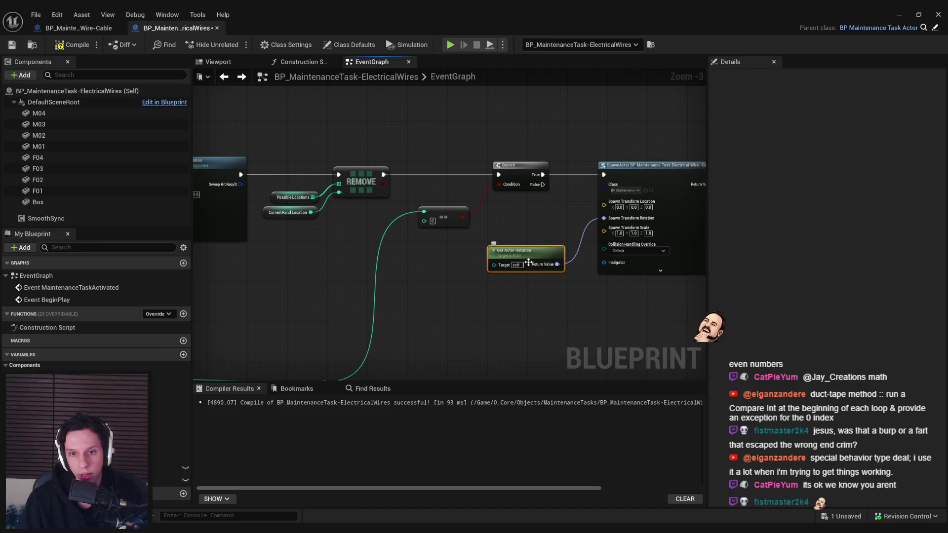
pyautogui.moveTo(531, 258); pyautogui.dragTo(547, 279)
pyautogui.moveTo(597, 215)
pyautogui.mouseDown()
pyautogui.moveTo(486, 224)
pyautogui.moveTo(610, 229)
pyautogui.moveTo(268, 199)
pyautogui.moveTo(494, 213)
pyautogui.moveTo(647, 238)
pyautogui.moveTo(226, 227)
pyautogui.mouseUp()
pyautogui.click(528, 259)
pyautogui.click(526, 285)
# - Add Get World Location from the component reference and align it with the Branch node
pyautogui.moveTo(271, 150); pyautogui.dragTo(565, 156)
pyautogui.write('get re')
pyautogui.press('BackSpace')
pyautogui.press('BackSpace')
pyautogui.write('world location')
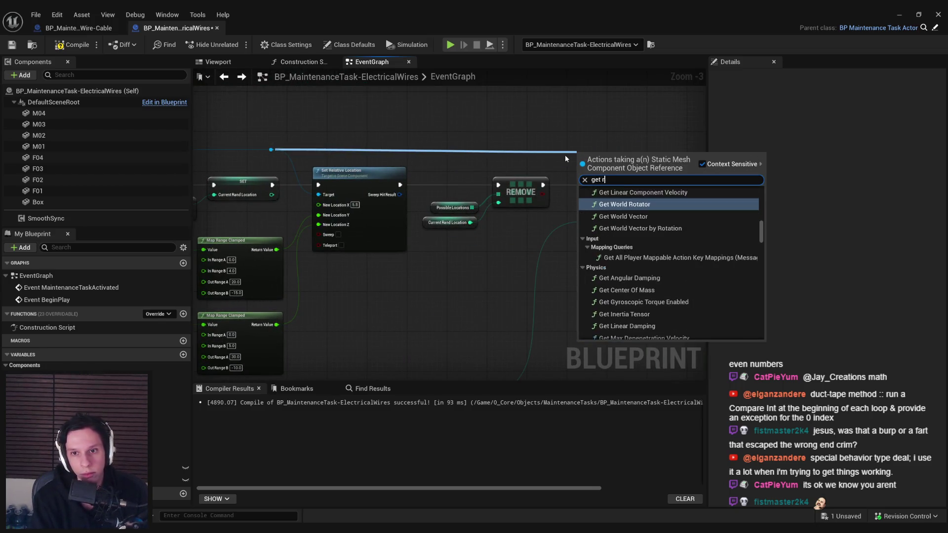
pyautogui.press('Return')
pyautogui.moveTo(602, 163)
pyautogui.mouseDown()
pyautogui.moveTo(638, 143)
pyautogui.moveTo(368, 163)
pyautogui.moveTo(464, 225)
pyautogui.mouseUp()
pyautogui.moveTo(362, 142); pyautogui.dragTo(363, 143)
pyautogui.hotkey('shift', 'd')
# - Compile ElectricalWires and play-test to see four cables hanging beneath the panel, then reopen the graph
pyautogui.click(69, 45)
pyautogui.click(900, 14)
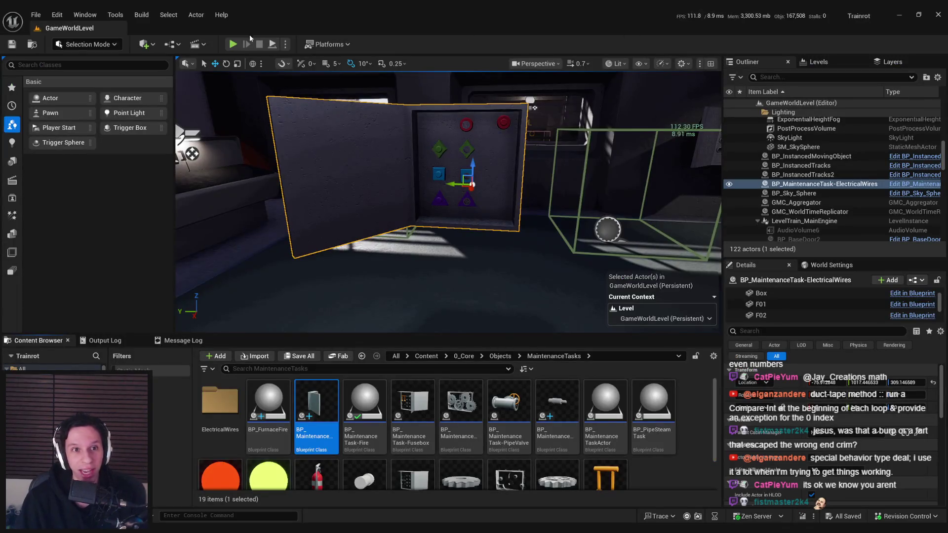
pyautogui.hotkey('alt', 'p')
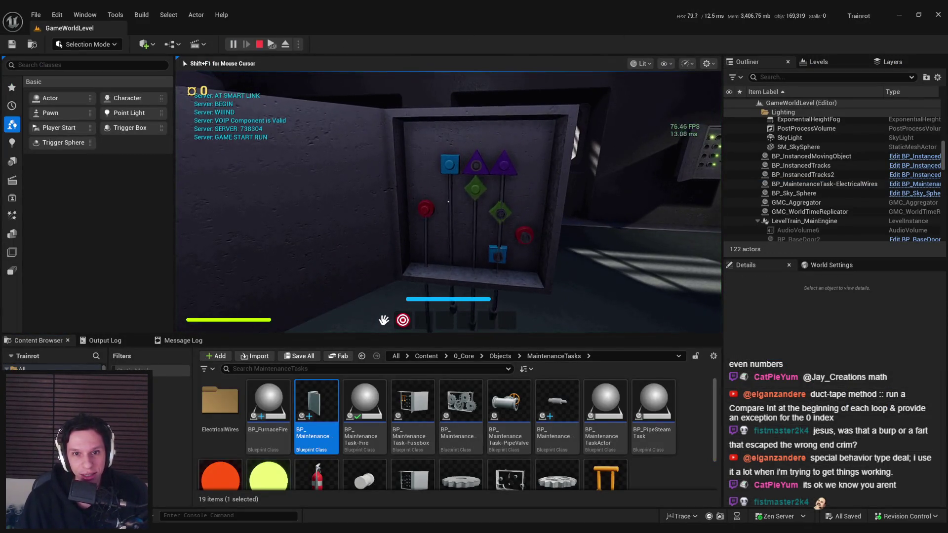
pyautogui.press('F11')
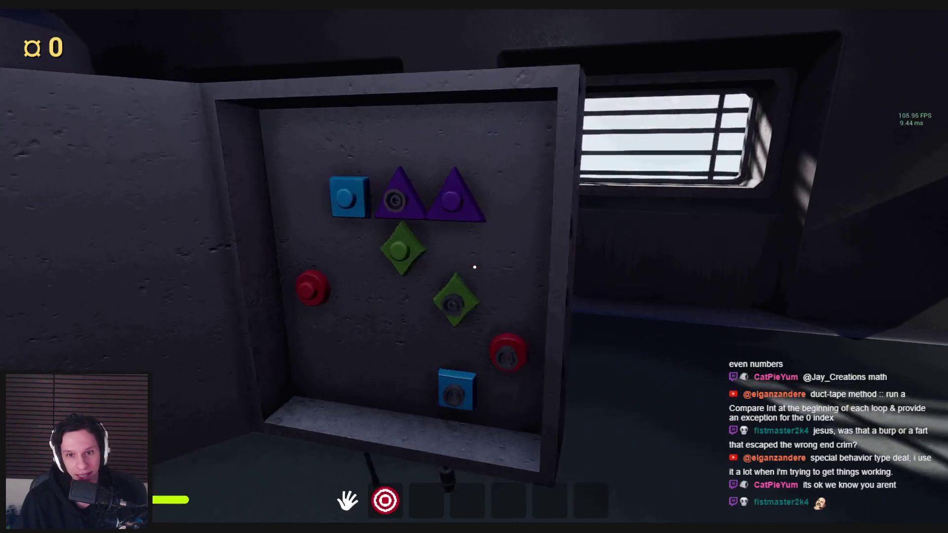
pyautogui.press('s')
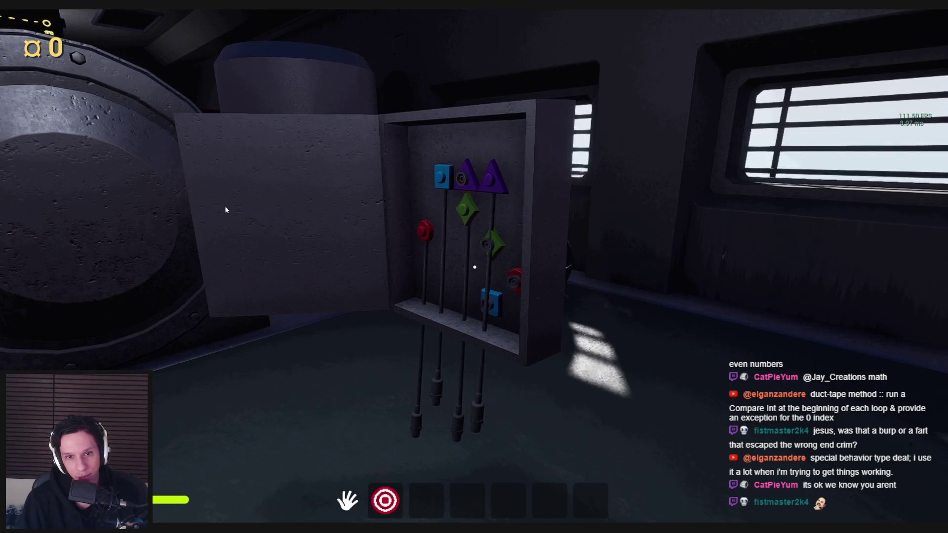
pyautogui.press('Escape')
pyautogui.press('F11')
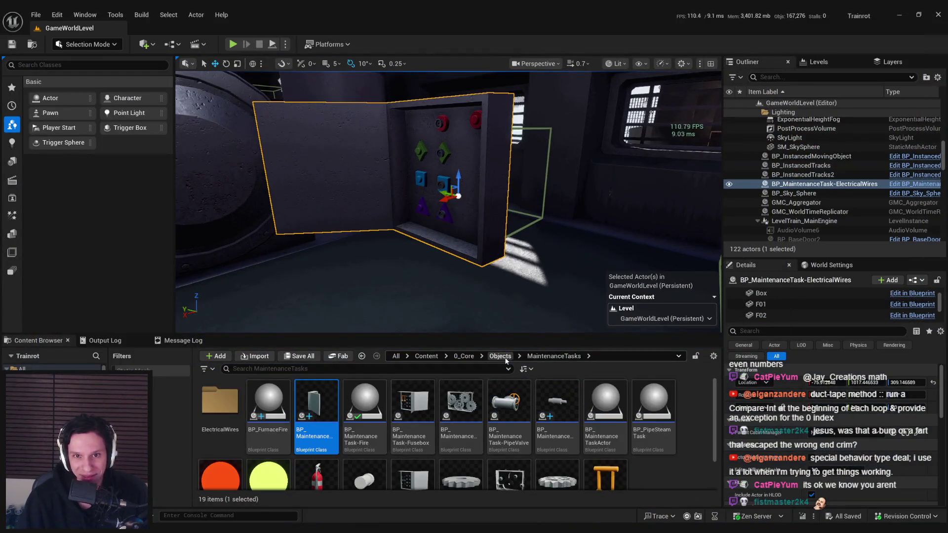
pyautogui.hotkey('ctrl', 'e')
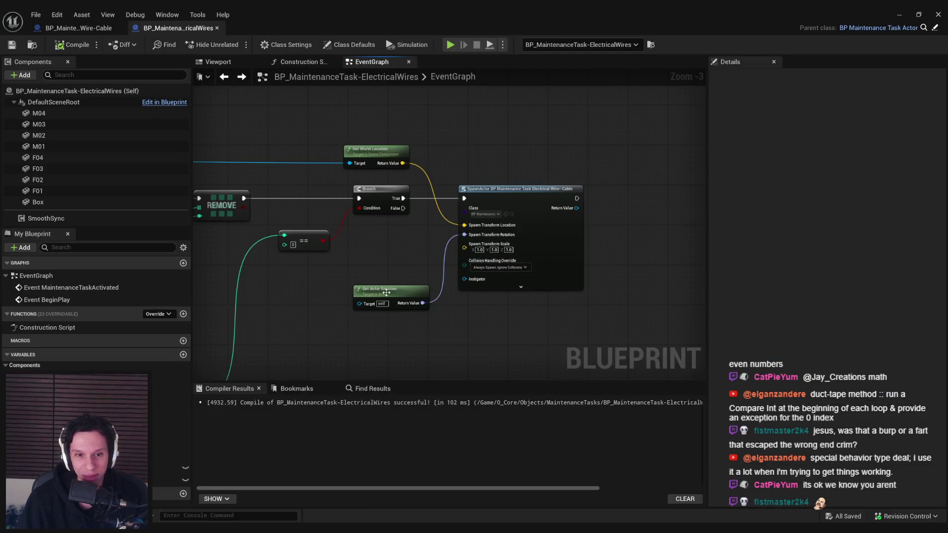
# - Multiply the actor rotation's Get Forward Vector by 30
pyautogui.moveTo(422, 303)
pyautogui.mouseDown()
pyautogui.moveTo(381, 262)
pyautogui.moveTo(407, 228)
pyautogui.moveTo(392, 246)
pyautogui.mouseUp()
pyautogui.write('getfor')
pyautogui.press('Return')
pyautogui.press('Return')
pyautogui.scroll(3, 429, 232)
pyautogui.write('30')
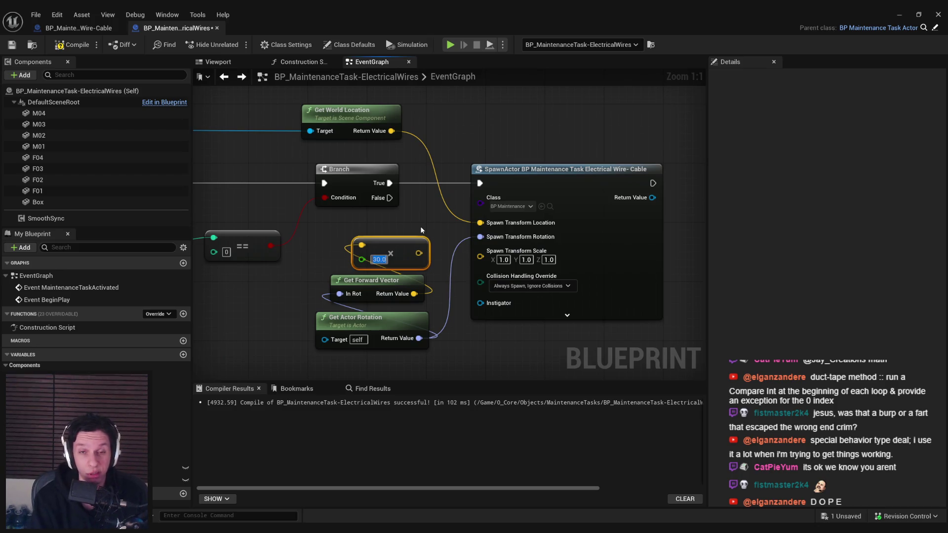
pyautogui.scroll(-2, 444, 229)
pyautogui.moveTo(547, 220); pyautogui.dragTo(676, 220)
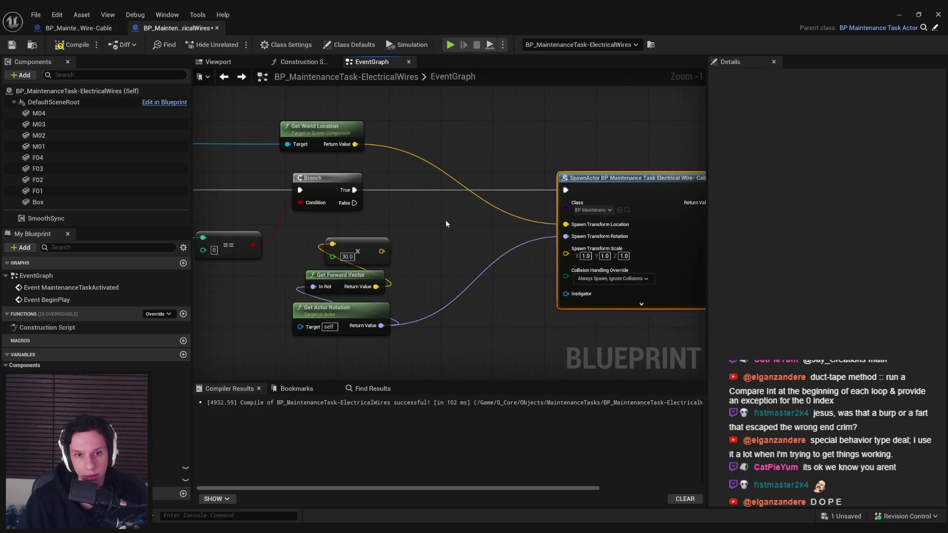
# - Add the forward offset to the world location, drive the spawn location with it, and play-test
pyautogui.moveTo(382, 251)
pyautogui.mouseDown()
pyautogui.moveTo(424, 223)
pyautogui.moveTo(355, 144)
pyautogui.mouseUp()
pyautogui.write('add')
pyautogui.press('Return')
pyautogui.moveTo(521, 229); pyautogui.dragTo(566, 224)
pyautogui.click(79, 46)
pyautogui.click(232, 45)
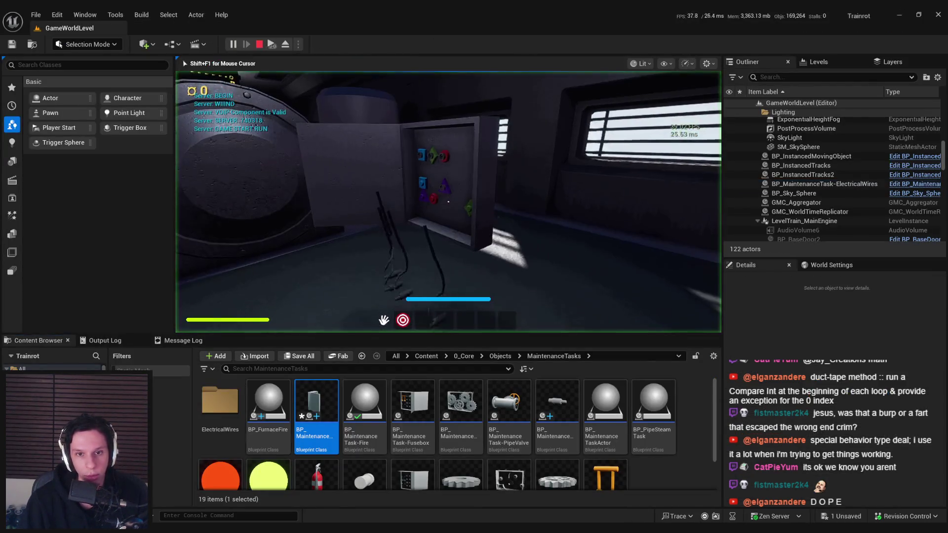
# - With the multiplier at 2.0, play-test again, carrying and releasing a cable end at the panel
pyautogui.press('Escape')
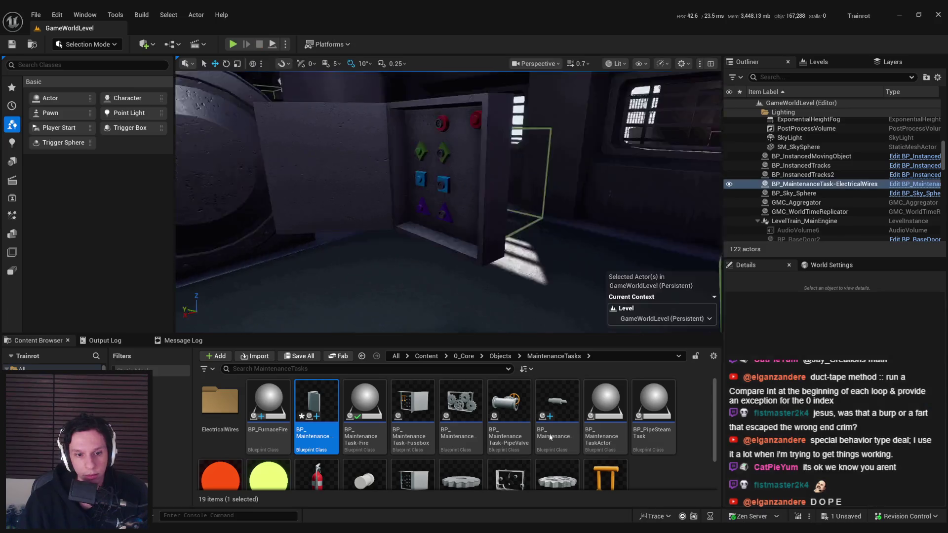
pyautogui.hotkey('alt', 'Tab')
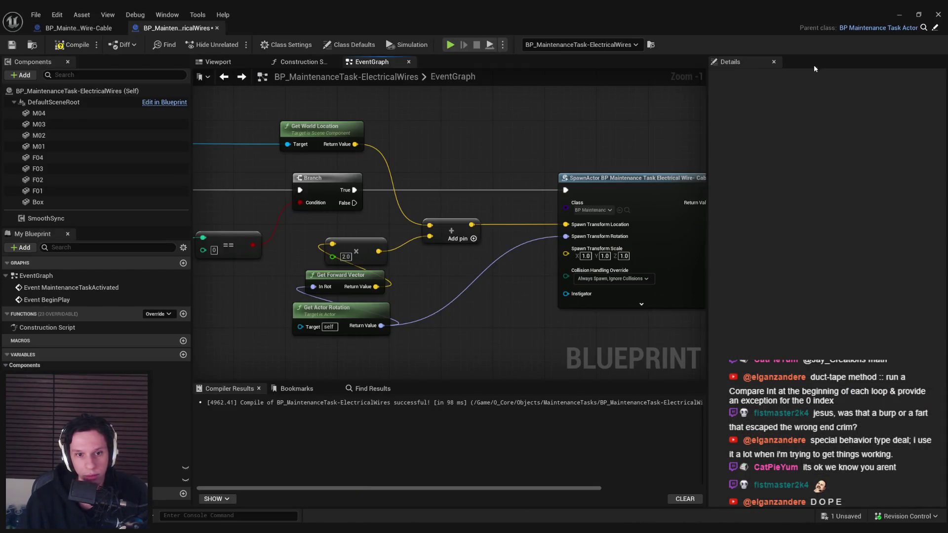
pyautogui.hotkey('alt', 'p')
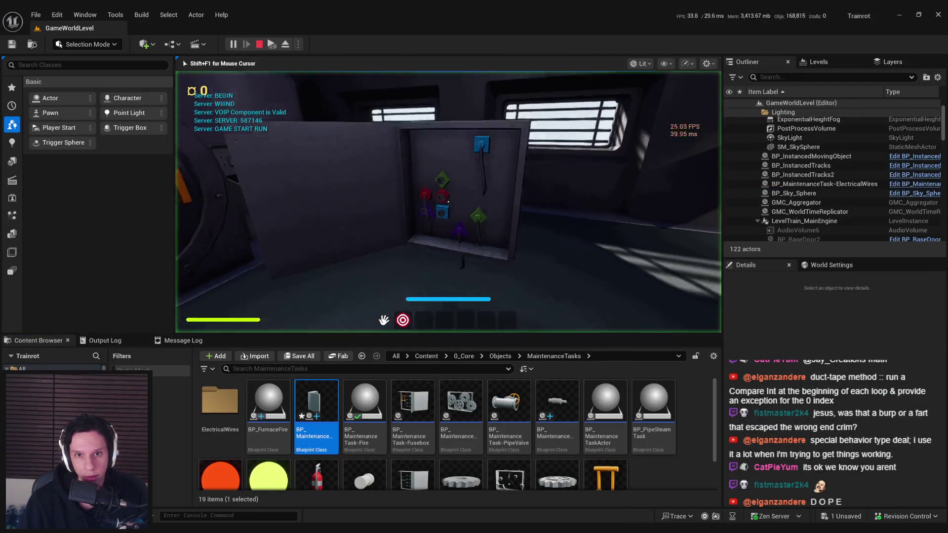
pyautogui.press('w')
pyautogui.press('s')
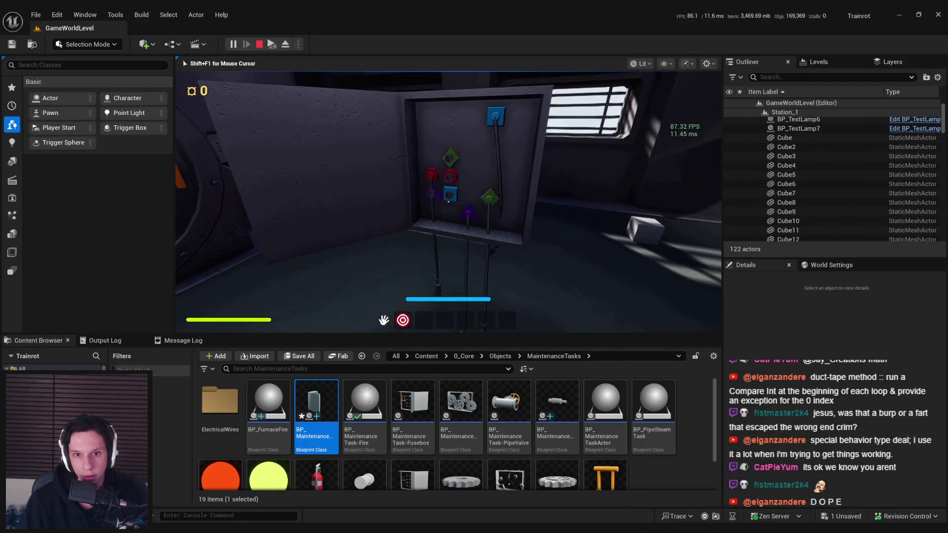
pyautogui.press('F11')
pyautogui.press('w')
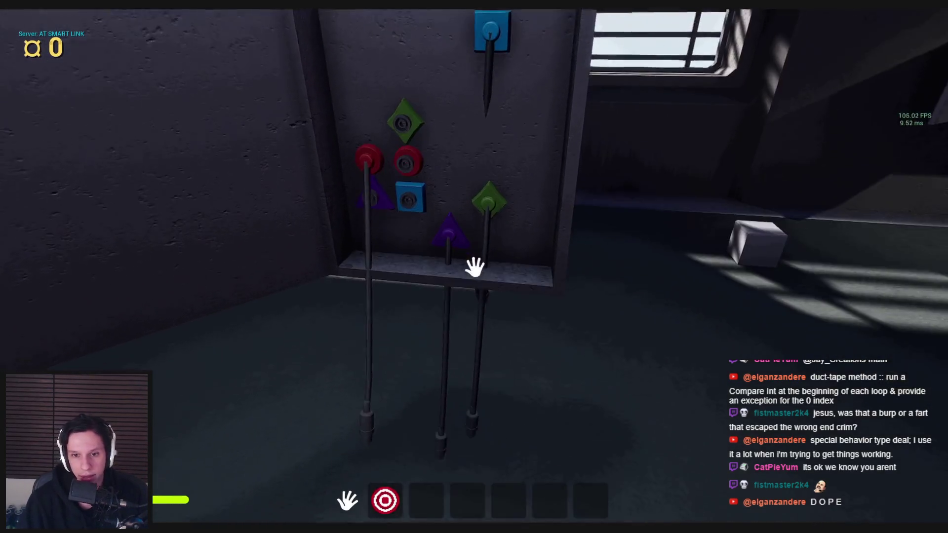
pyautogui.press('s')
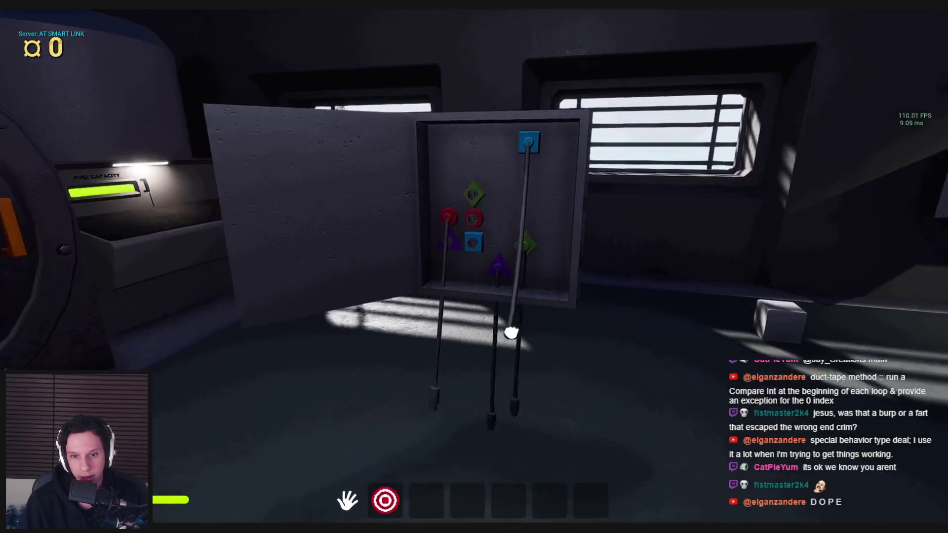
pyautogui.press('w')
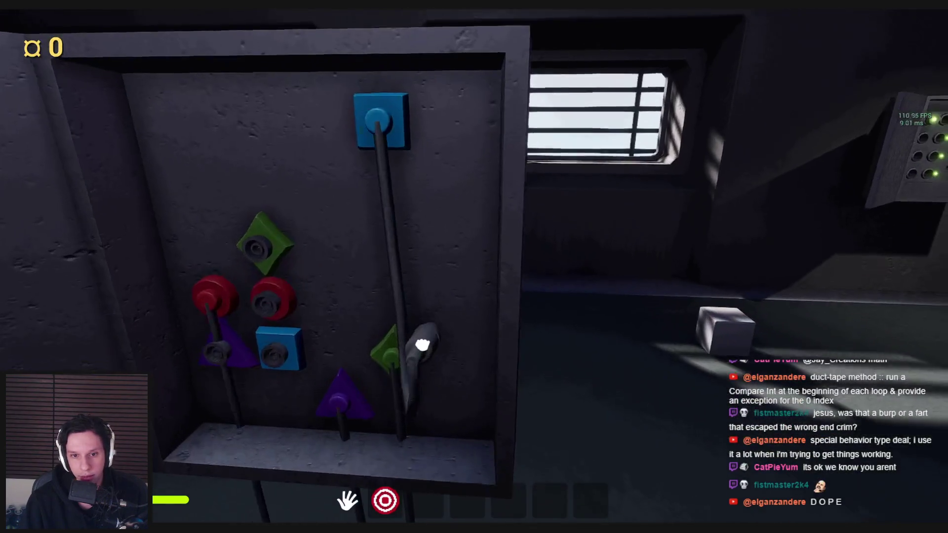
pyautogui.click(474, 267)
pyautogui.press('s')
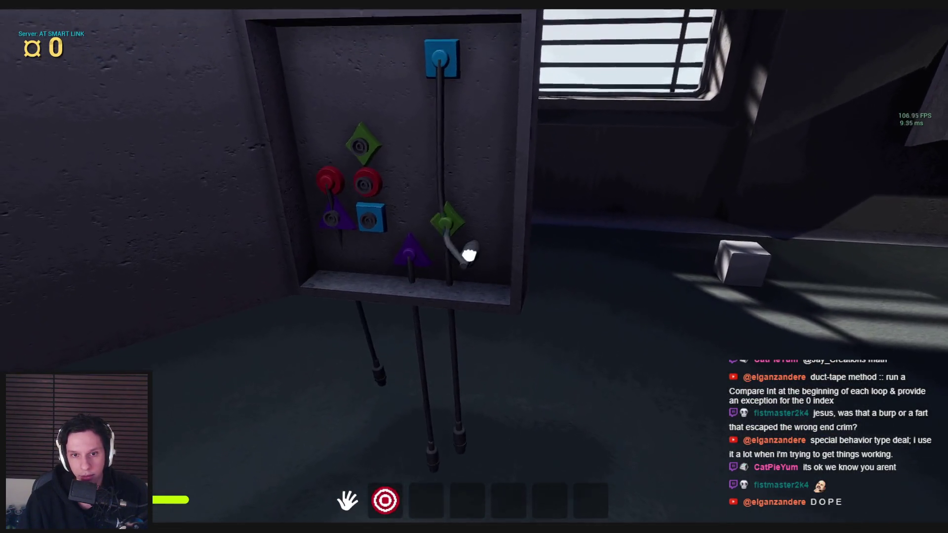
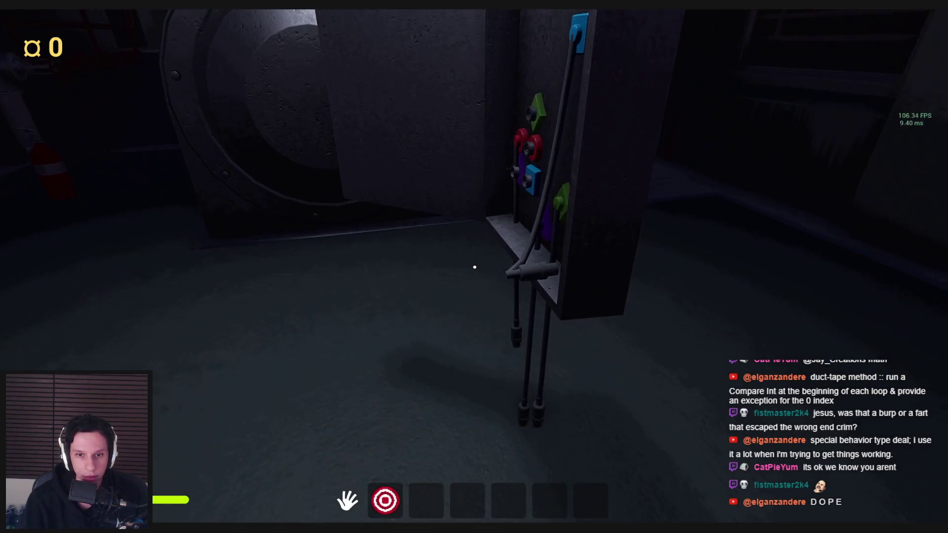
# - Enable collision on the Wire-Cable blueprint's Cable component and recompile the blueprint
pyautogui.press('Escape')
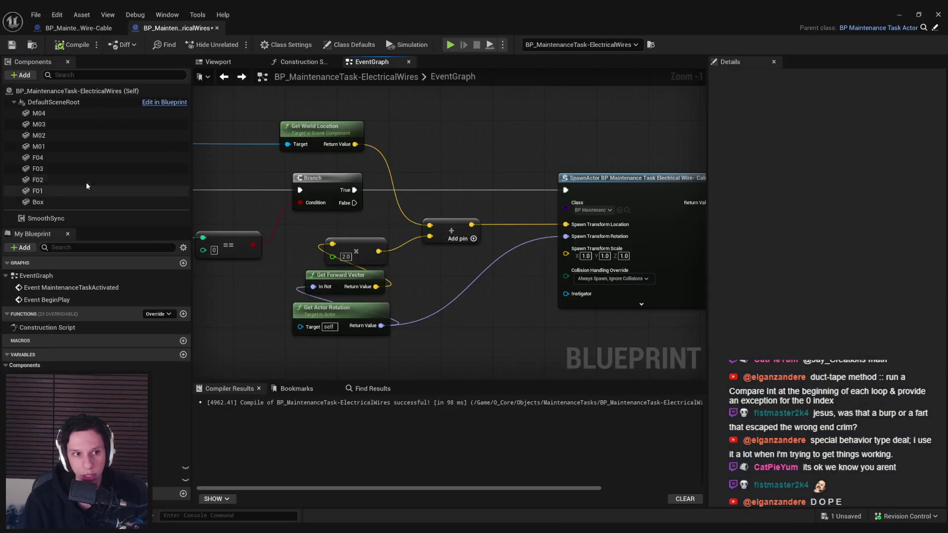
pyautogui.click(95, 28)
pyautogui.click(41, 135)
pyautogui.scroll(-5, 799, 293)
pyautogui.click(829, 344)
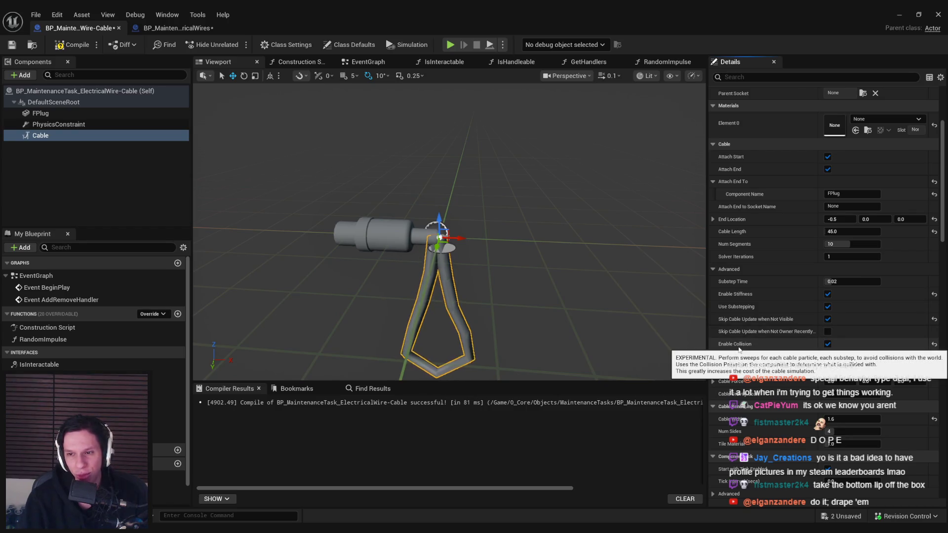
pyautogui.click(56, 45)
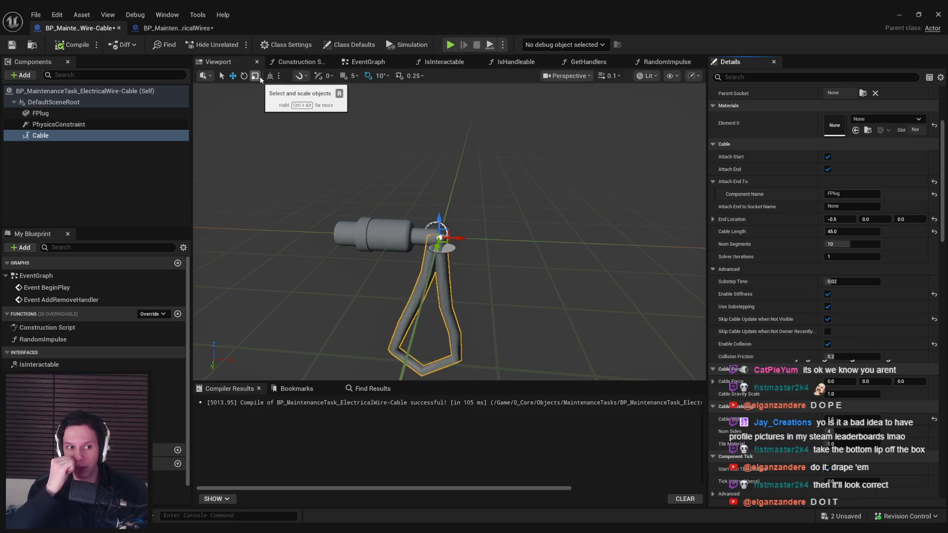
# - Playtest the level to see how the cables hang, then return to the Wire-Cable blueprint
pyautogui.hotkey('alt', 'Tab')
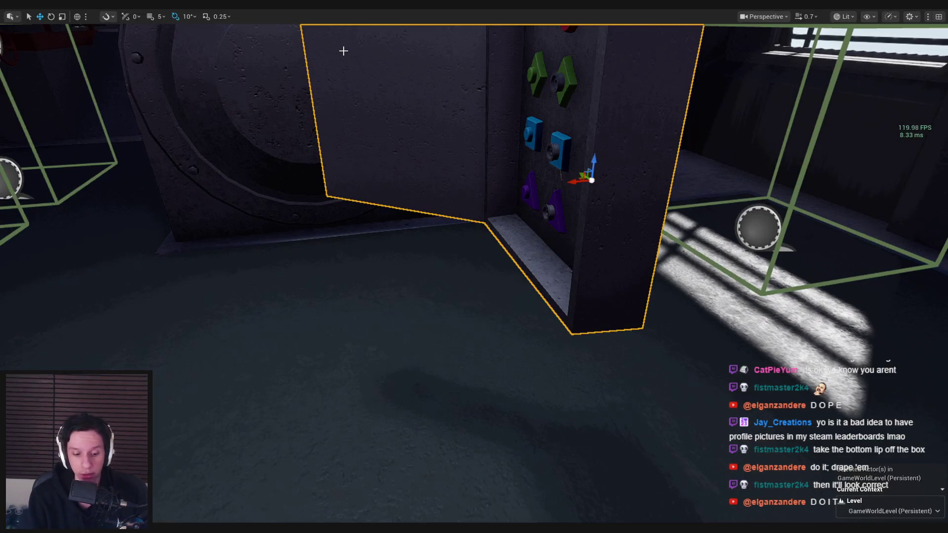
pyautogui.hotkey('alt', 'p')
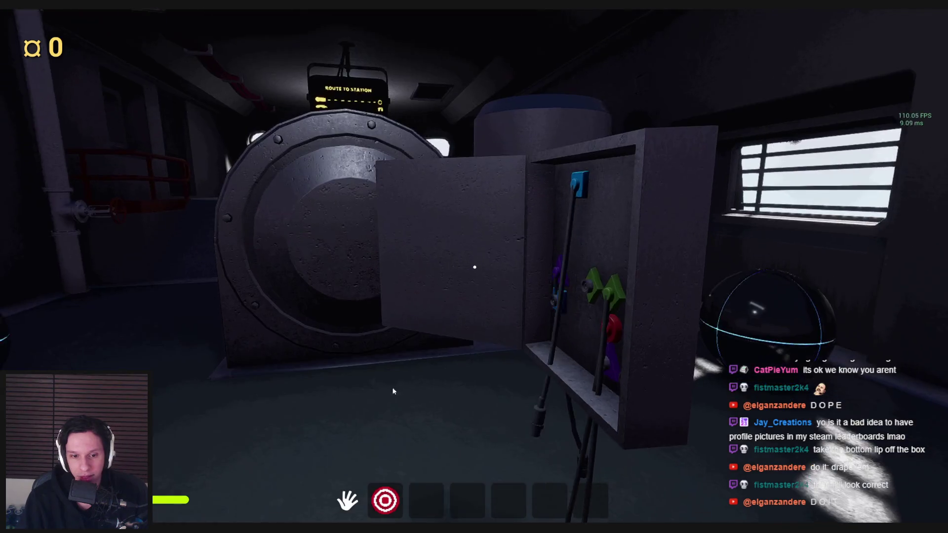
pyautogui.press('Escape')
pyautogui.click(352, 504)
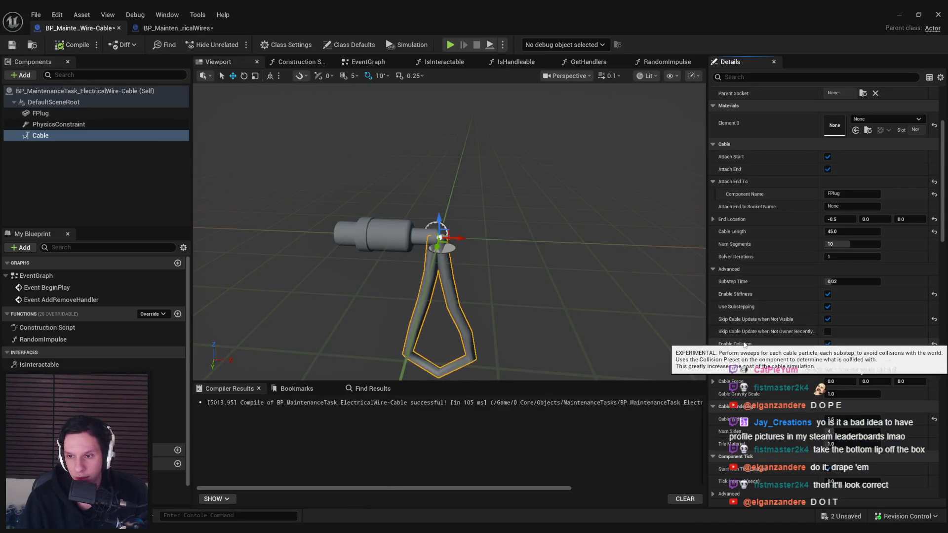
# - Disable the cable's collision and review the PhysicsConstraint's linear limits, keeping plasticity Free
pyautogui.click(827, 345)
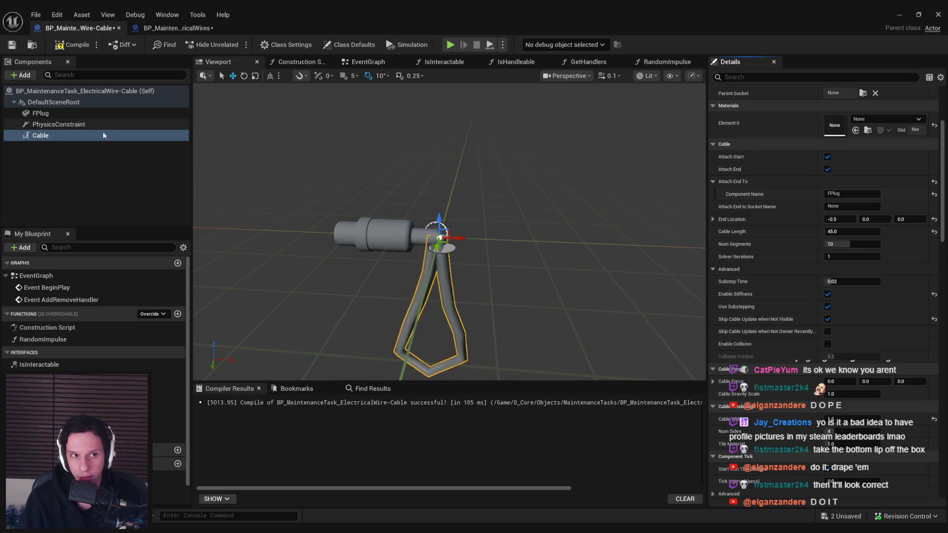
pyautogui.click(84, 125)
pyautogui.scroll(-5, 801, 296)
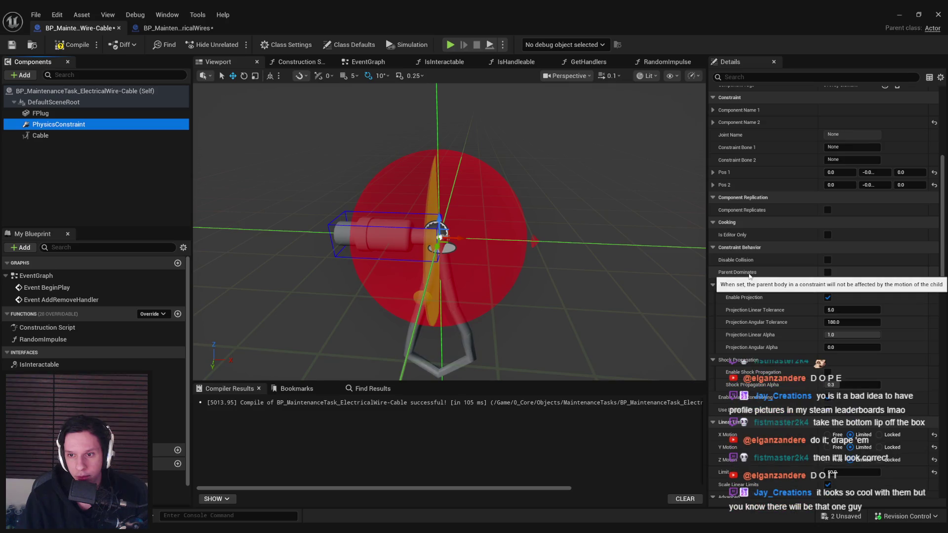
pyautogui.scroll(-1, 753, 312)
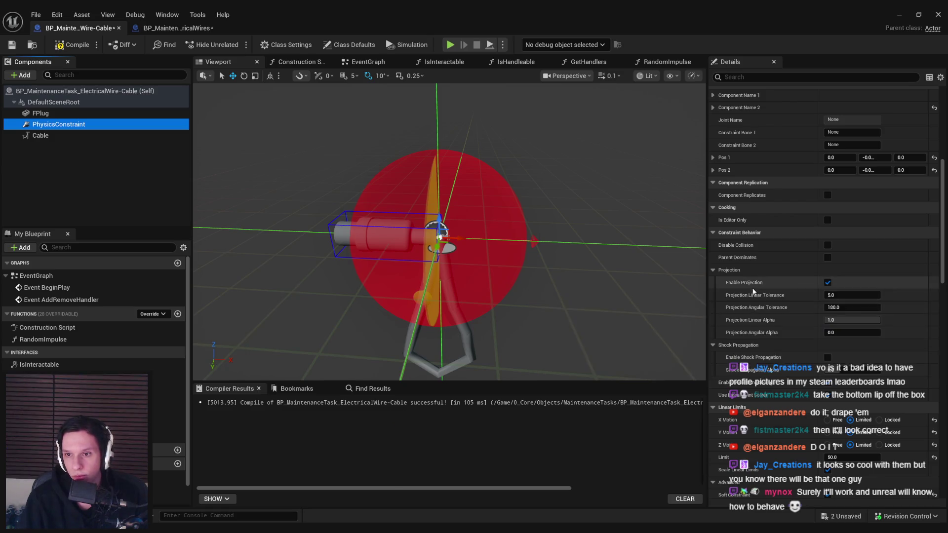
pyautogui.scroll(-5, 752, 323)
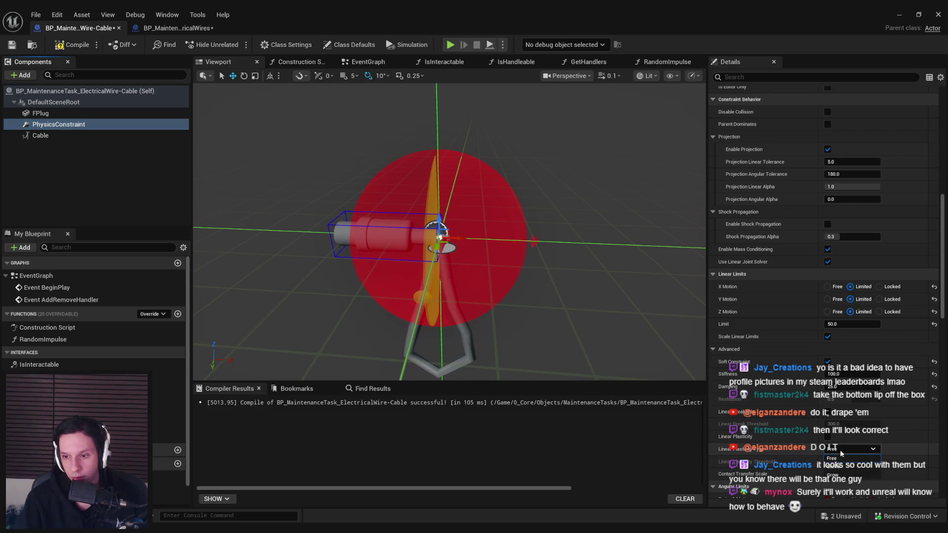
pyautogui.click(832, 458)
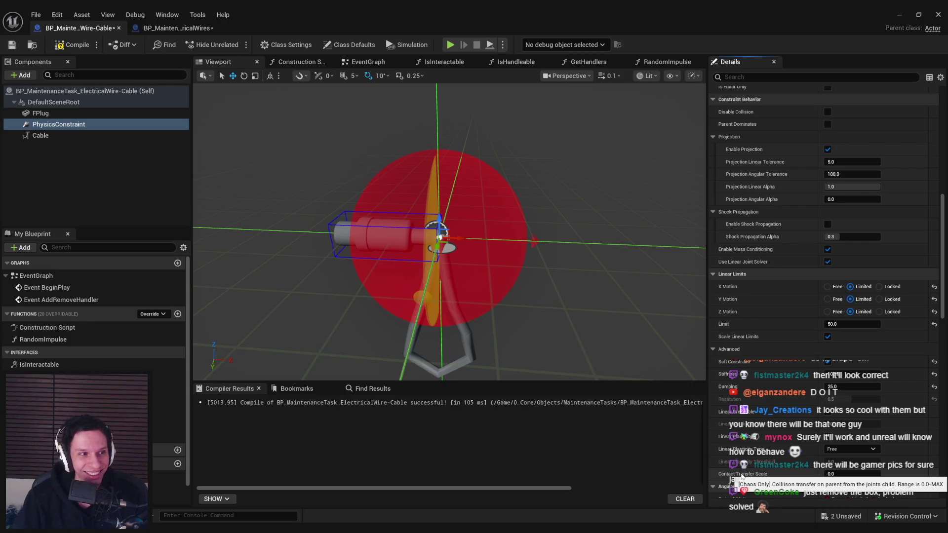
# - Review the PhysicsConstraint's remaining Details, including Angular Limits and Motors
pyautogui.scroll(-2, 741, 477)
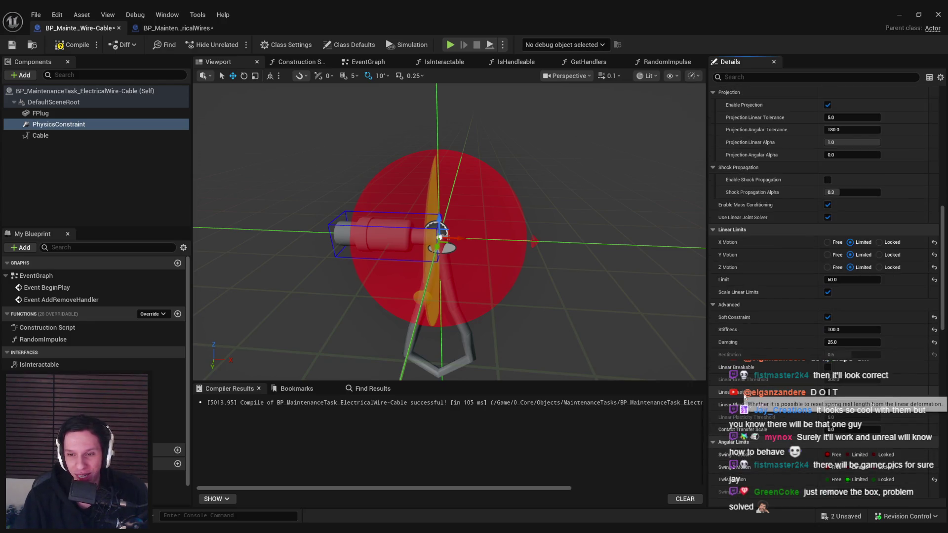
pyautogui.scroll(-3, 741, 372)
pyautogui.scroll(-8, 752, 382)
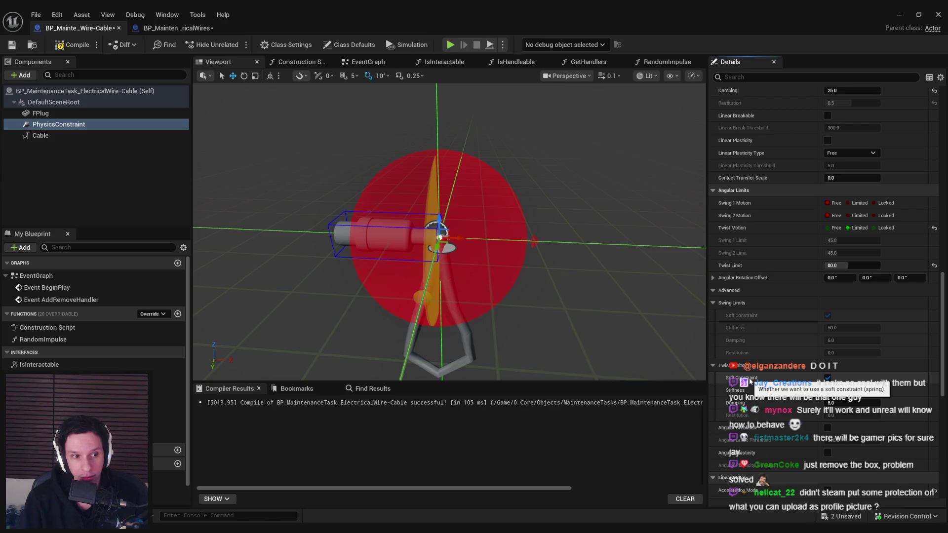
pyautogui.scroll(-4, 750, 382)
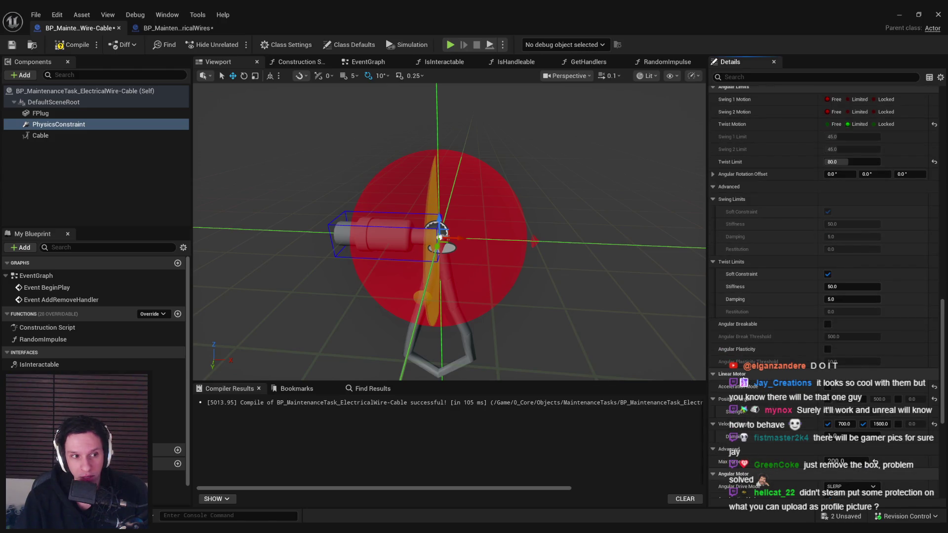
pyautogui.scroll(-7, 748, 382)
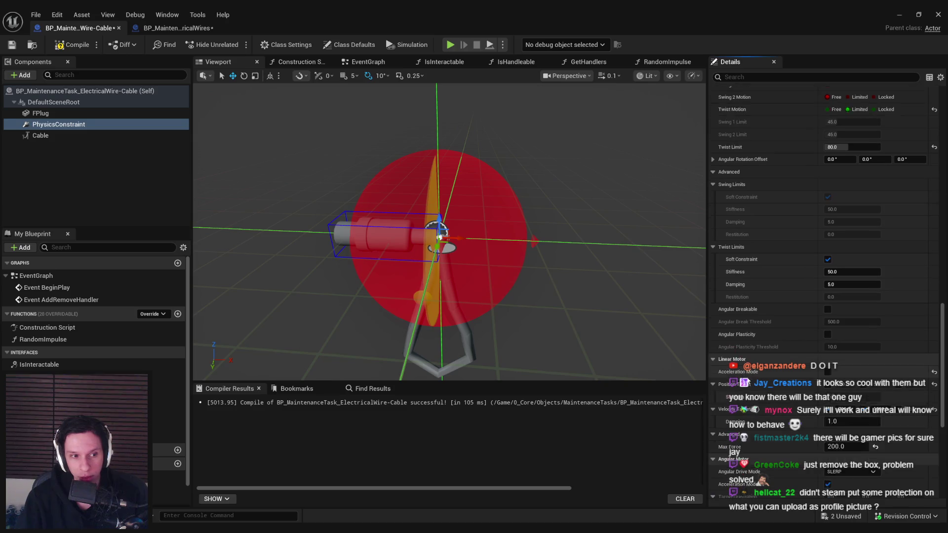
pyautogui.scroll(-4, 749, 382)
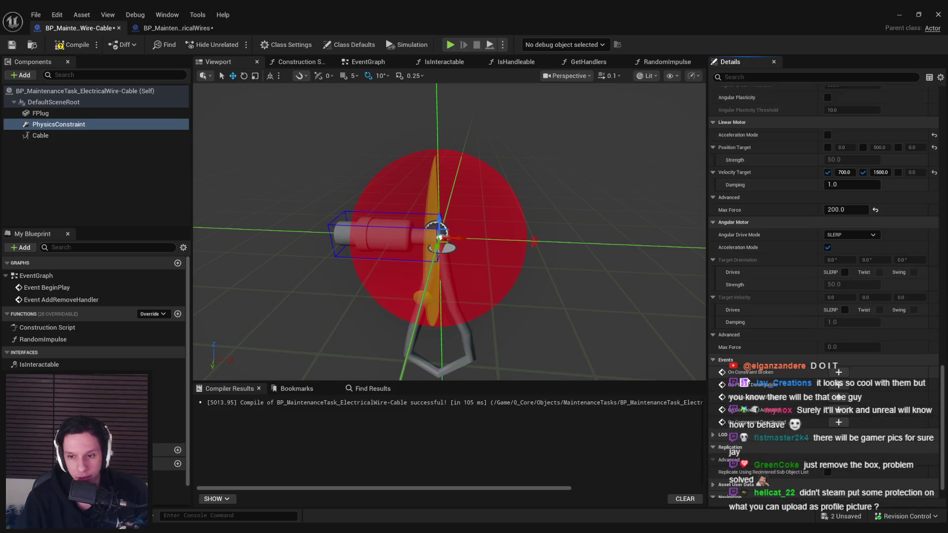
pyautogui.scroll(7, 746, 431)
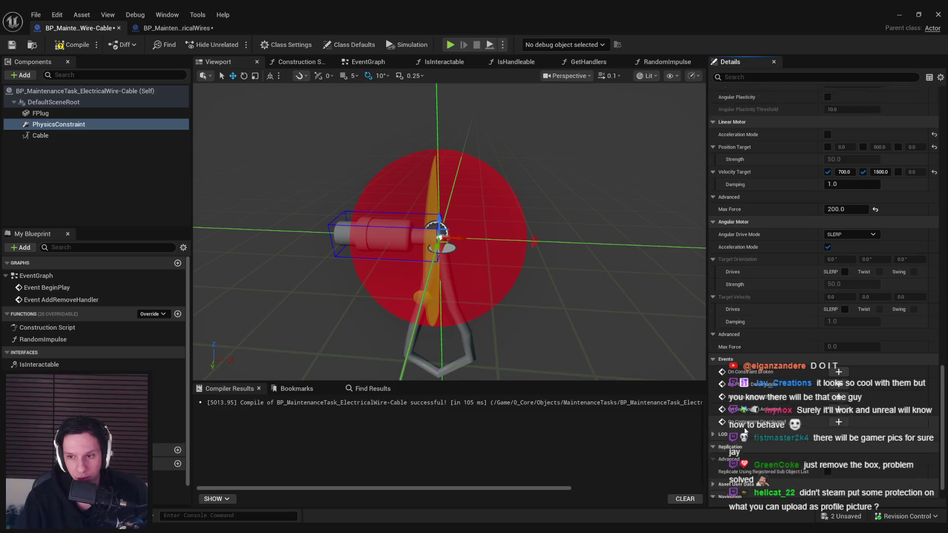
pyautogui.scroll(8, 746, 431)
pyautogui.scroll(1, 746, 431)
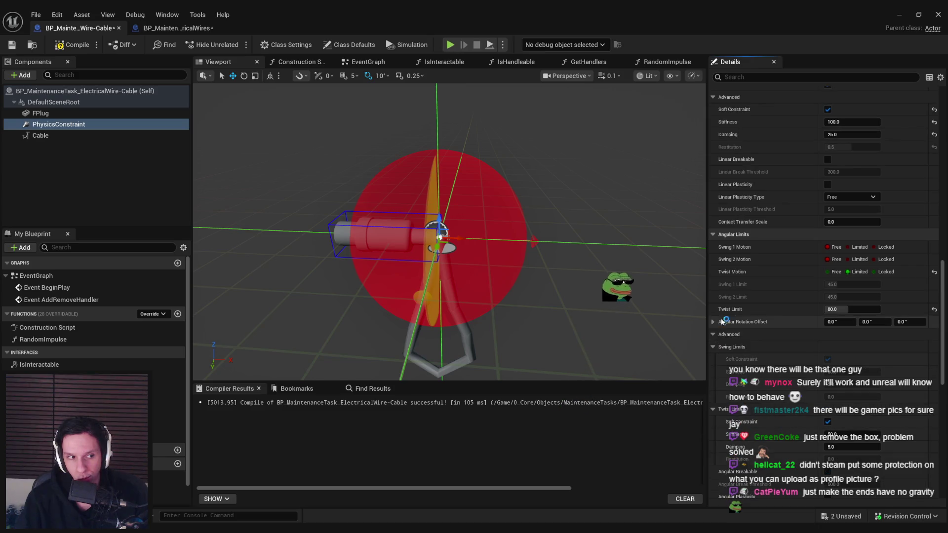
pyautogui.scroll(6, 743, 353)
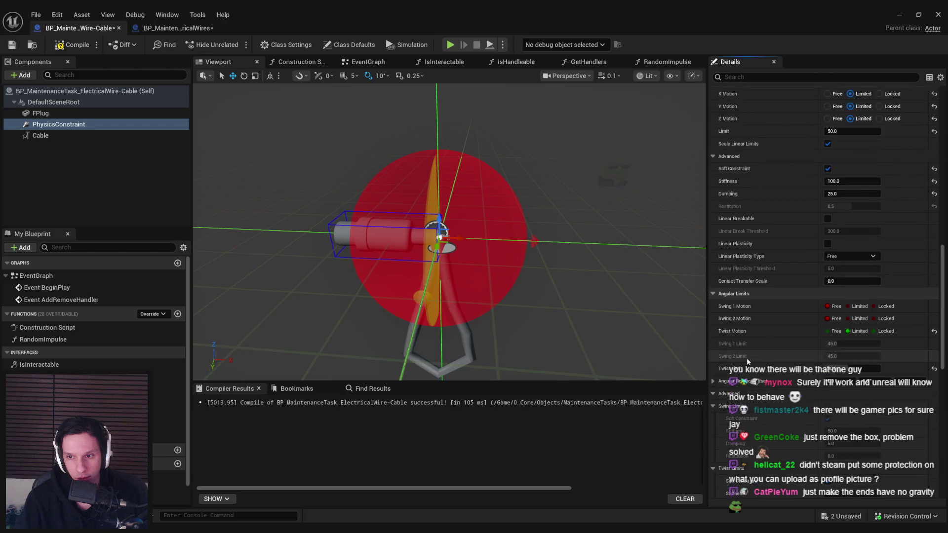
pyautogui.scroll(1, 734, 368)
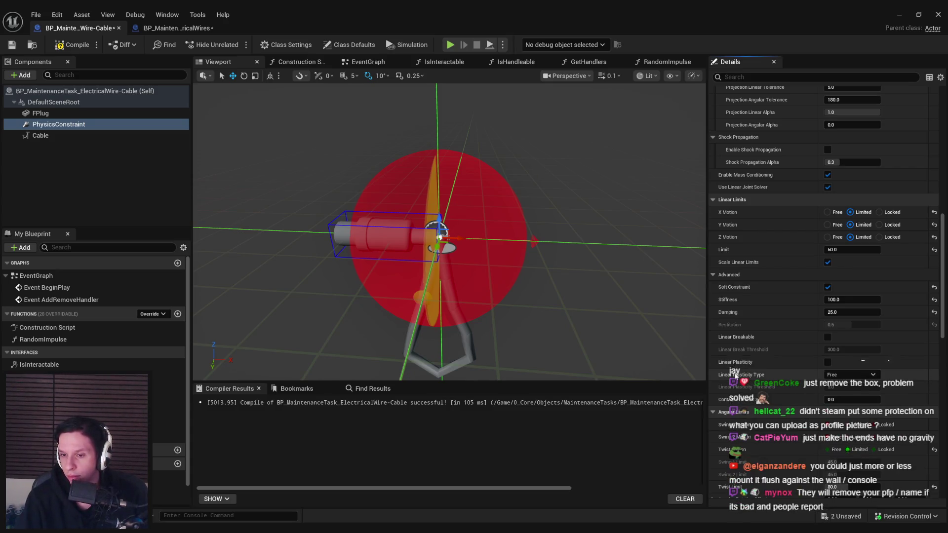
pyautogui.scroll(2, 734, 368)
pyautogui.scroll(2, 732, 369)
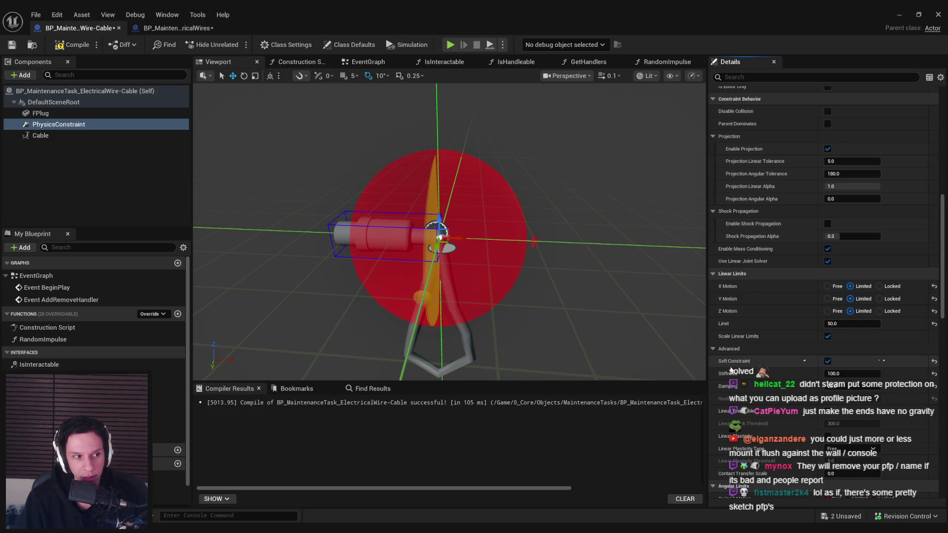
pyautogui.scroll(2, 732, 369)
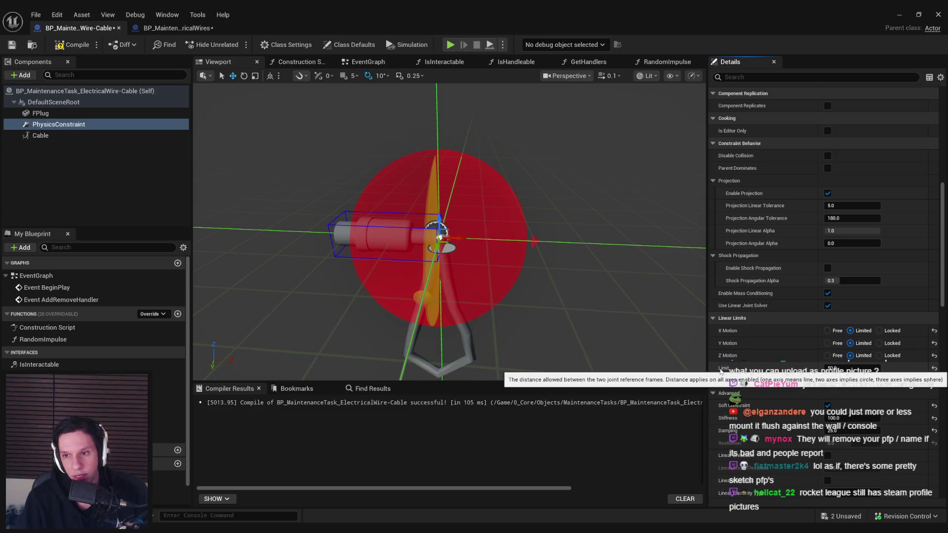
pyautogui.scroll(3, 722, 369)
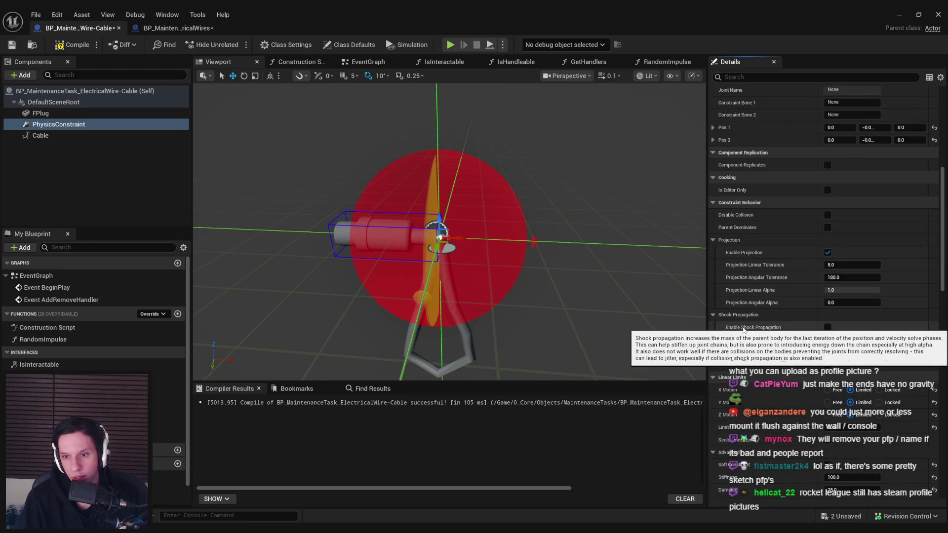
pyautogui.scroll(4, 743, 328)
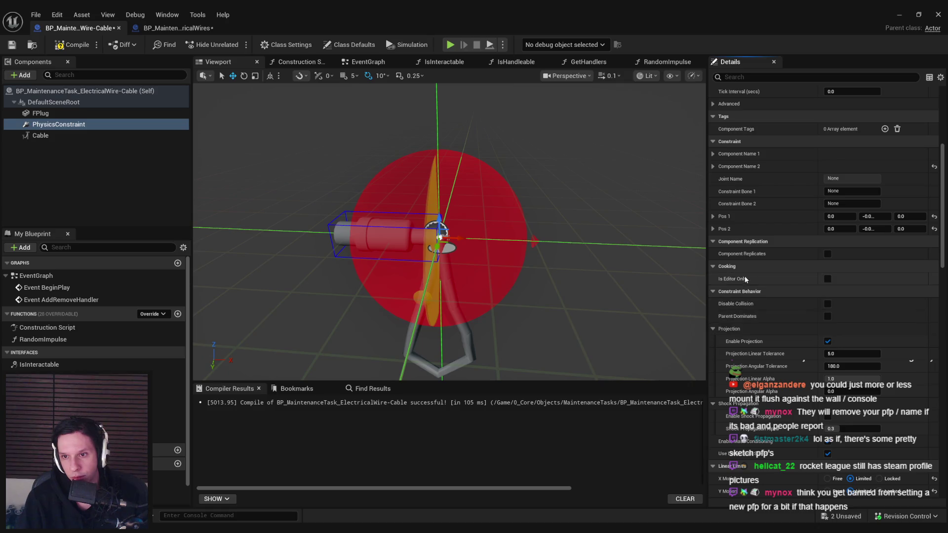
pyautogui.scroll(3, 744, 318)
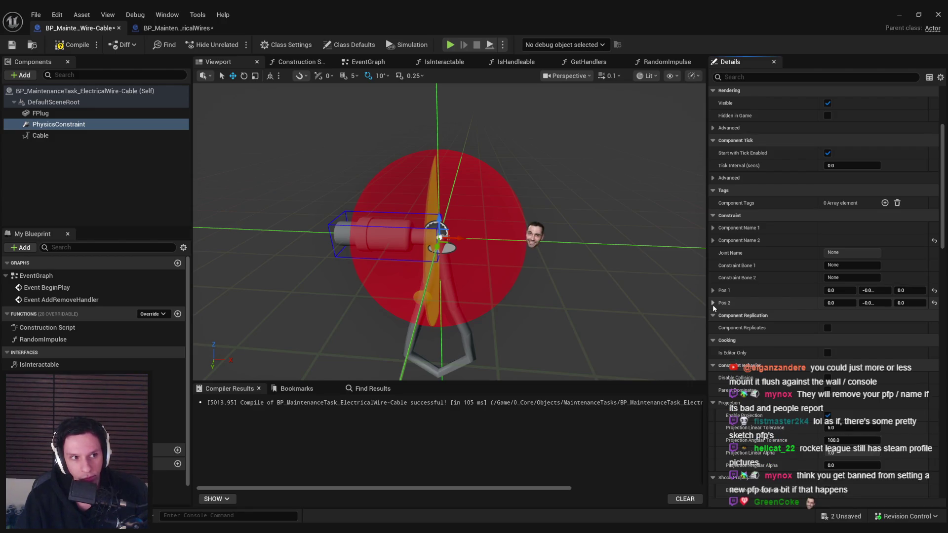
pyautogui.scroll(2, 713, 304)
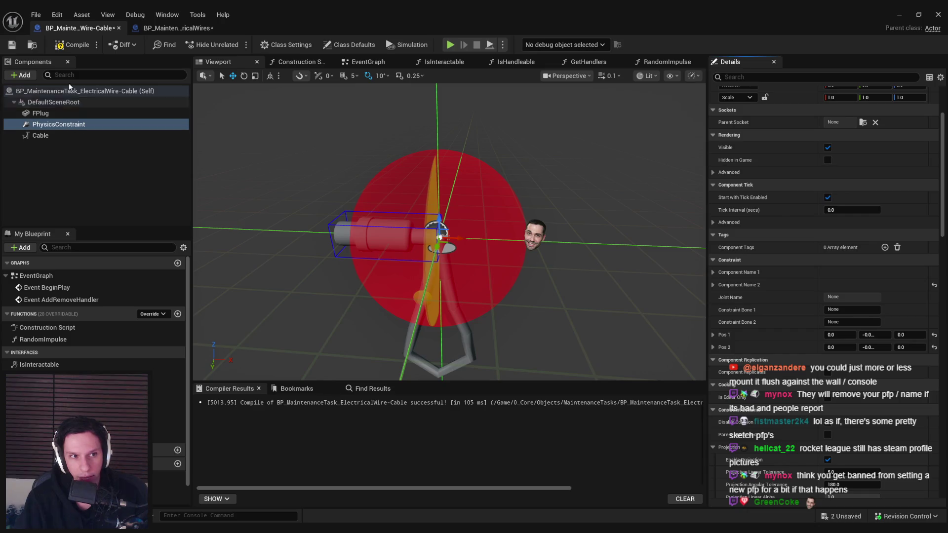
pyautogui.hotkey('ctrl', 's')
# - Go back to the level and start a Play-in-Editor session
pyautogui.click(178, 27)
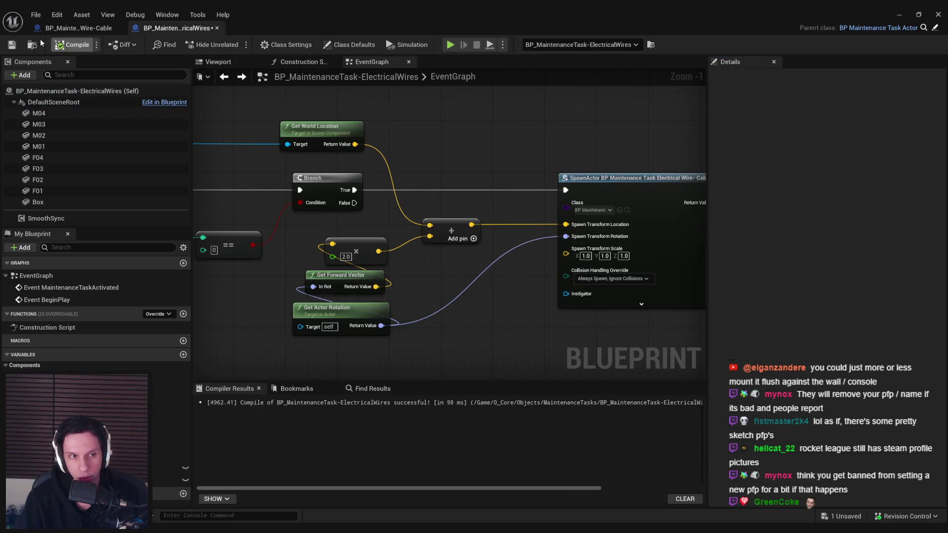
pyautogui.click(73, 29)
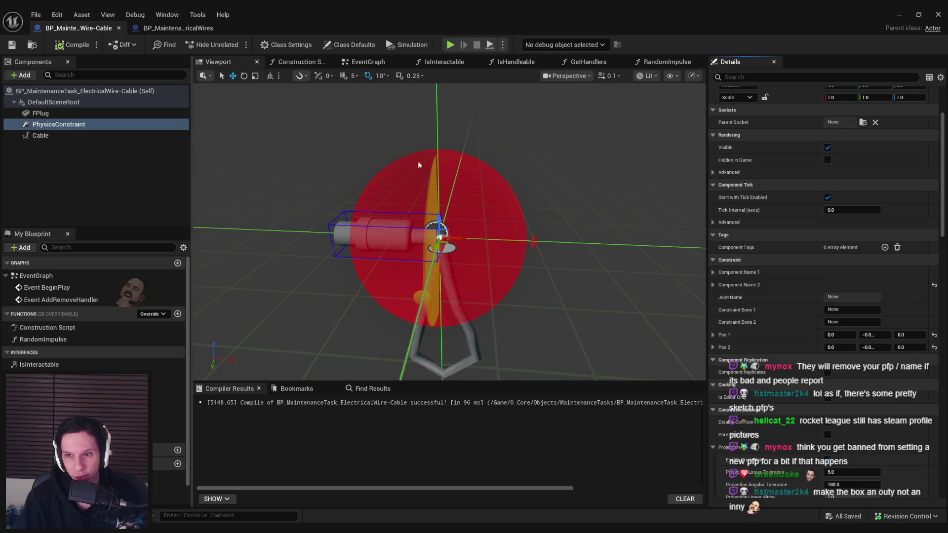
pyautogui.hotkey('alt', 'Tab')
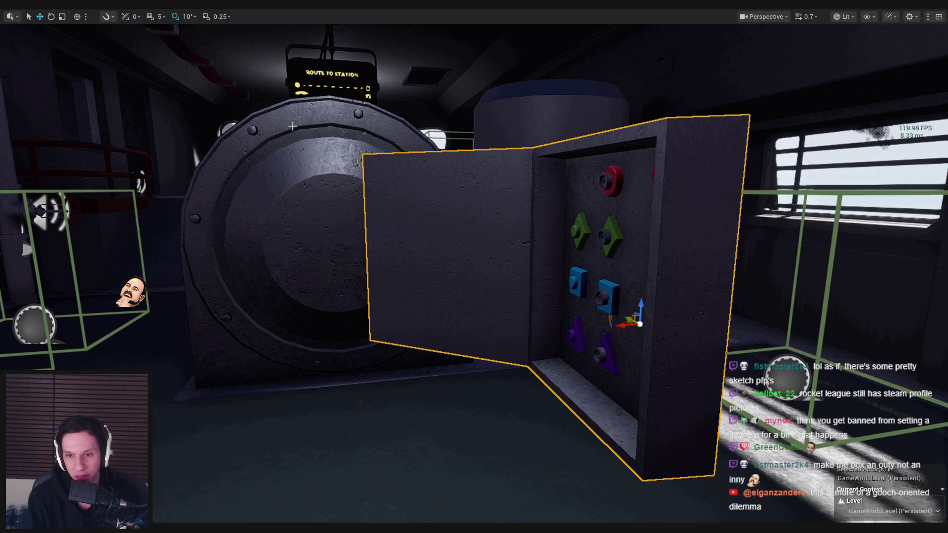
pyautogui.hotkey('alt', 'p')
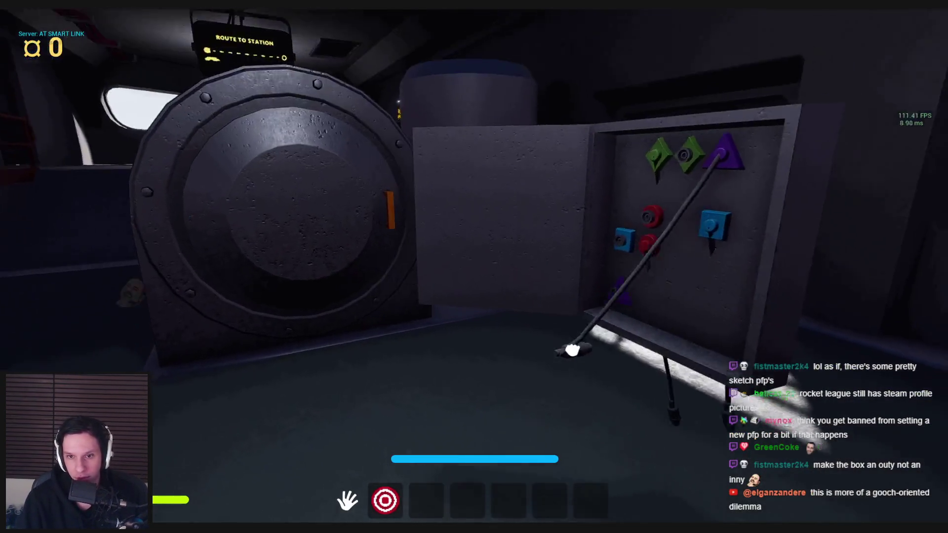
# - Carry a cable plug beside the blue socket, then pick up the gear from the floor
pyautogui.moveTo(572, 350)
pyautogui.mouseDown()
pyautogui.moveTo(434, 314)
pyautogui.moveTo(479, 250)
pyautogui.moveTo(468, 289)
pyautogui.moveTo(474, 267)
pyautogui.mouseUp()
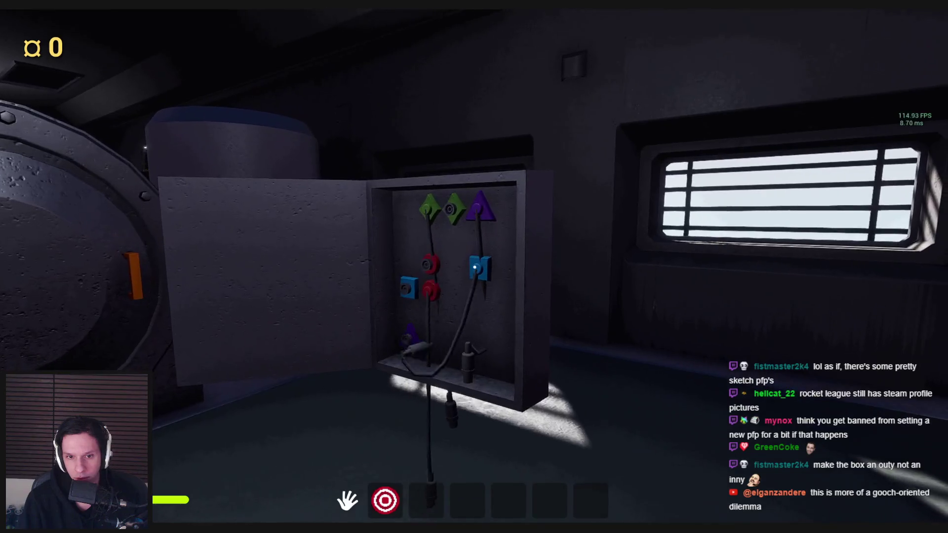
pyautogui.moveTo(474, 267)
pyautogui.mouseDown()
pyautogui.moveTo(508, 286)
pyautogui.moveTo(447, 343)
pyautogui.moveTo(455, 268)
pyautogui.moveTo(455, 277)
pyautogui.moveTo(474, 268)
pyautogui.mouseUp()
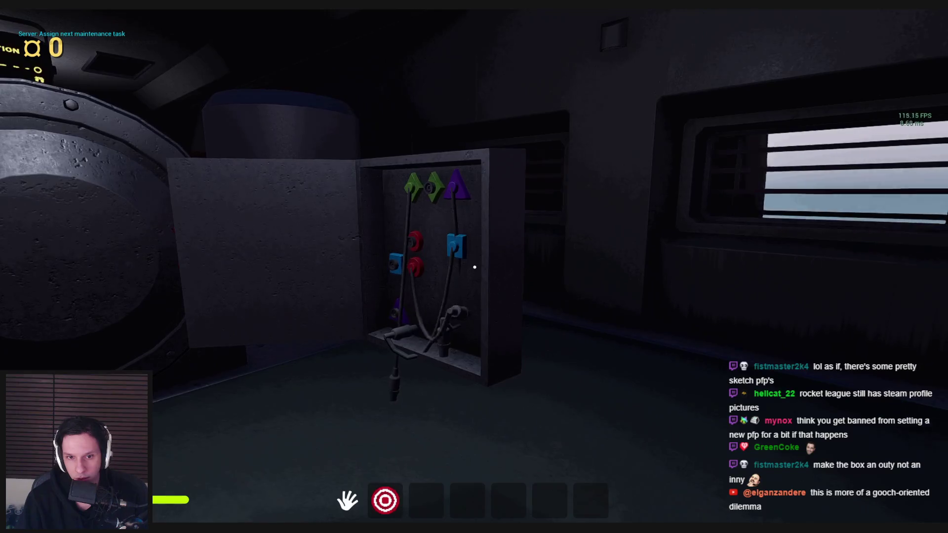
pyautogui.press('s')
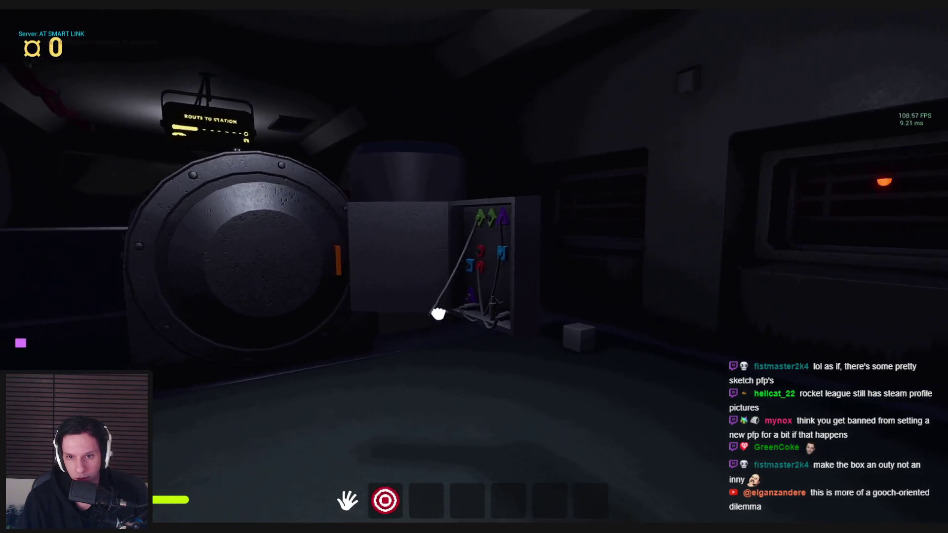
pyautogui.press('w')
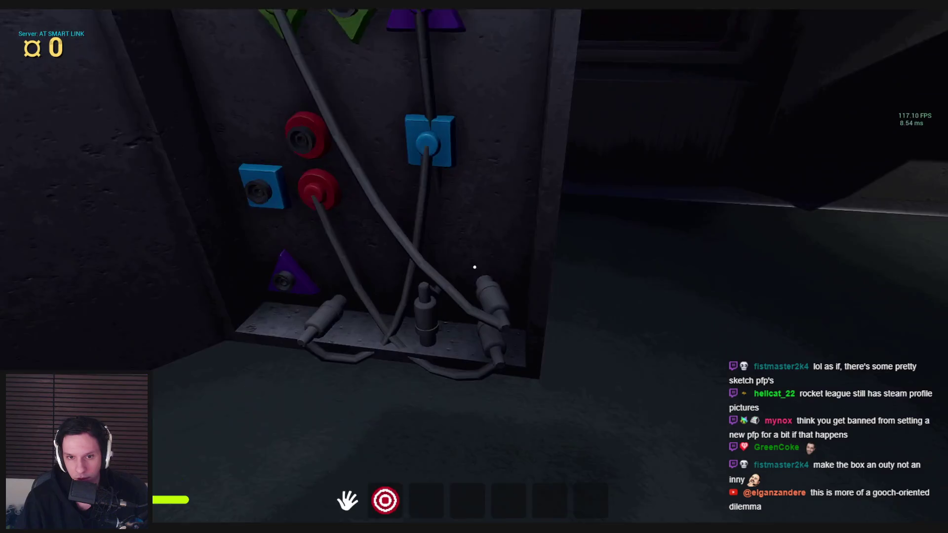
pyautogui.moveTo(511, 295)
pyautogui.mouseDown()
pyautogui.moveTo(493, 304)
pyautogui.moveTo(485, 343)
pyautogui.moveTo(478, 317)
pyautogui.moveTo(461, 343)
pyautogui.moveTo(475, 267)
pyautogui.moveTo(469, 313)
pyautogui.moveTo(457, 296)
pyautogui.moveTo(568, 332)
pyautogui.moveTo(507, 284)
pyautogui.moveTo(466, 307)
pyautogui.moveTo(449, 467)
pyautogui.moveTo(459, 338)
pyautogui.moveTo(469, 321)
pyautogui.moveTo(474, 413)
pyautogui.mouseUp()
pyautogui.press('s')
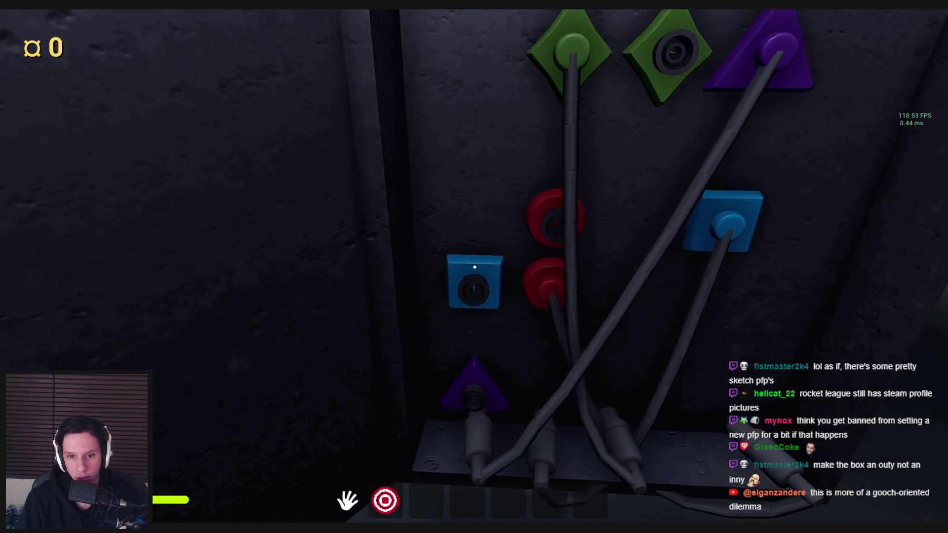
pyautogui.press('s')
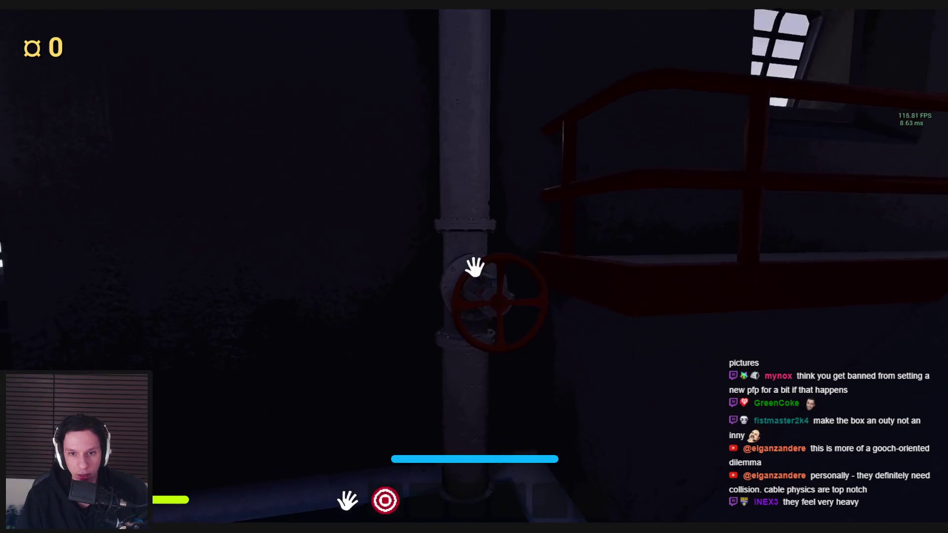
pyautogui.moveTo(476, 269)
pyautogui.mouseDown()
pyautogui.moveTo(523, 302)
pyautogui.moveTo(459, 334)
pyautogui.moveTo(528, 269)
pyautogui.moveTo(474, 267)
pyautogui.moveTo(483, 312)
pyautogui.moveTo(470, 103)
pyautogui.moveTo(474, 267)
pyautogui.moveTo(514, 328)
pyautogui.moveTo(474, 267)
pyautogui.moveTo(461, 165)
pyautogui.moveTo(470, 148)
pyautogui.moveTo(447, 38)
pyautogui.moveTo(471, 156)
pyautogui.moveTo(474, 267)
pyautogui.mouseUp()
pyautogui.press('w')
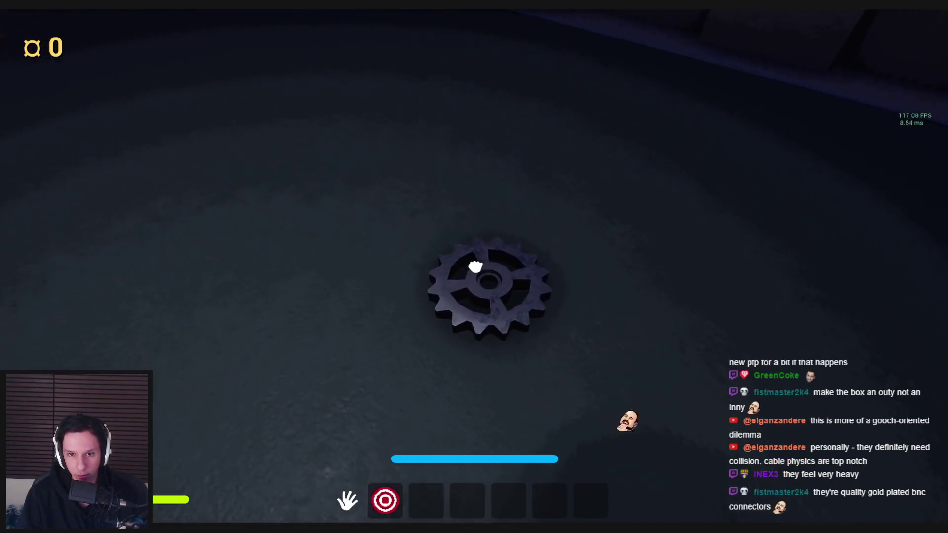
# - Carry the gear over and insert it into the gear machine
pyautogui.moveTo(486, 234)
pyautogui.mouseDown()
pyautogui.moveTo(482, 139)
pyautogui.moveTo(475, 267)
pyautogui.mouseUp()
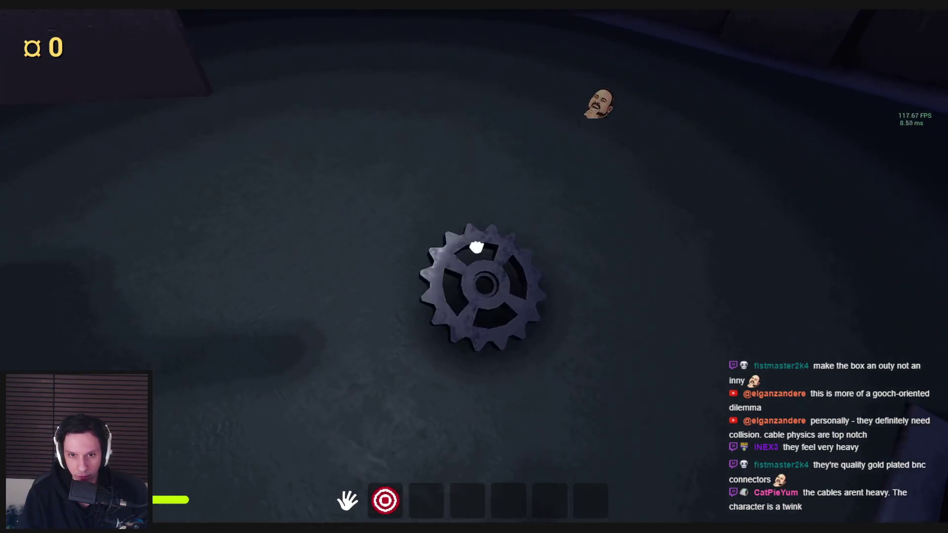
pyautogui.moveTo(472, 267)
pyautogui.mouseDown()
pyautogui.moveTo(476, 275)
pyautogui.moveTo(460, 190)
pyautogui.mouseUp()
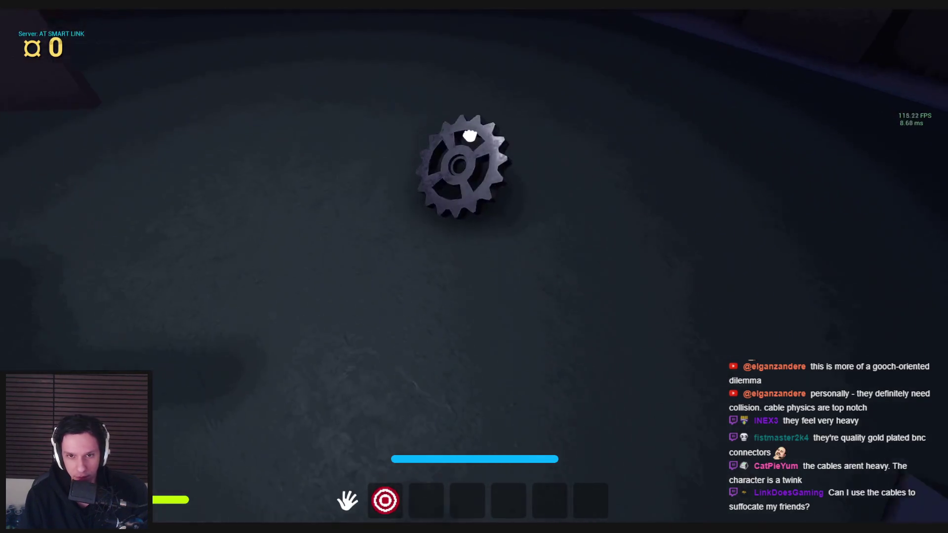
pyautogui.moveTo(470, 136)
pyautogui.mouseDown()
pyautogui.moveTo(474, 267)
pyautogui.moveTo(454, 123)
pyautogui.moveTo(474, 267)
pyautogui.mouseUp()
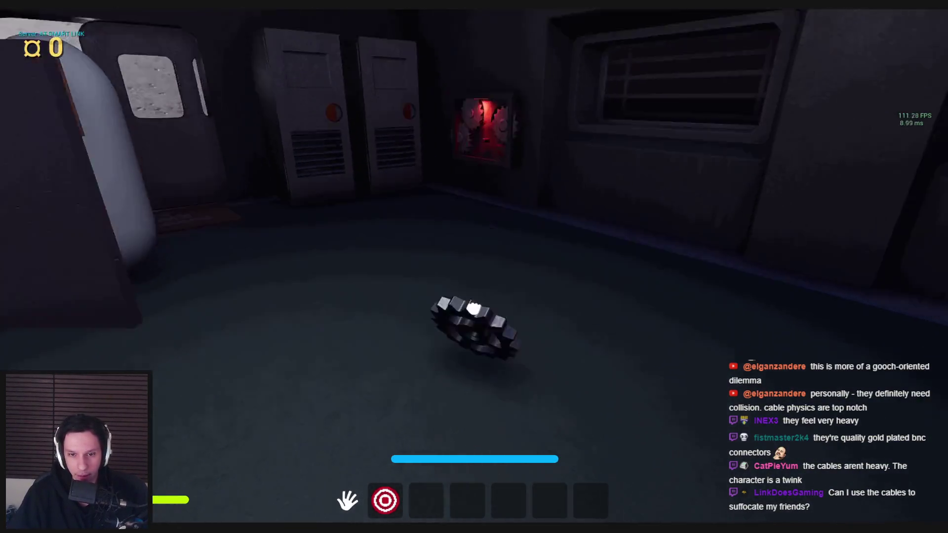
pyautogui.moveTo(473, 309)
pyautogui.mouseDown()
pyautogui.moveTo(470, 173)
pyautogui.moveTo(475, 267)
pyautogui.mouseUp()
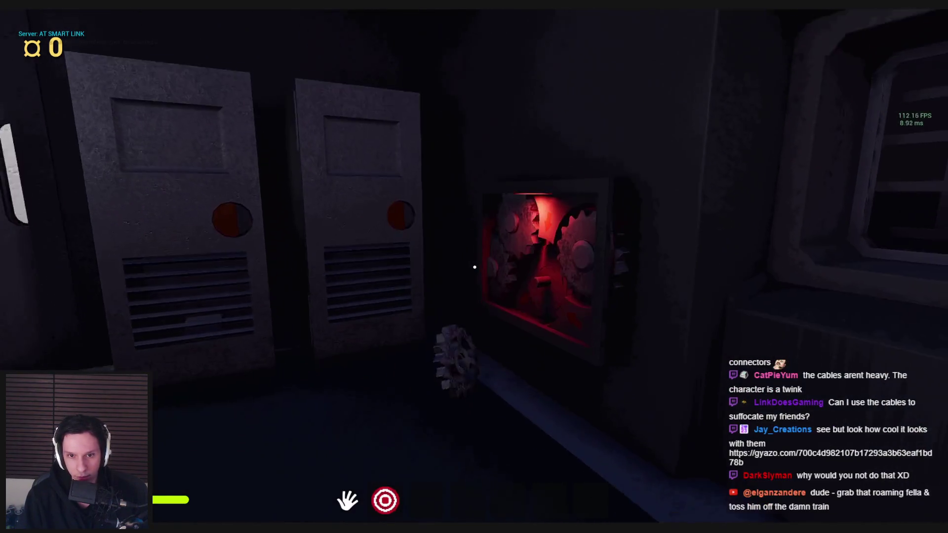
pyautogui.click(474, 267)
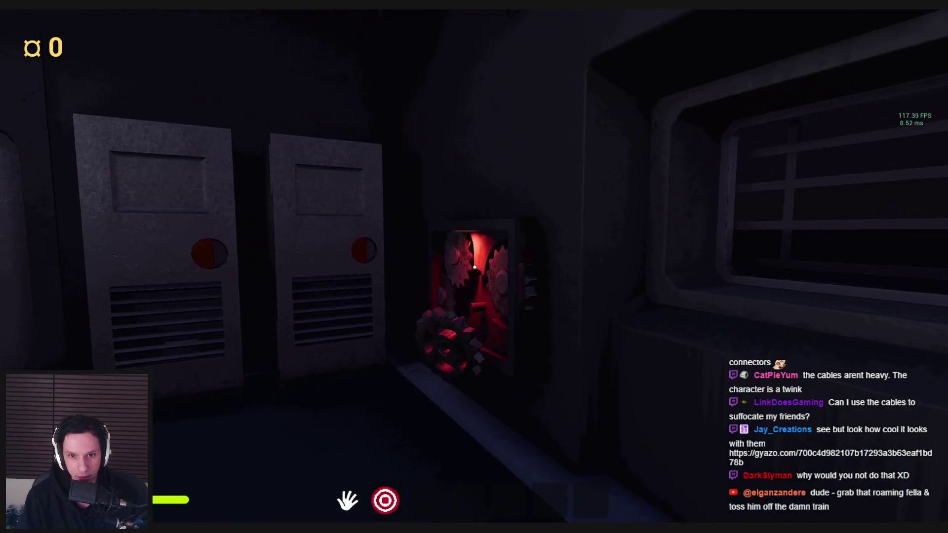
pyautogui.click(475, 267)
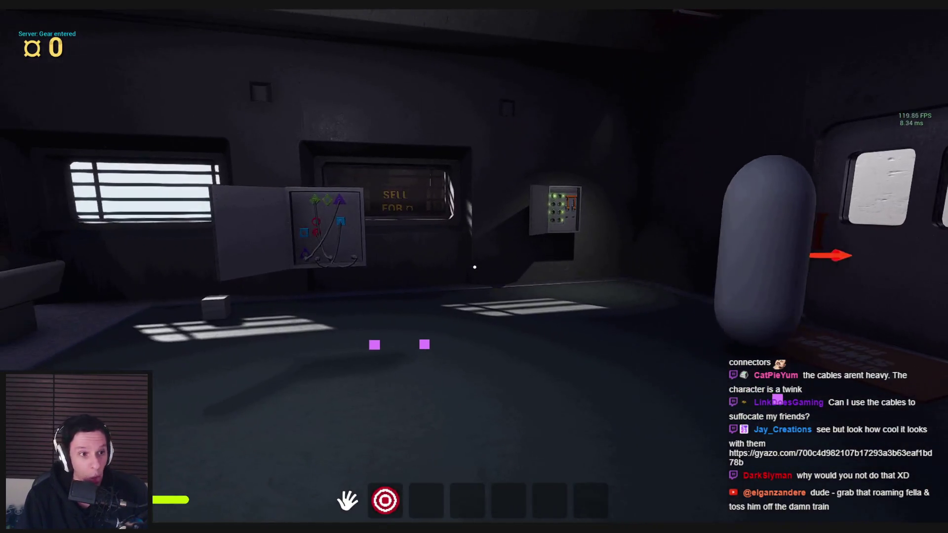
# - Grab and release a cable plug at the wire box, then stop and reopen the cable blueprint
pyautogui.press('w')
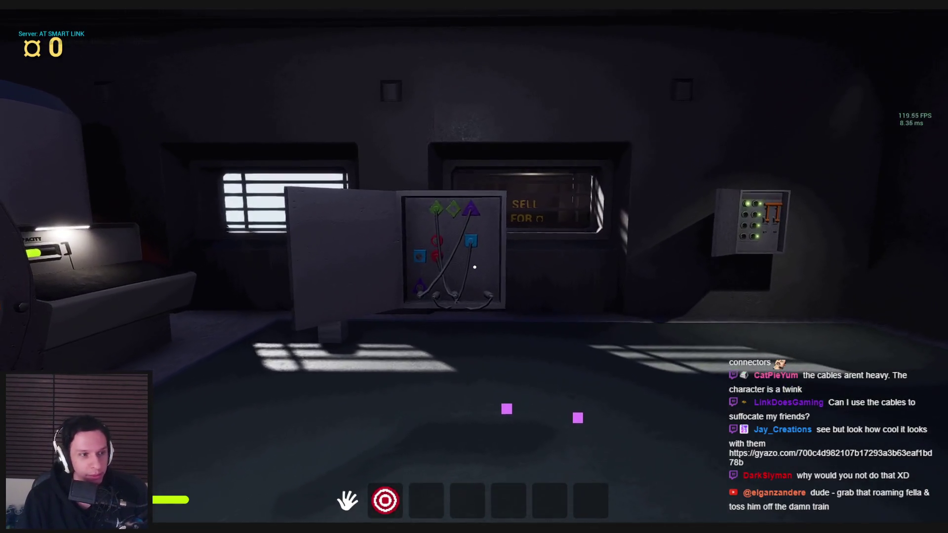
pyautogui.press('super')
pyautogui.press('super')
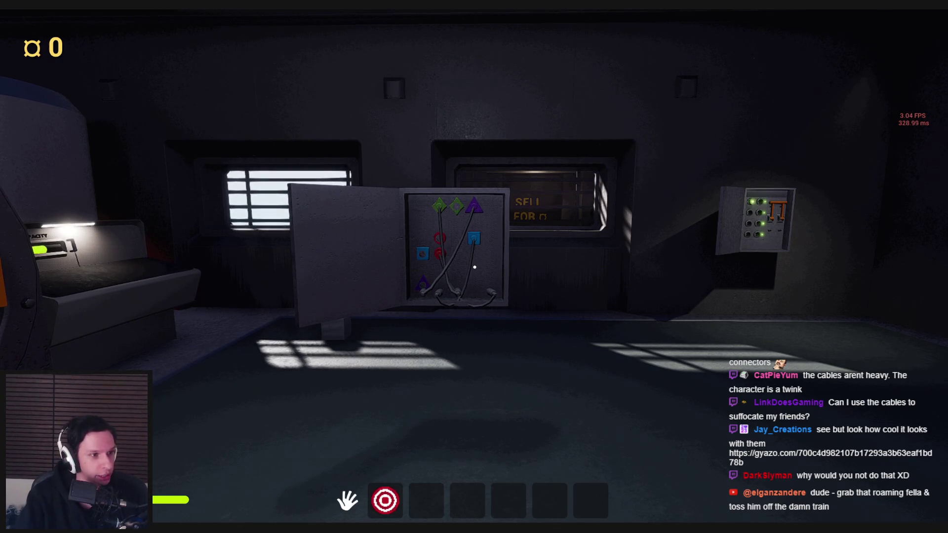
pyautogui.click(365, 327)
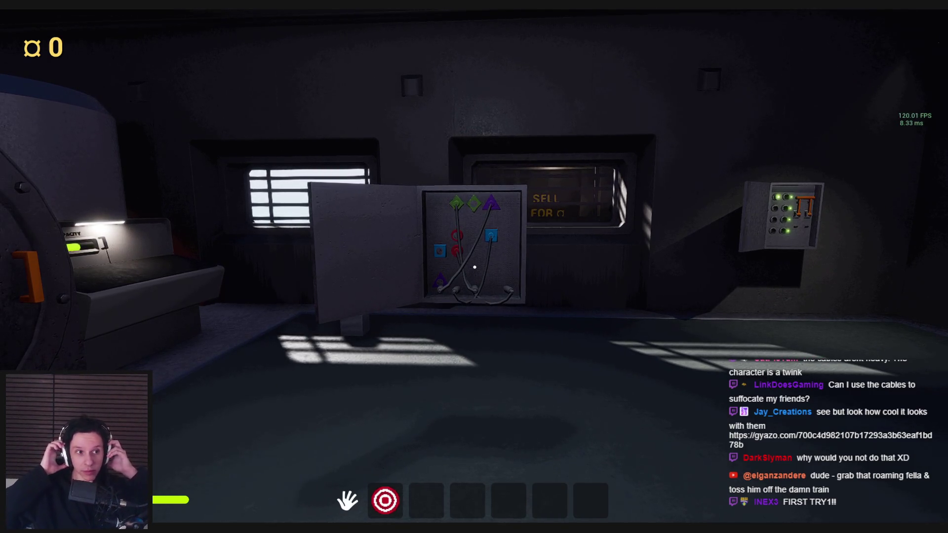
pyautogui.press('w')
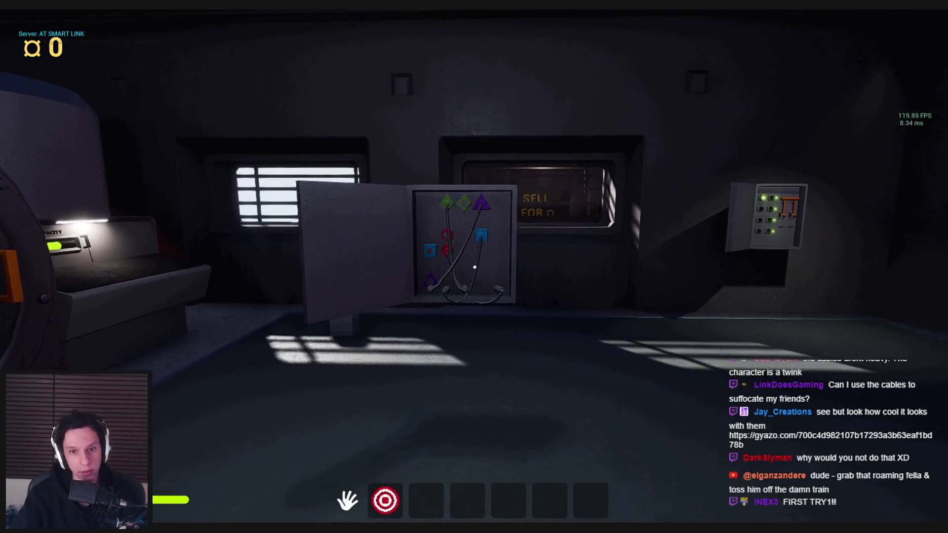
pyautogui.press('s')
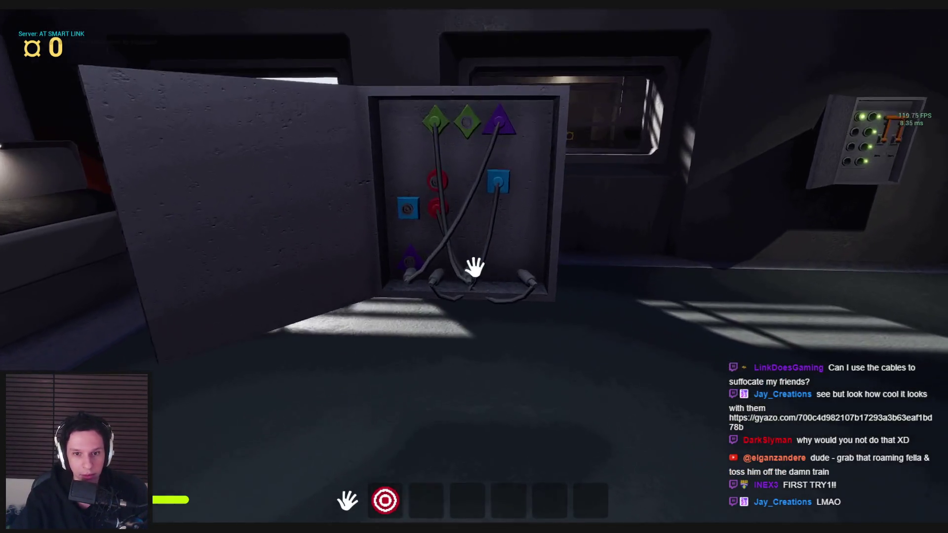
pyautogui.press('w')
pyautogui.press('w')
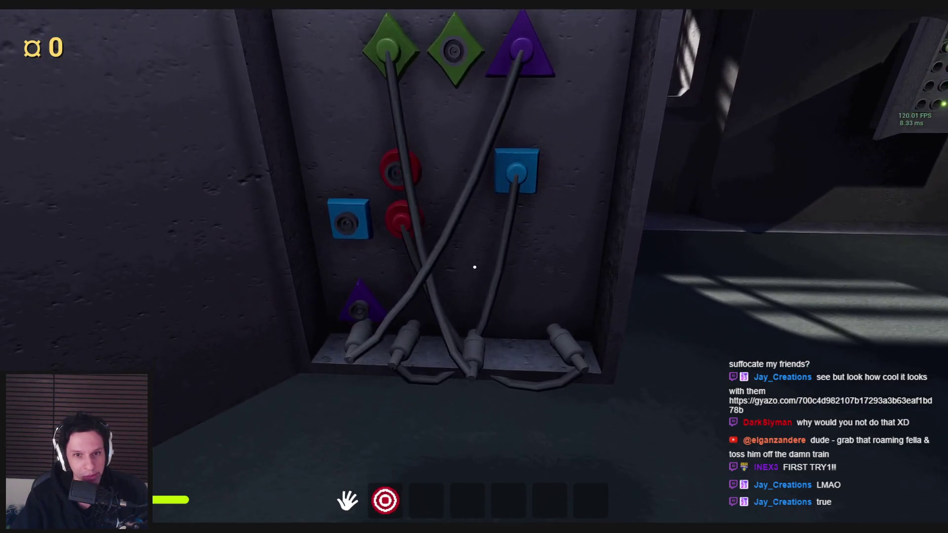
pyautogui.press('s')
pyautogui.click(474, 267)
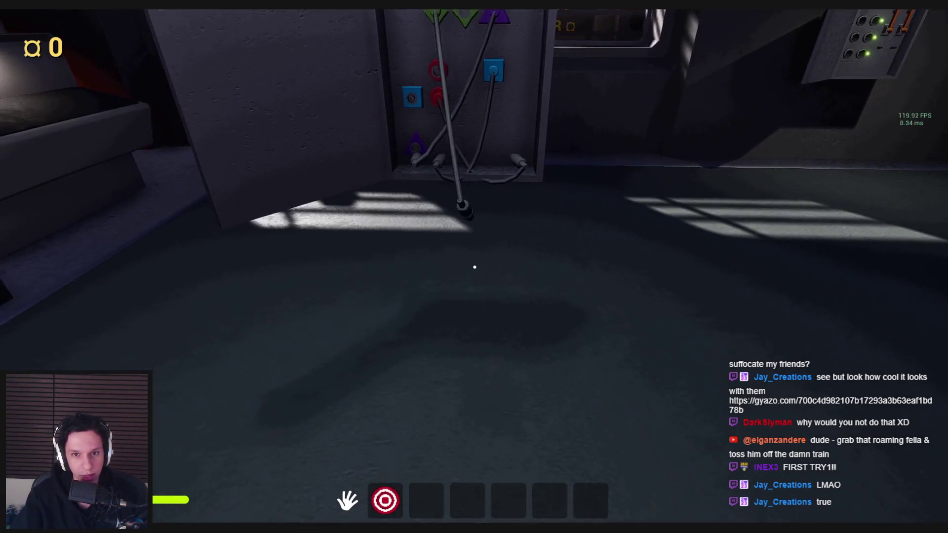
pyautogui.press('w')
pyautogui.click(475, 268)
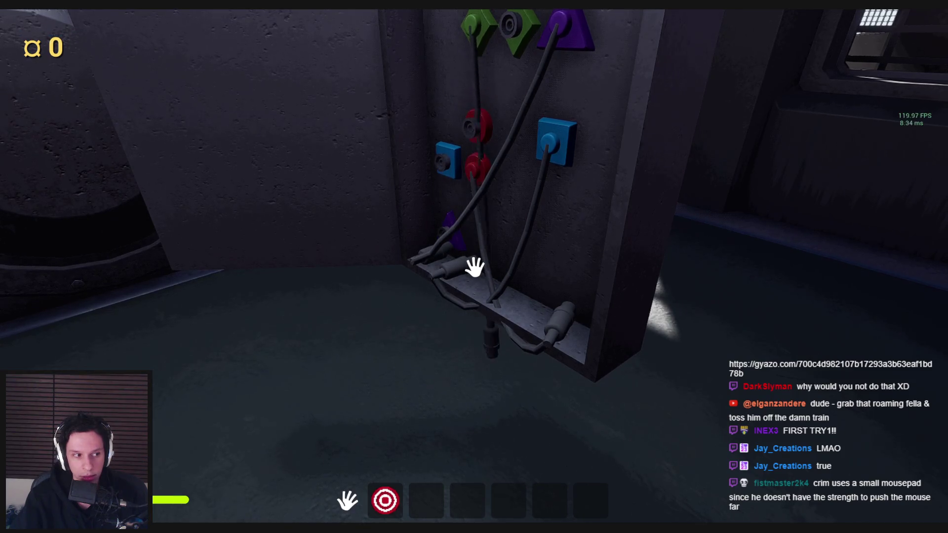
pyautogui.press('Escape')
pyautogui.click(348, 509)
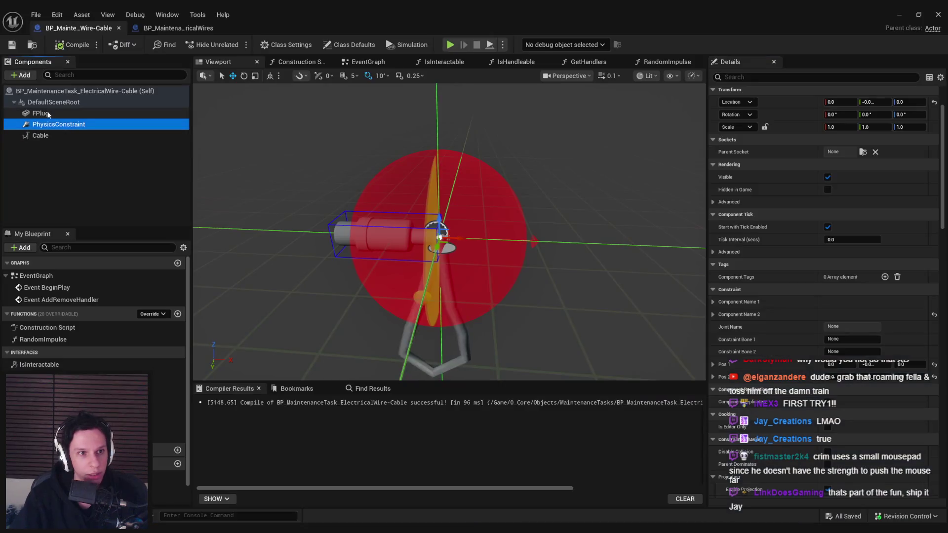
# - Enable collision on the Cable component and raise its collision friction
pyautogui.click(41, 135)
pyautogui.scroll(-5, 751, 304)
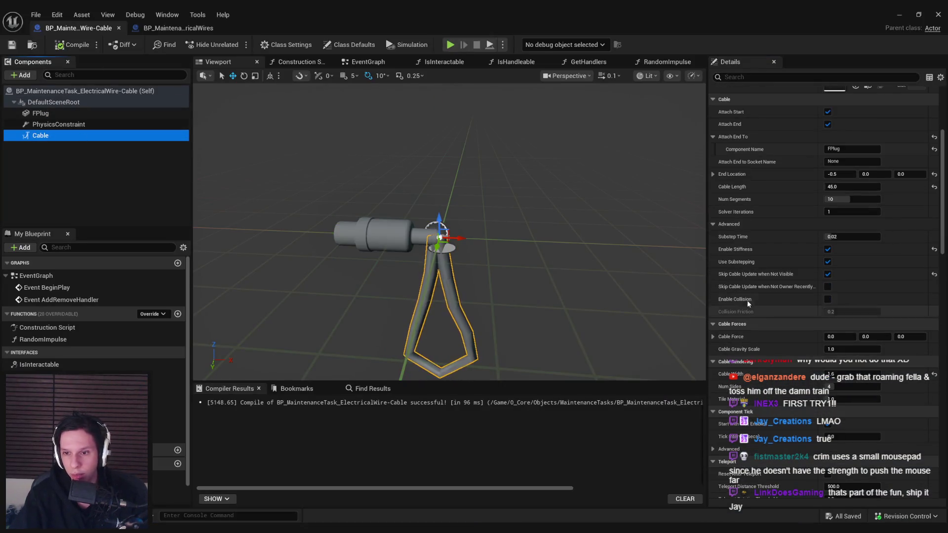
pyautogui.click(829, 299)
pyautogui.moveTo(834, 312); pyautogui.dragTo(838, 312)
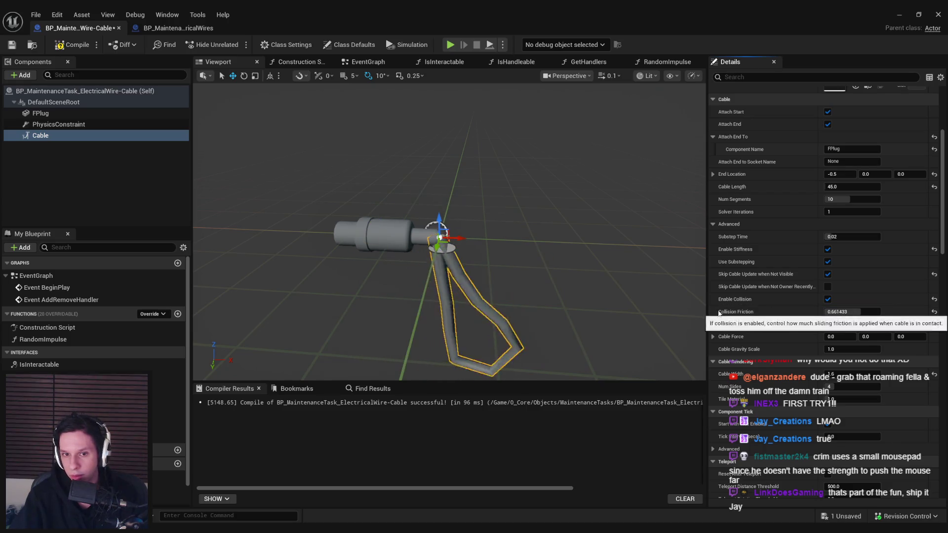
# - Run a quick playtest, stop it, and launch a fresh Play-in-Editor session
pyautogui.click(899, 14)
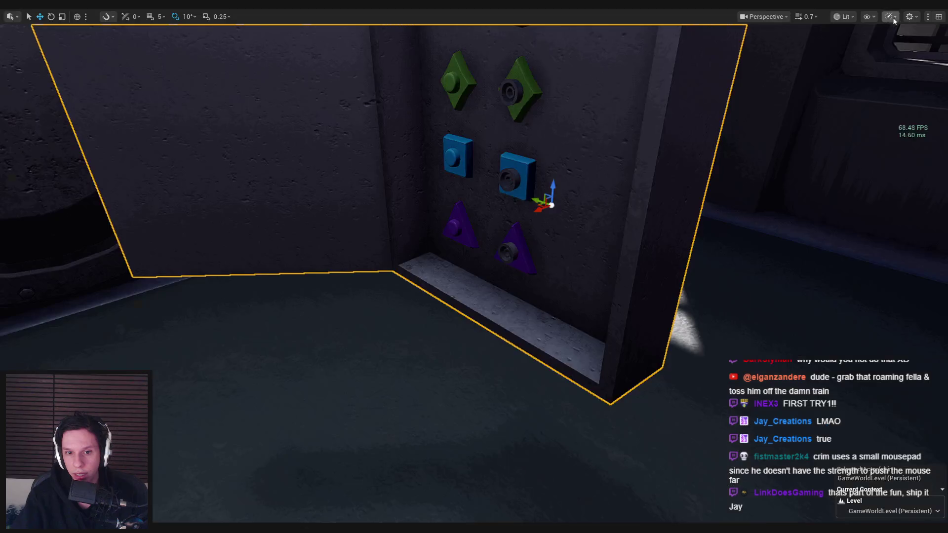
pyautogui.hotkey('alt', 'p')
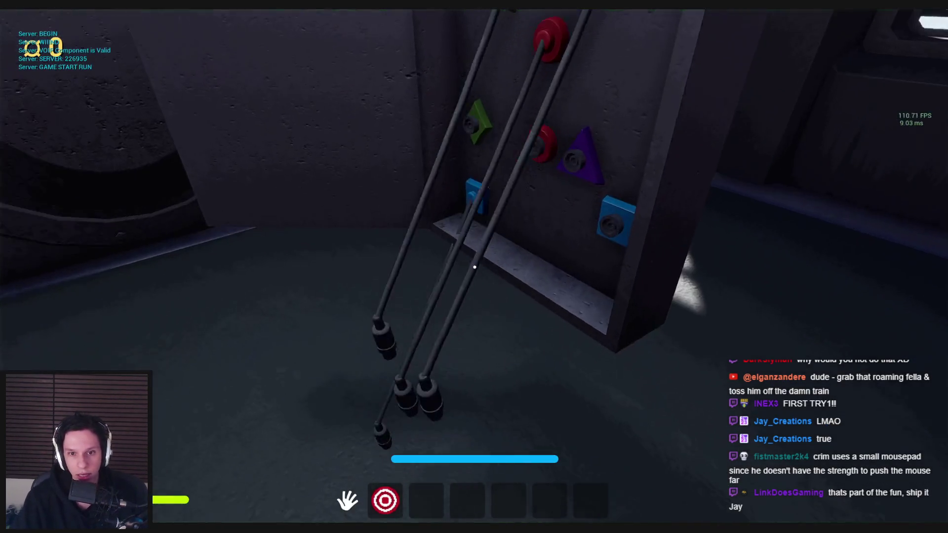
pyautogui.press('Escape')
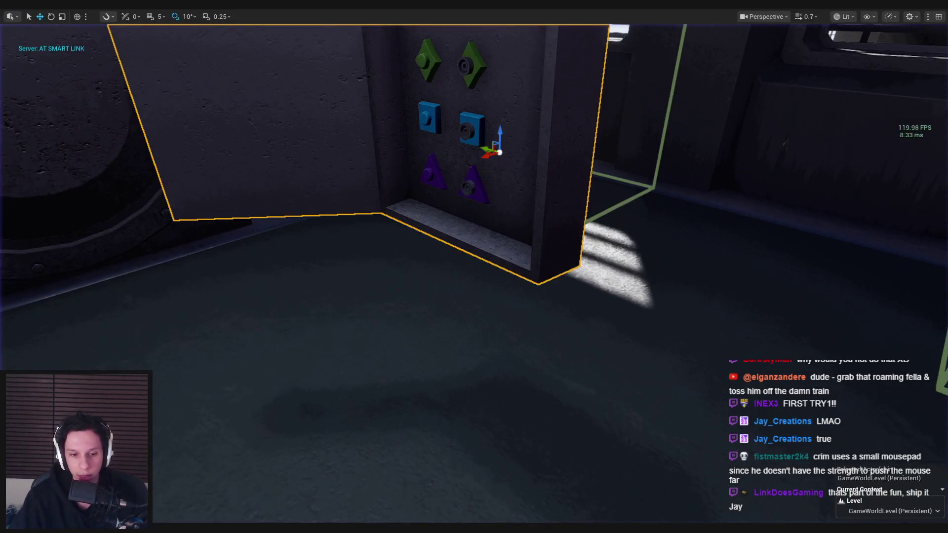
pyautogui.scroll(-15, 705, 268)
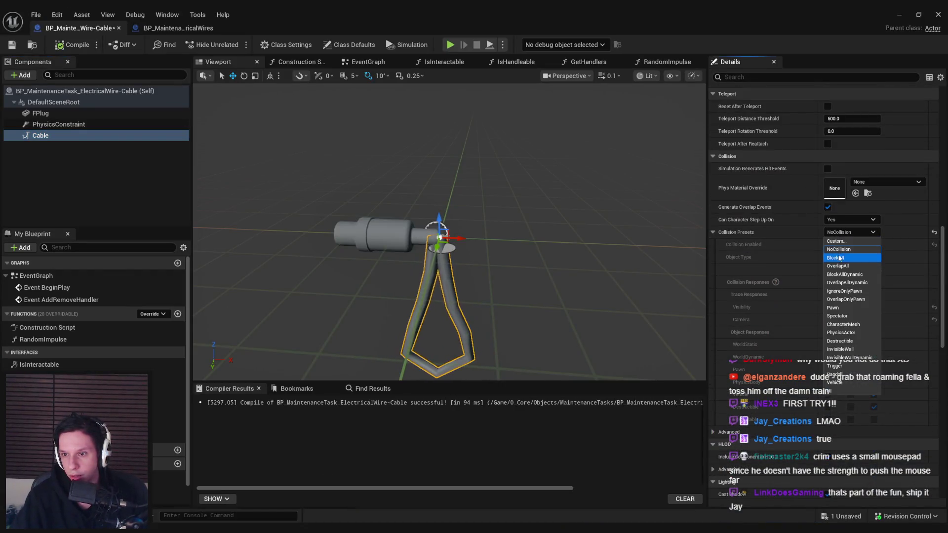
pyautogui.click(898, 16)
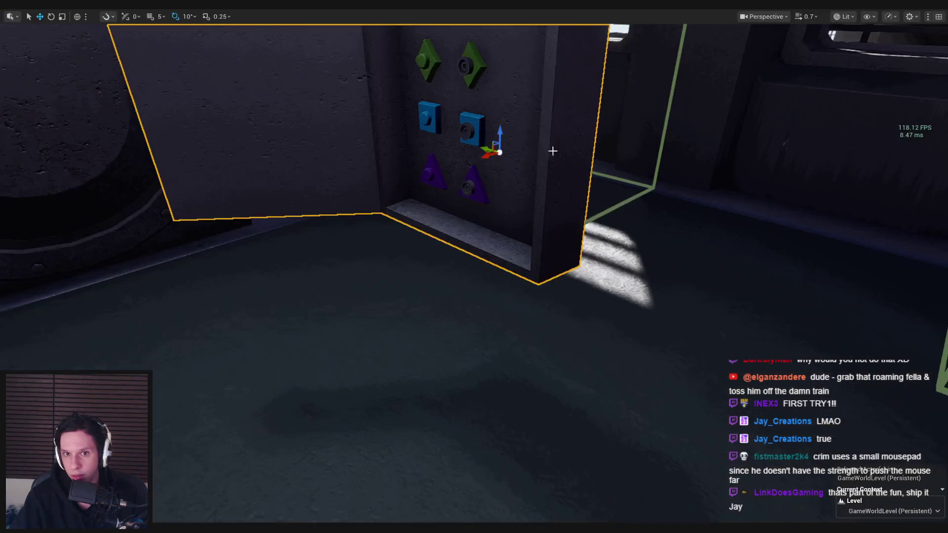
pyautogui.hotkey('alt', 'p')
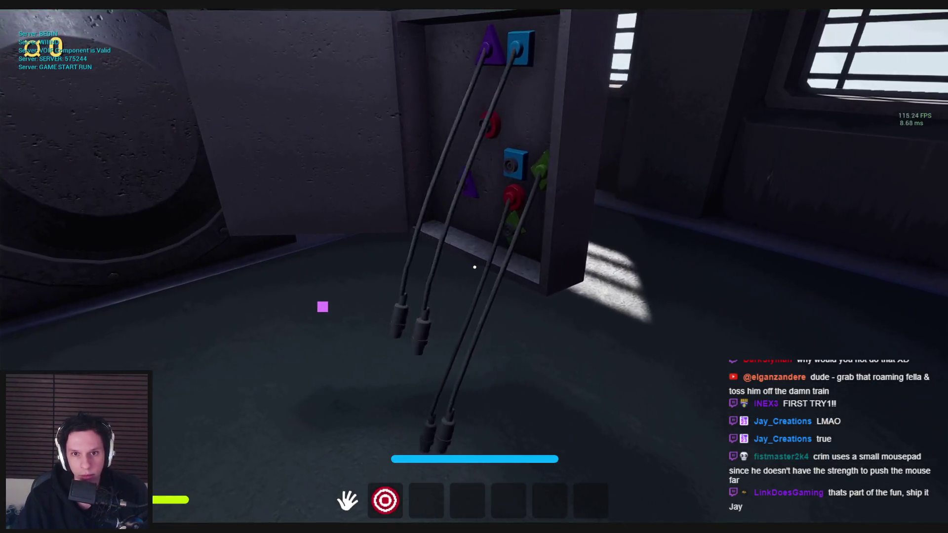
# - Pull a cable plug off the board, carry it across the room, and bring it back
pyautogui.moveTo(475, 267)
pyautogui.mouseDown()
pyautogui.moveTo(514, 328)
pyautogui.moveTo(431, 291)
pyautogui.moveTo(475, 266)
pyautogui.mouseUp()
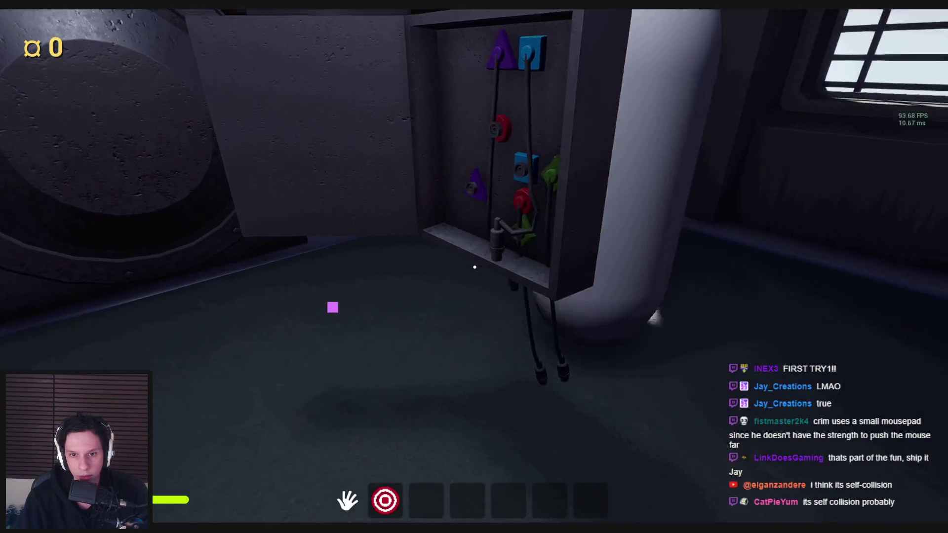
pyautogui.press('s')
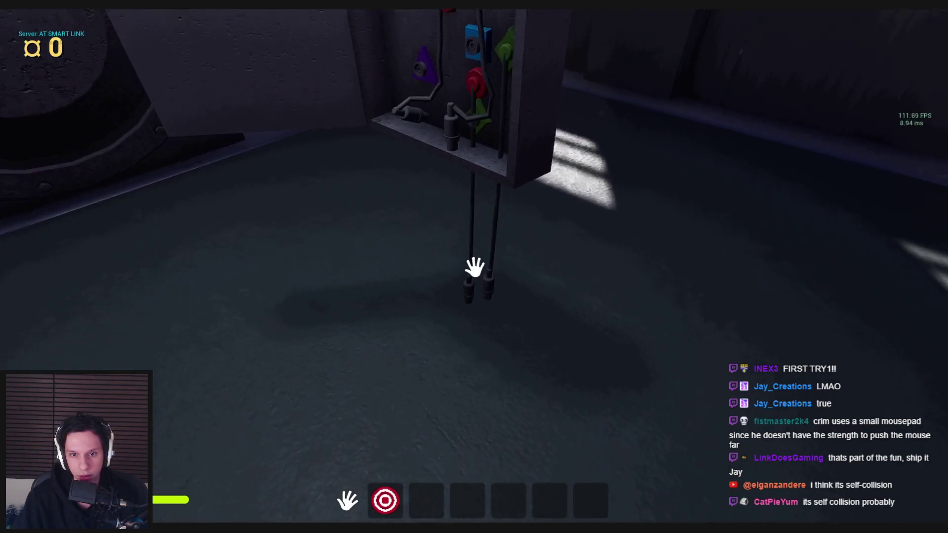
pyautogui.moveTo(541, 267)
pyautogui.mouseDown()
pyautogui.moveTo(487, 354)
pyautogui.moveTo(519, 301)
pyautogui.moveTo(578, 275)
pyautogui.moveTo(646, 303)
pyautogui.moveTo(424, 280)
pyautogui.moveTo(401, 97)
pyautogui.moveTo(543, 247)
pyautogui.moveTo(716, 239)
pyautogui.moveTo(558, 298)
pyautogui.moveTo(629, 261)
pyautogui.moveTo(474, 269)
pyautogui.mouseUp()
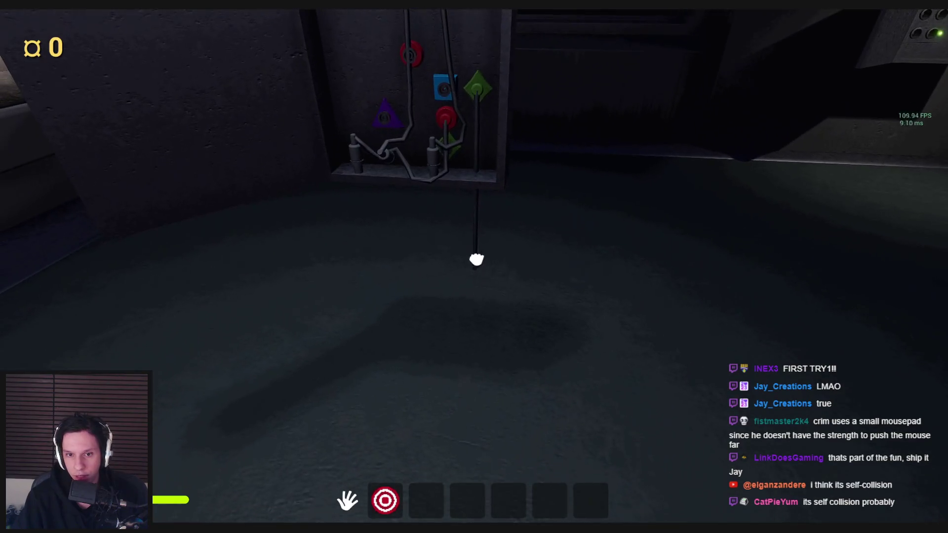
pyautogui.moveTo(521, 230)
pyautogui.mouseDown()
pyautogui.moveTo(502, 267)
pyautogui.moveTo(461, 290)
pyautogui.moveTo(475, 267)
pyautogui.mouseUp()
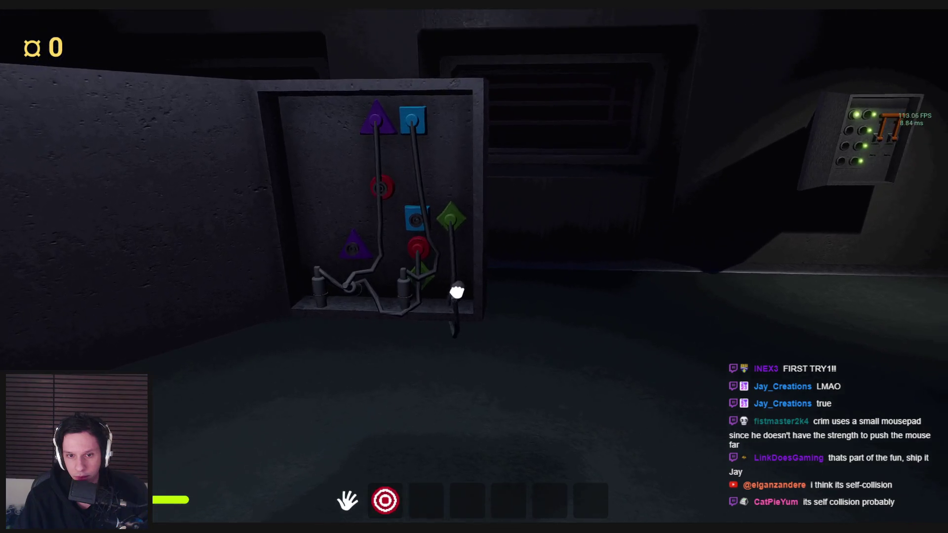
pyautogui.press('w')
# - Plug a cable into the red socket, then move the plug toward the purple triangle socket
pyautogui.moveTo(468, 275)
pyautogui.mouseDown()
pyautogui.moveTo(409, 205)
pyautogui.moveTo(487, 318)
pyautogui.moveTo(402, 318)
pyautogui.moveTo(470, 289)
pyautogui.mouseUp()
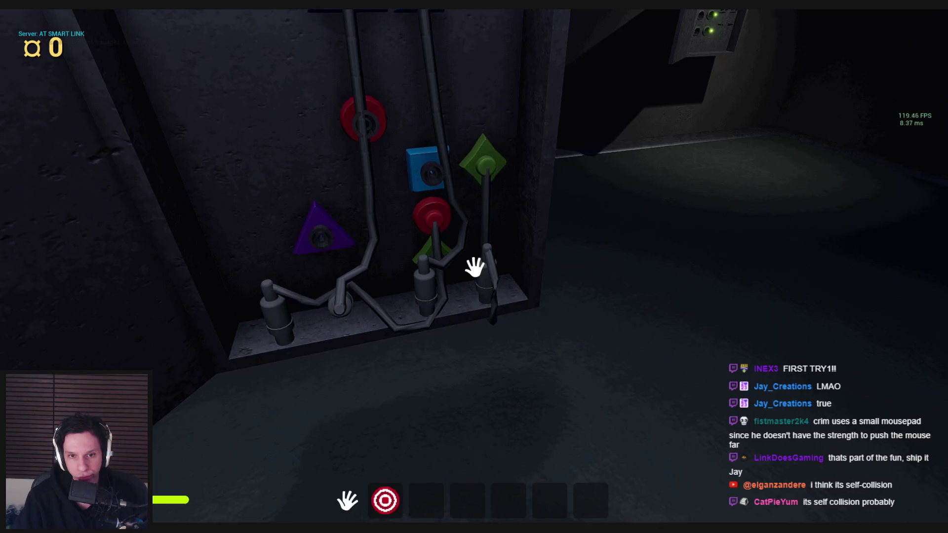
pyautogui.press('a')
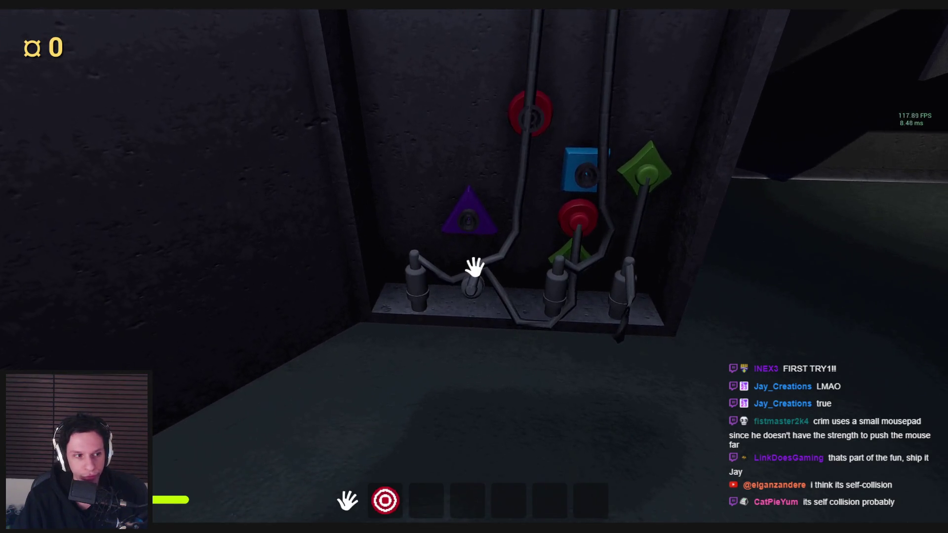
pyautogui.press('s')
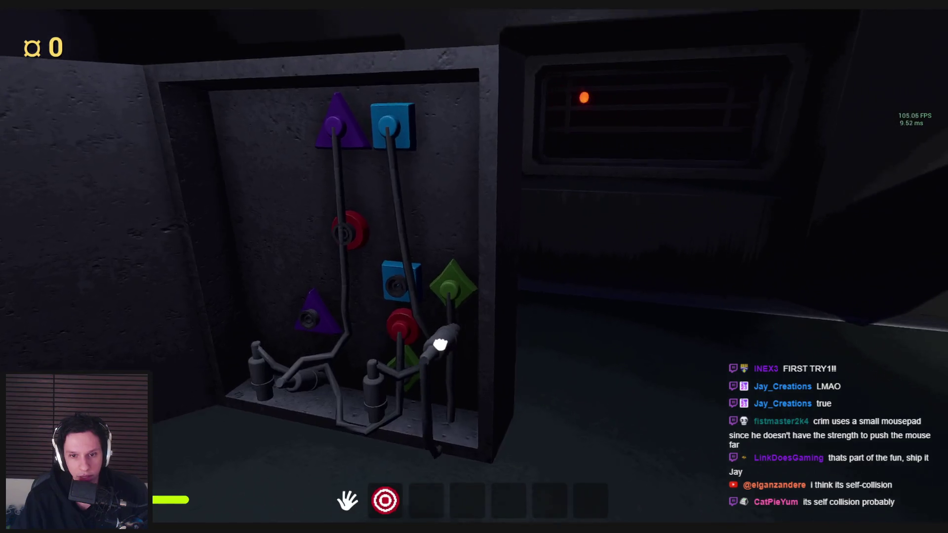
pyautogui.moveTo(459, 399)
pyautogui.mouseDown()
pyautogui.moveTo(578, 349)
pyautogui.moveTo(392, 328)
pyautogui.moveTo(430, 330)
pyautogui.moveTo(434, 318)
pyautogui.mouseUp()
pyautogui.press('w')
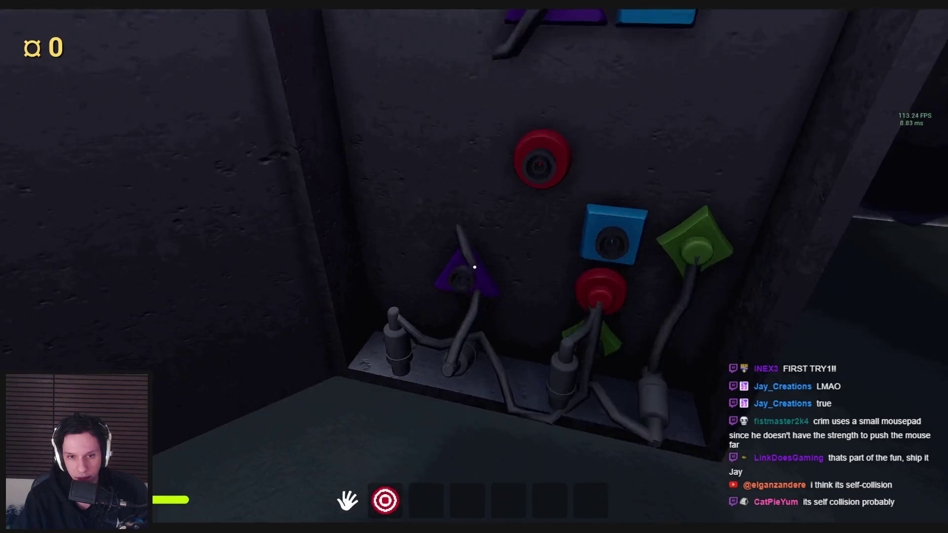
pyautogui.press('s')
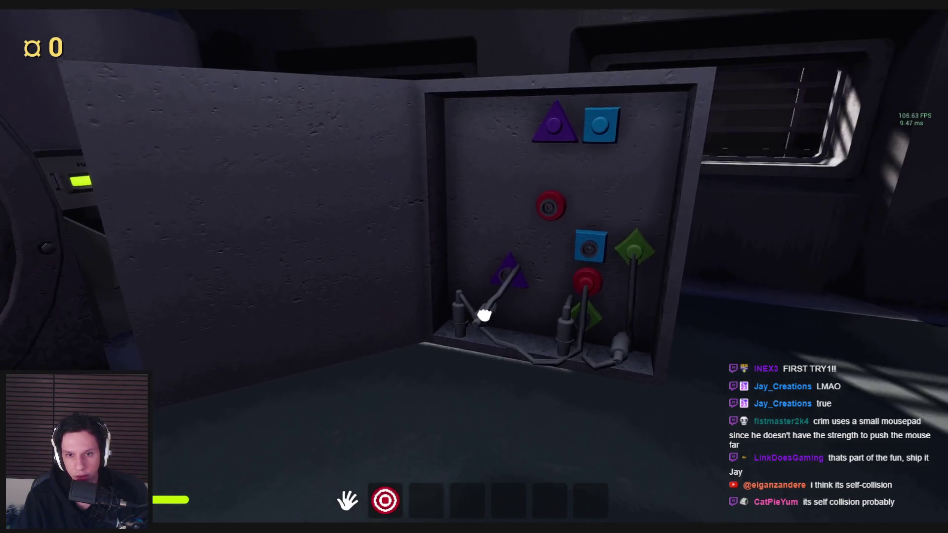
pyautogui.press('w')
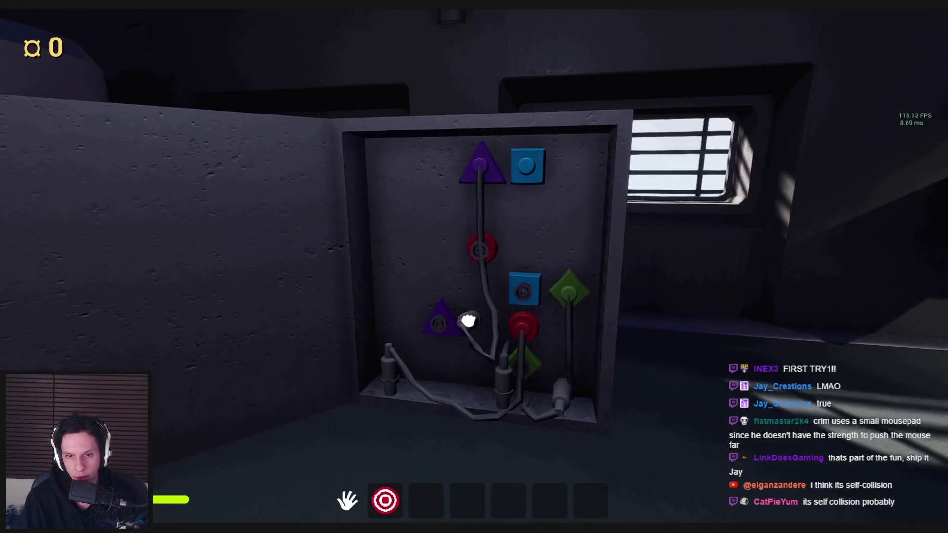
pyautogui.moveTo(470, 366)
pyautogui.mouseDown()
pyautogui.moveTo(523, 349)
pyautogui.moveTo(375, 314)
pyautogui.moveTo(403, 303)
pyautogui.mouseUp()
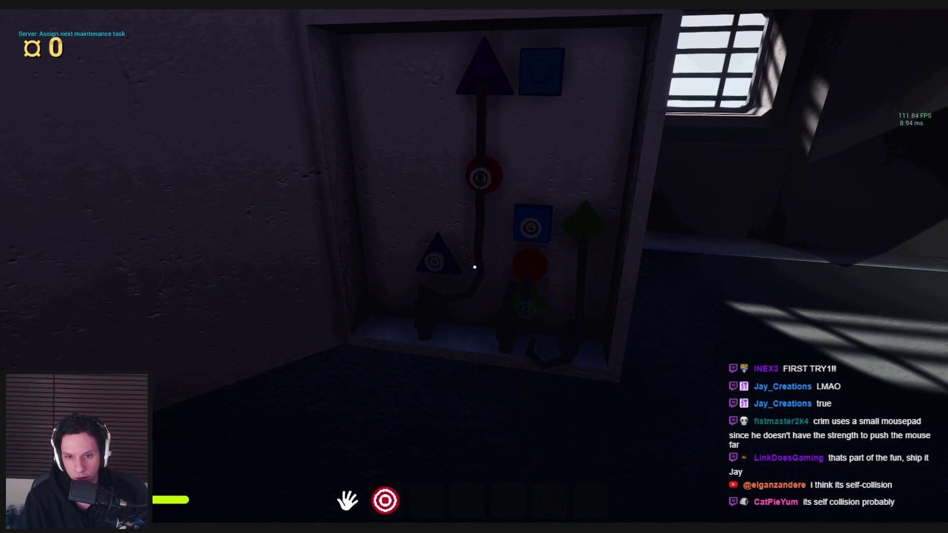
# - Pull the drum's lever handle at the wall panel, then stop Play-in-Editor
pyautogui.press('s')
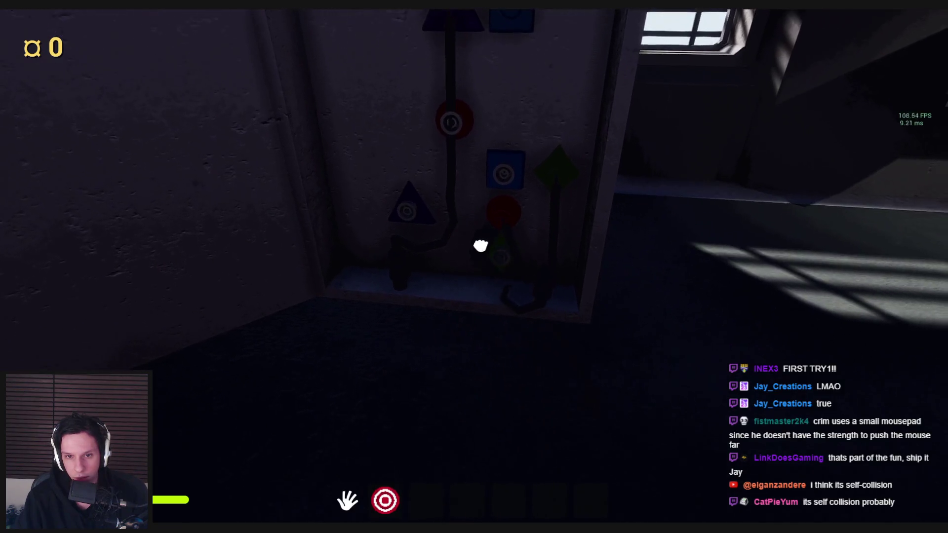
pyautogui.press('w')
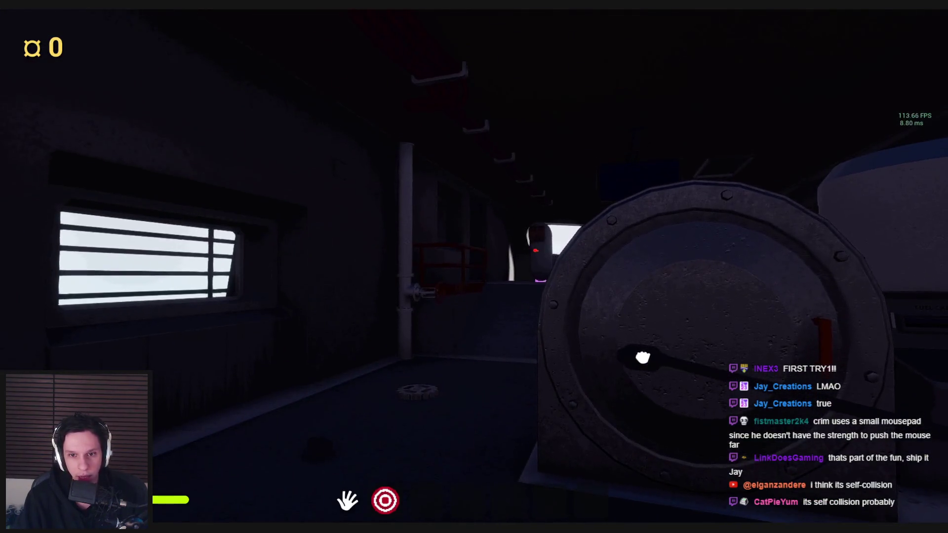
pyautogui.moveTo(643, 357)
pyautogui.mouseDown()
pyautogui.moveTo(607, 366)
pyautogui.moveTo(717, 385)
pyautogui.mouseUp()
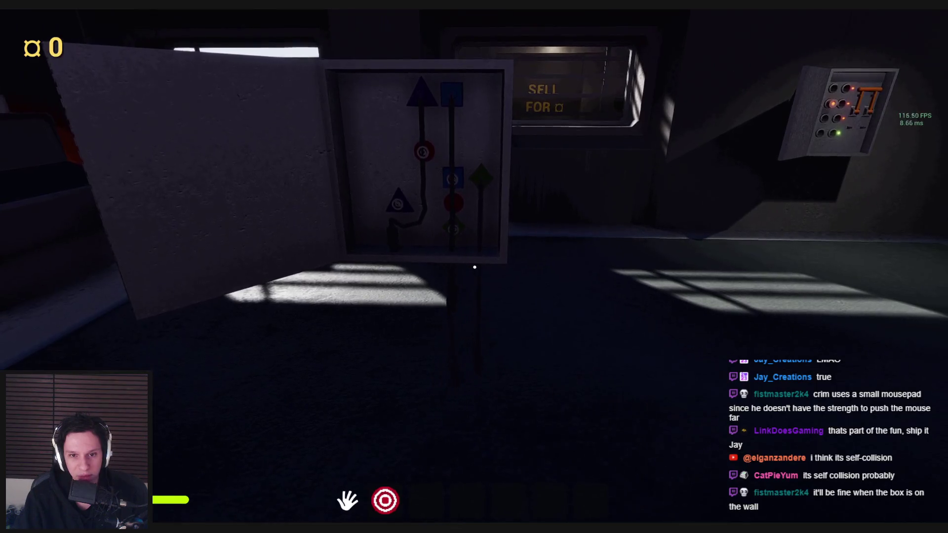
pyautogui.press('s')
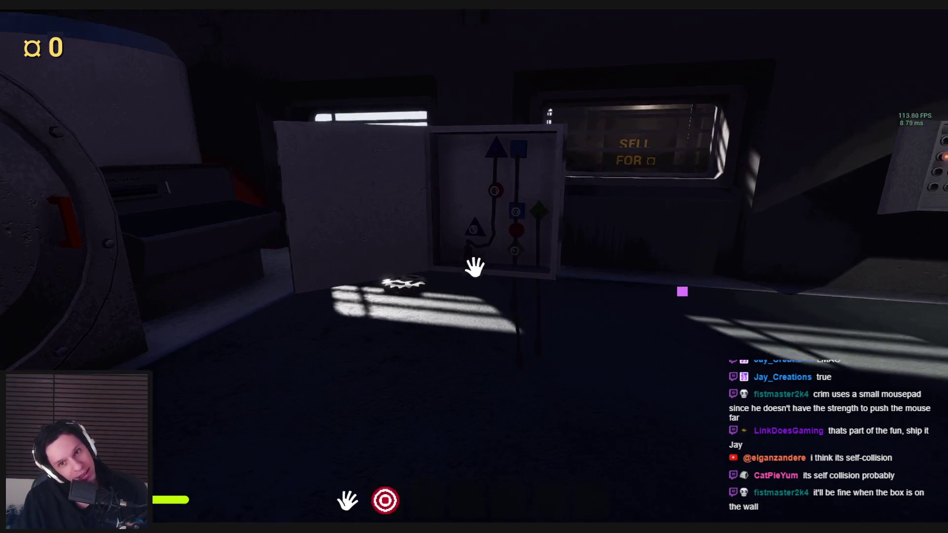
pyautogui.press('w')
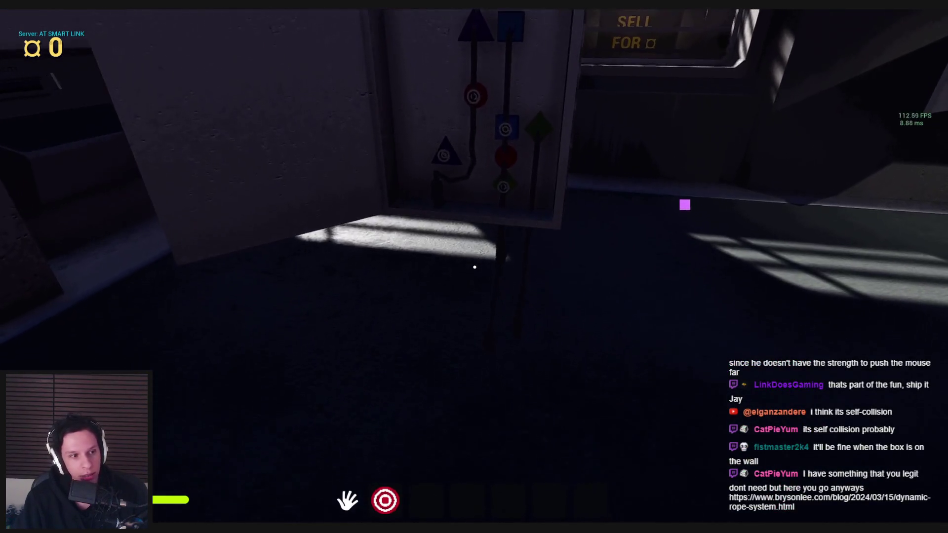
pyautogui.press('Escape')
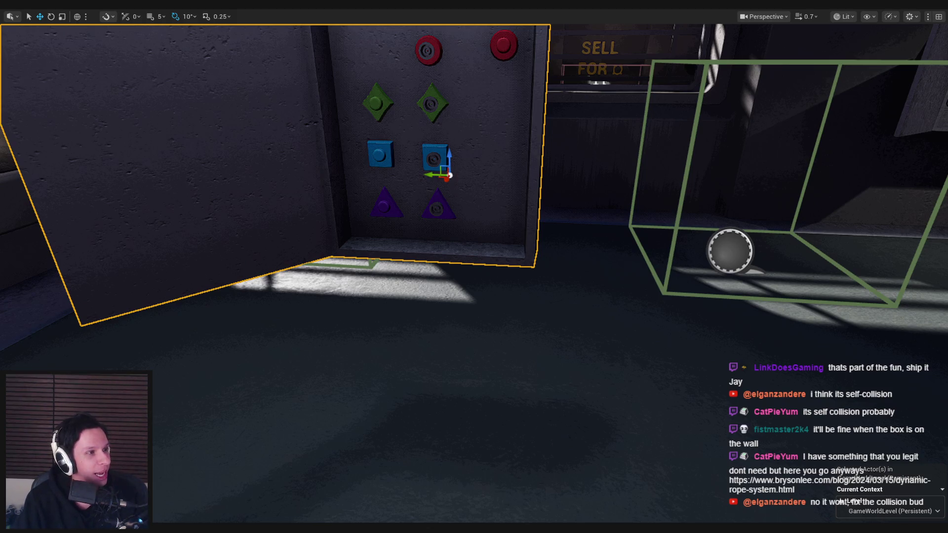
pyautogui.doubleClick(520, 181)
pyautogui.scroll(10, 637, 375)
pyautogui.scroll(3, 643, 335)
pyautogui.scroll(-20, 666, 223)
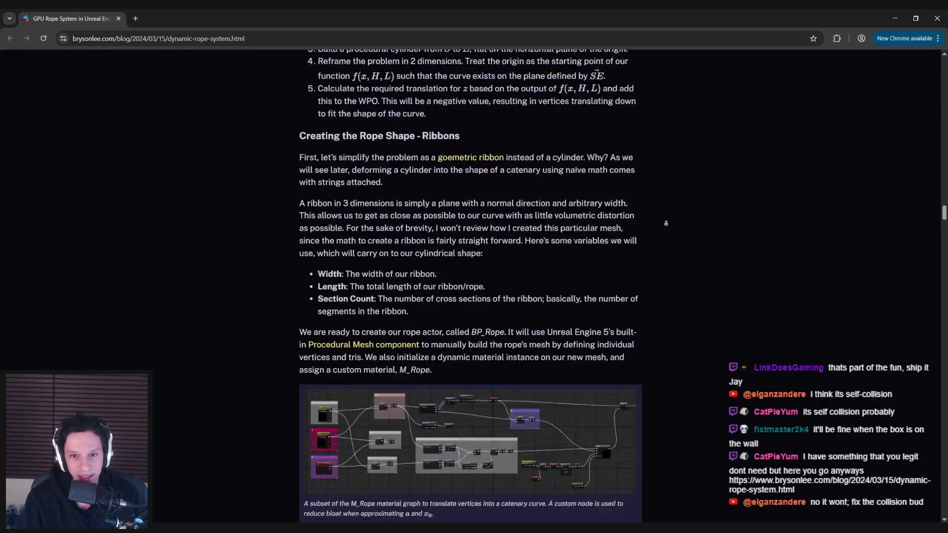
pyautogui.scroll(-20, 667, 223)
pyautogui.scroll(-15, 673, 195)
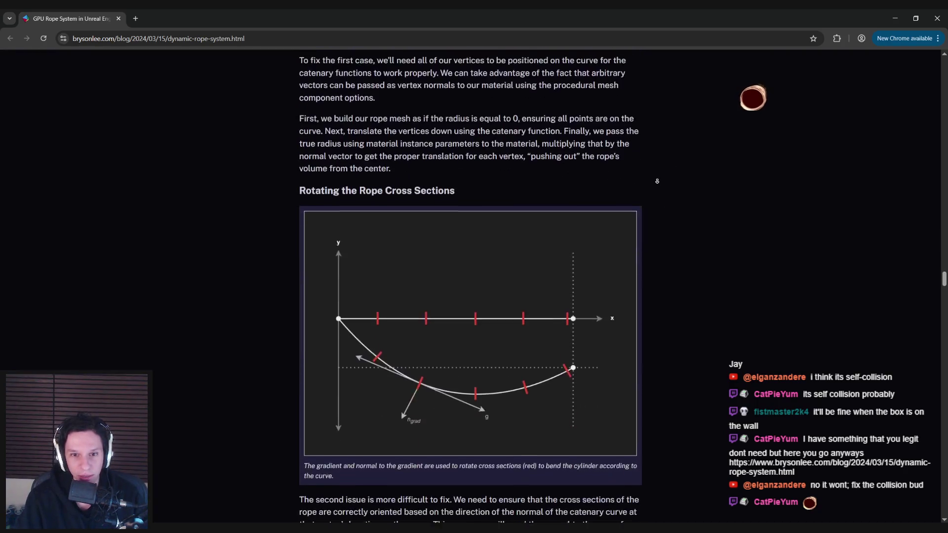
pyautogui.scroll(-20, 657, 182)
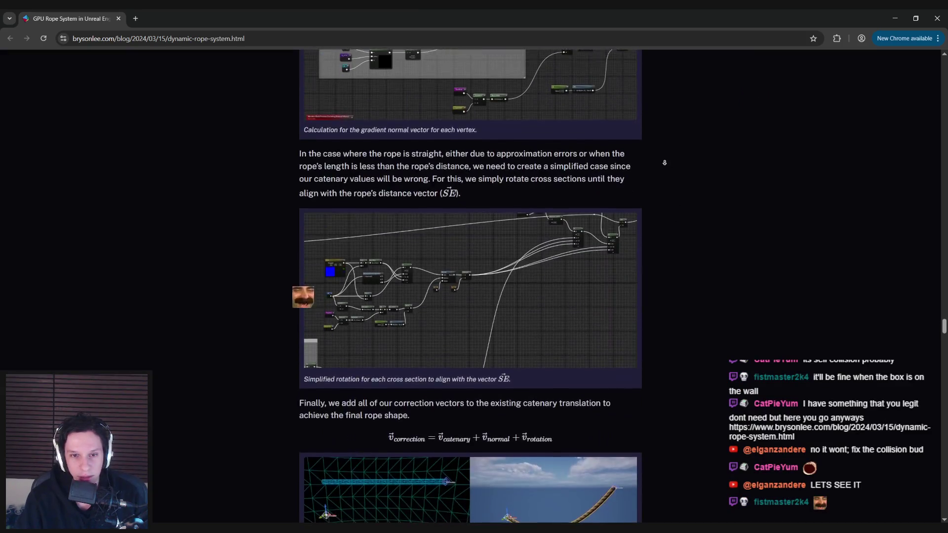
pyautogui.scroll(-10, 680, 148)
pyautogui.scroll(-12, 694, 165)
pyautogui.scroll(-18, 688, 245)
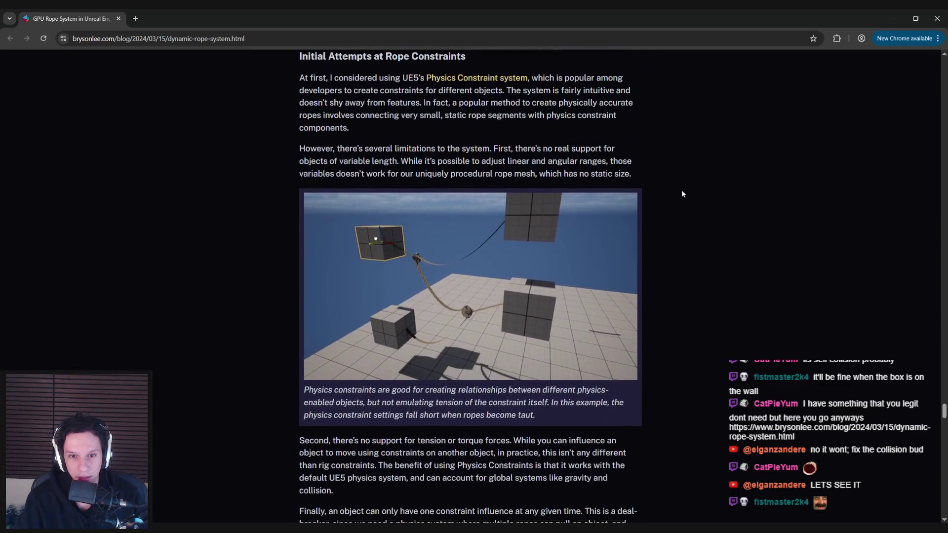
pyautogui.scroll(-4, 683, 192)
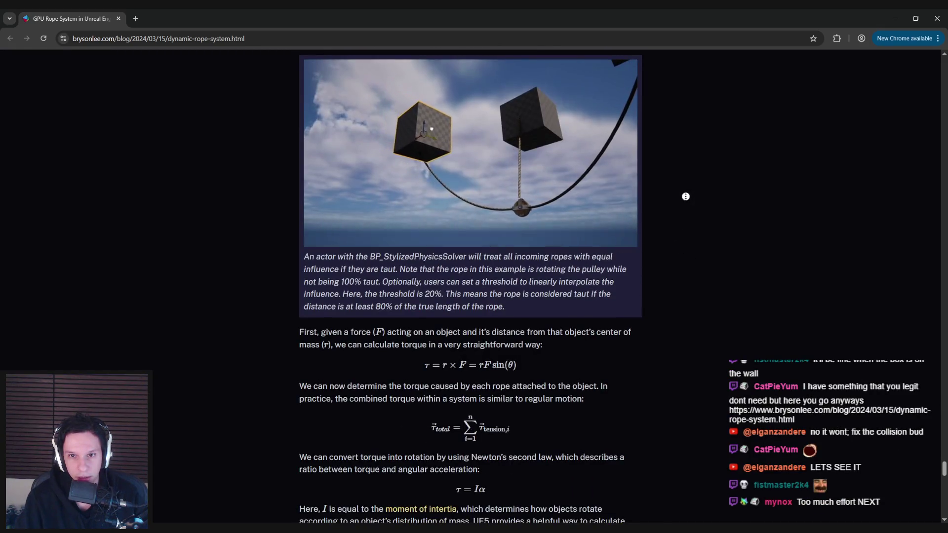
pyautogui.scroll(-3, 694, 222)
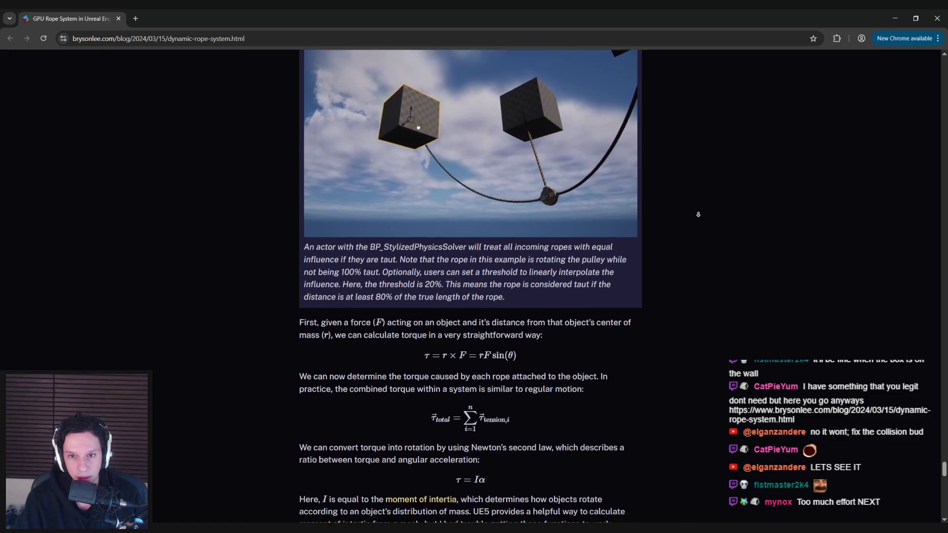
pyautogui.scroll(10, 691, 238)
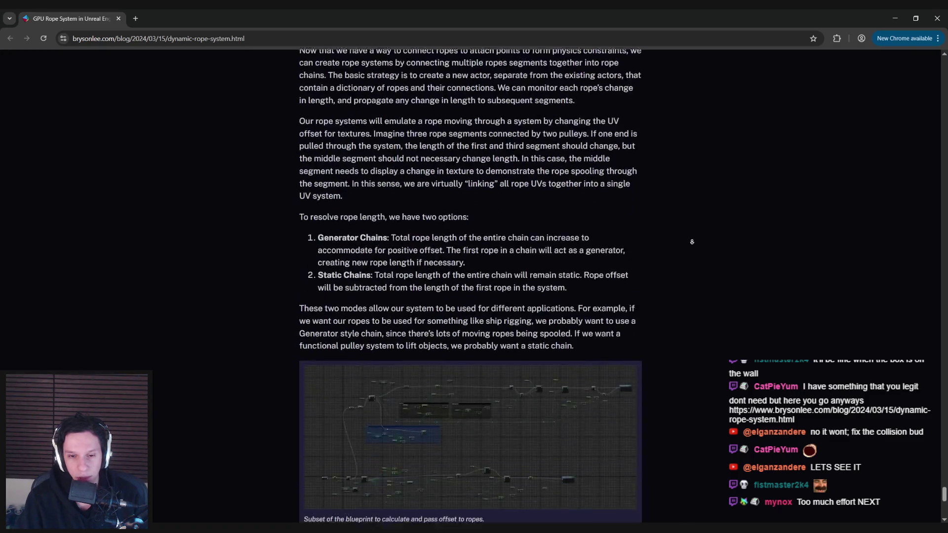
pyautogui.hotkey('alt', 'Tab')
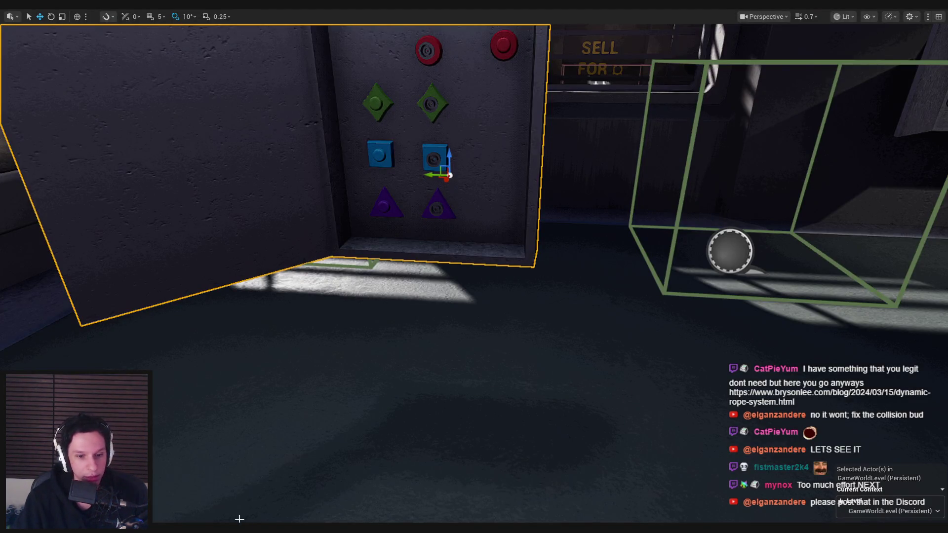
# - Frame the cable box, run a brief playtest, and stop it
pyautogui.press('f')
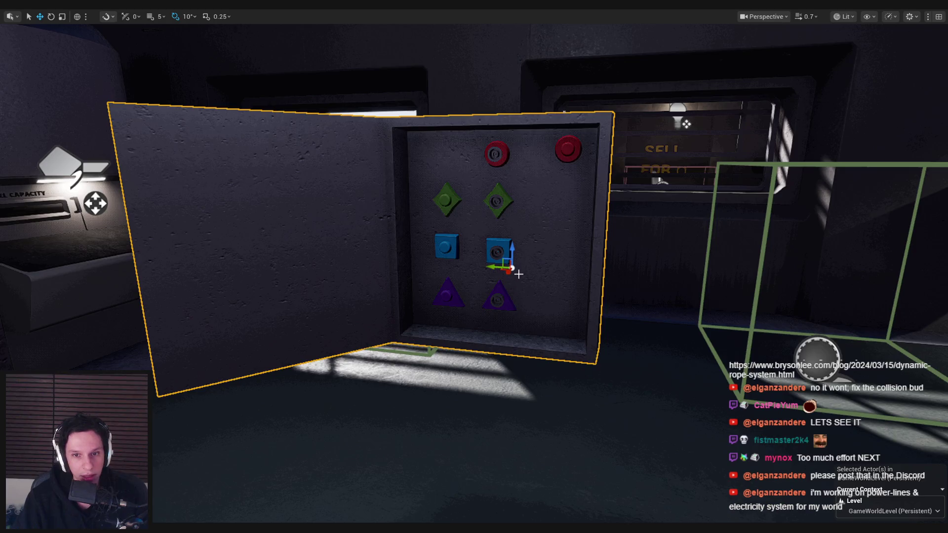
pyautogui.hotkey('alt', 'p')
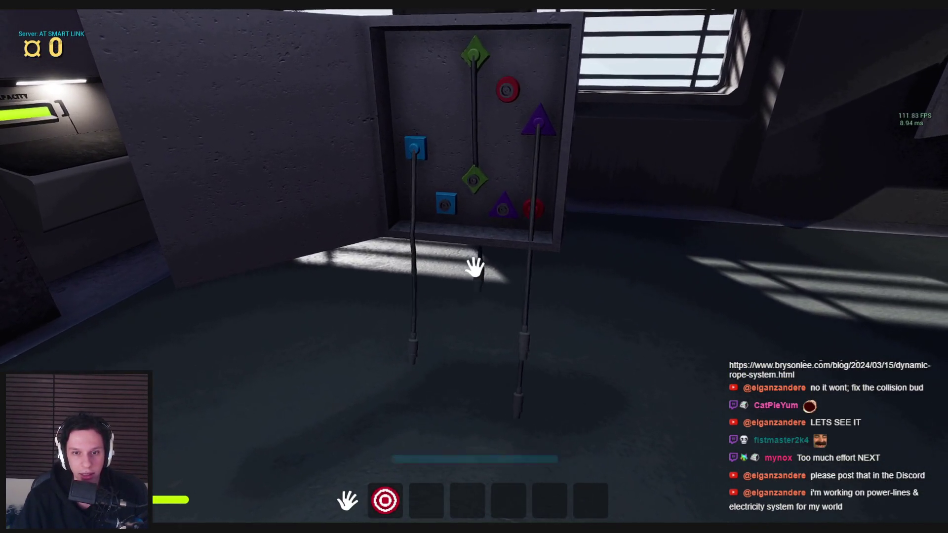
pyautogui.press('Escape')
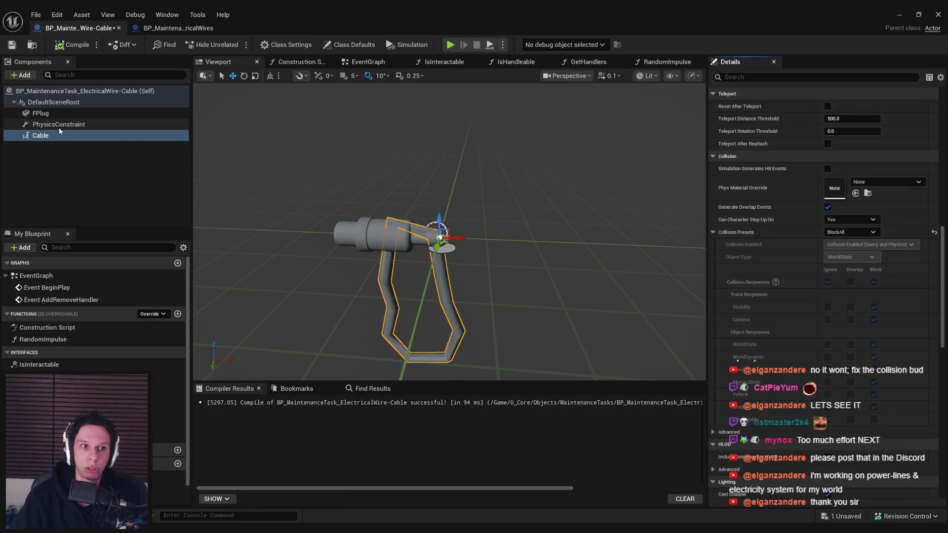
# - Set the Cable's collision to NoCollision, check constraint and plug physics, and compile
pyautogui.click(855, 232)
pyautogui.click(58, 124)
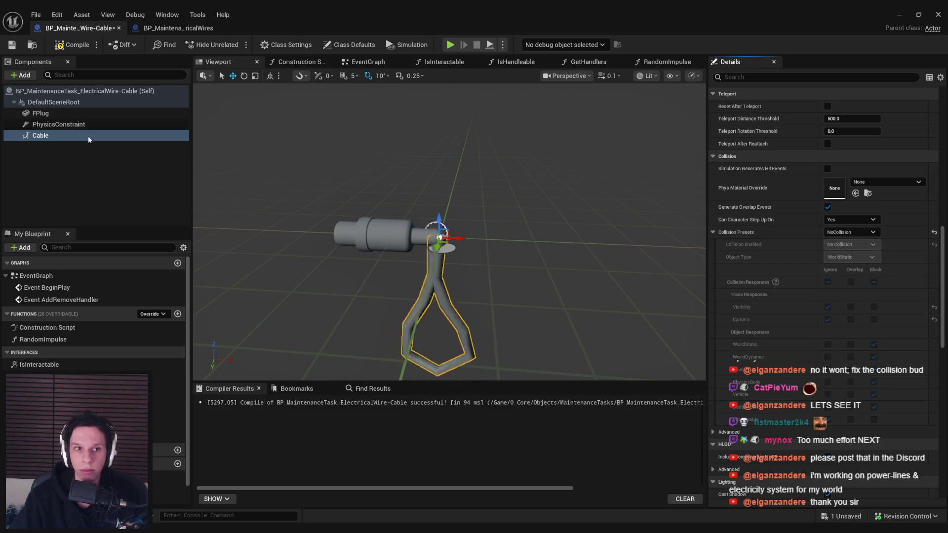
pyautogui.click(59, 124)
pyautogui.moveTo(943, 303)
pyautogui.mouseDown()
pyautogui.moveTo(944, 321)
pyautogui.moveTo(943, 290)
pyautogui.moveTo(939, 324)
pyautogui.moveTo(921, 210)
pyautogui.mouseUp()
pyautogui.scroll(-3, 921, 214)
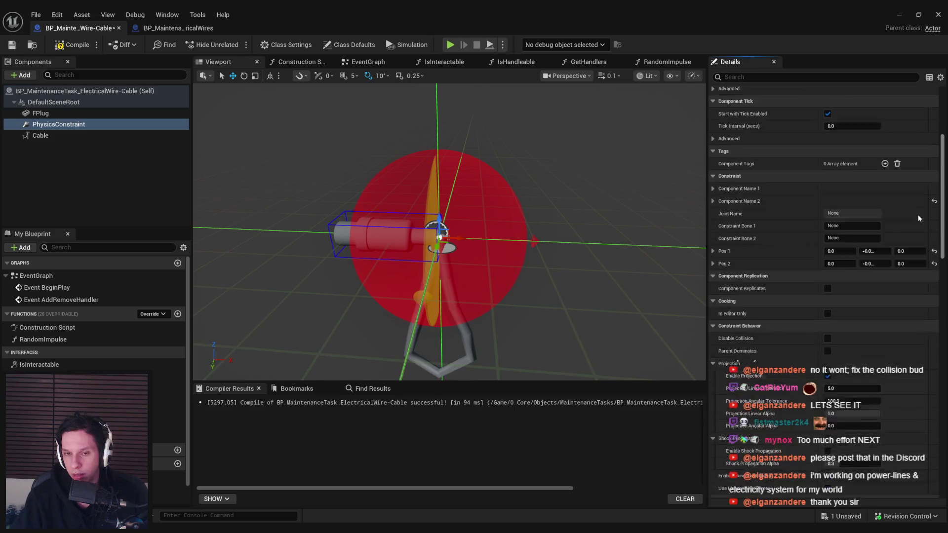
pyautogui.scroll(-1, 921, 233)
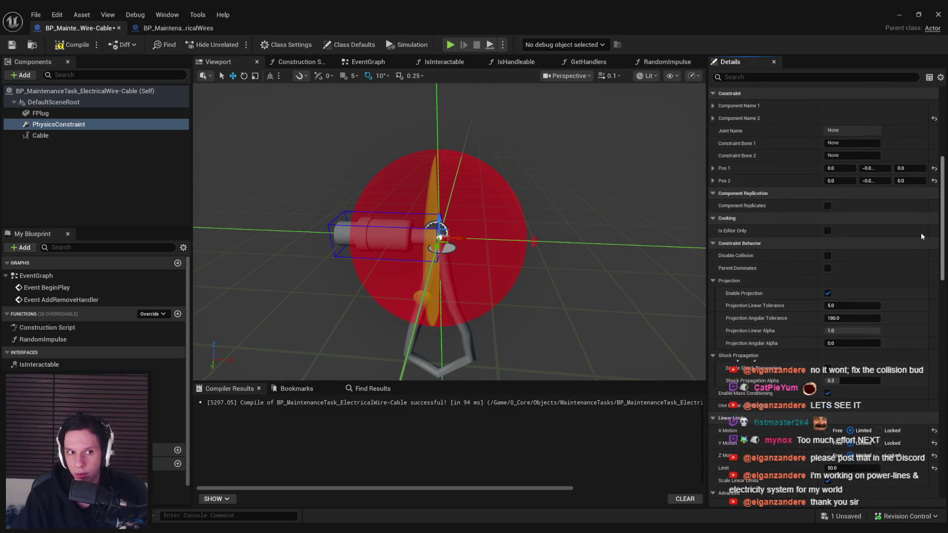
pyautogui.scroll(1, 917, 218)
pyautogui.click(41, 113)
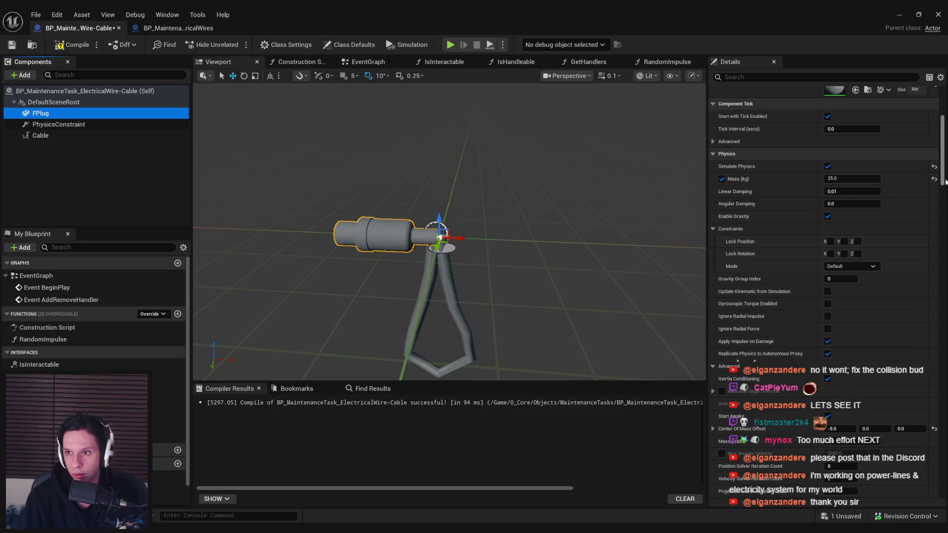
pyautogui.moveTo(945, 182); pyautogui.dragTo(944, 257)
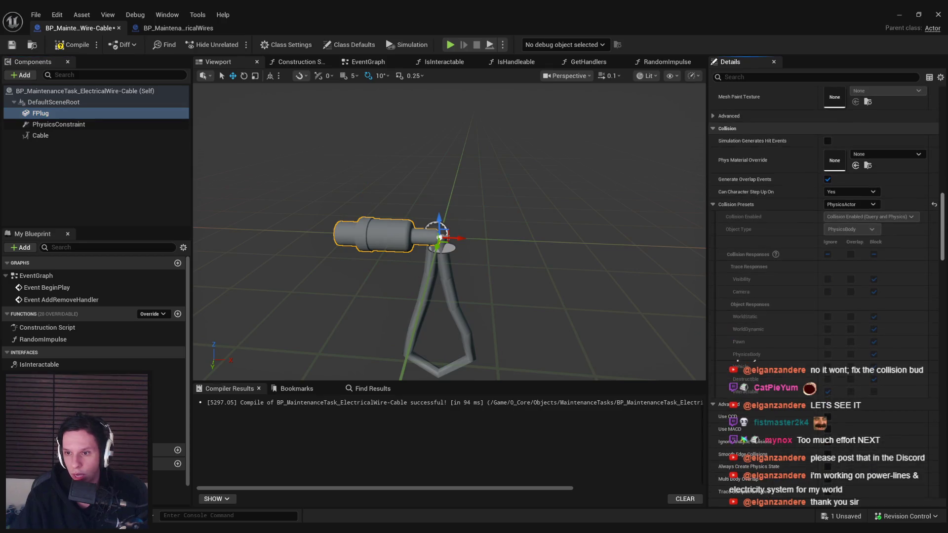
pyautogui.click(82, 47)
# - Review the SpawnActor node's collision handling, then move FPlug left so the cable hangs slack
pyautogui.click(173, 28)
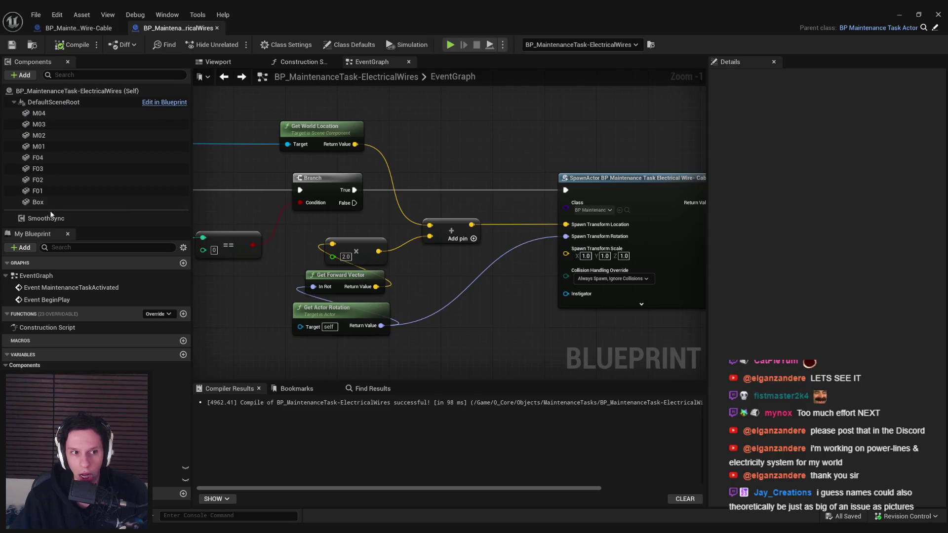
pyautogui.scroll(-2, 555, 239)
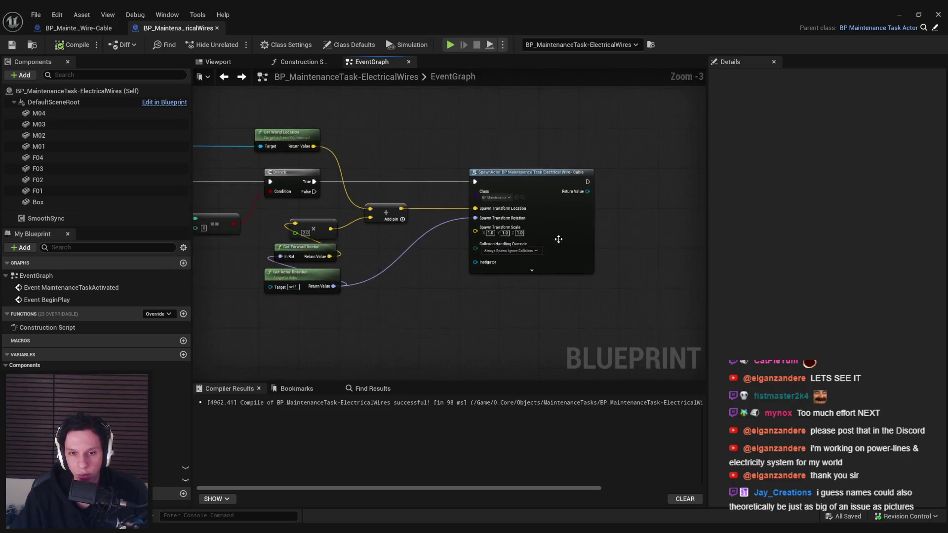
pyautogui.scroll(2, 555, 239)
pyautogui.click(436, 280)
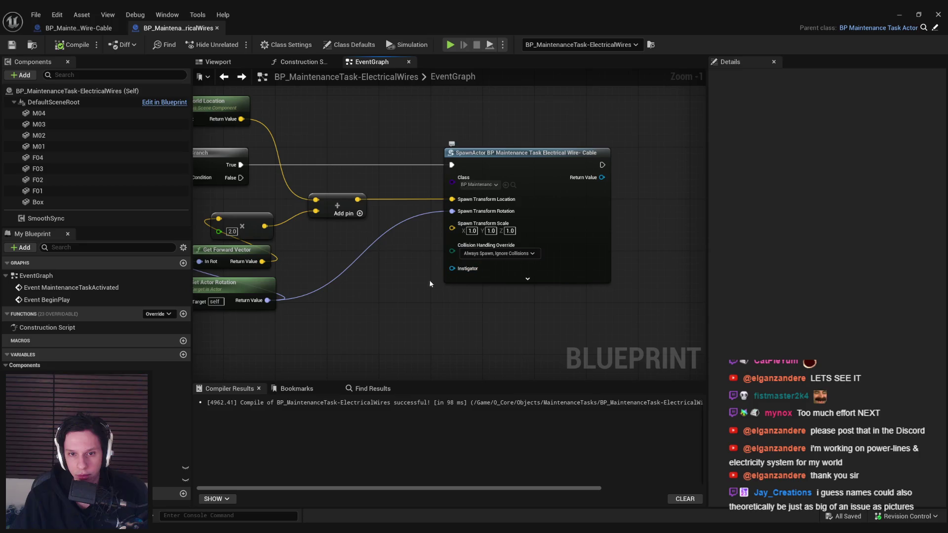
pyautogui.click(85, 29)
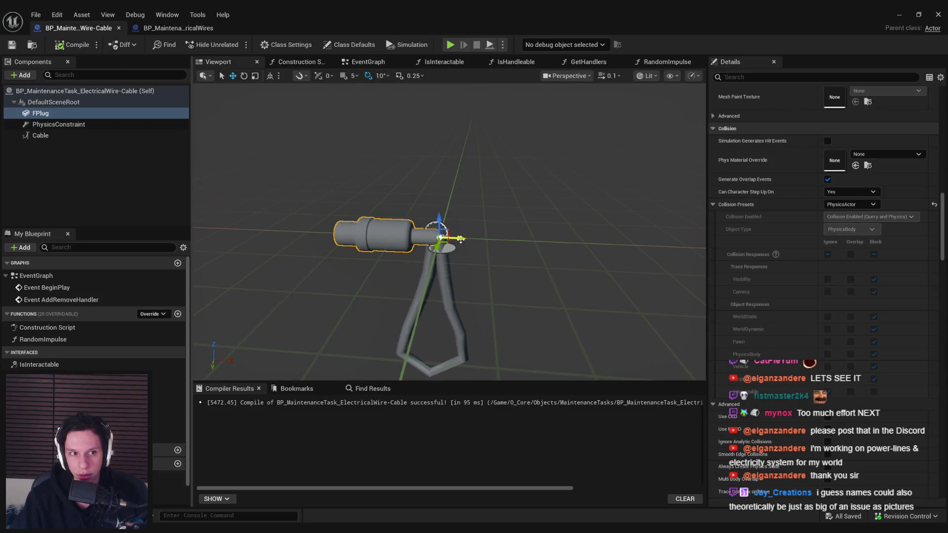
pyautogui.moveTo(407, 241)
pyautogui.mouseDown()
pyautogui.moveTo(390, 241)
pyautogui.moveTo(387, 267)
pyautogui.mouseUp()
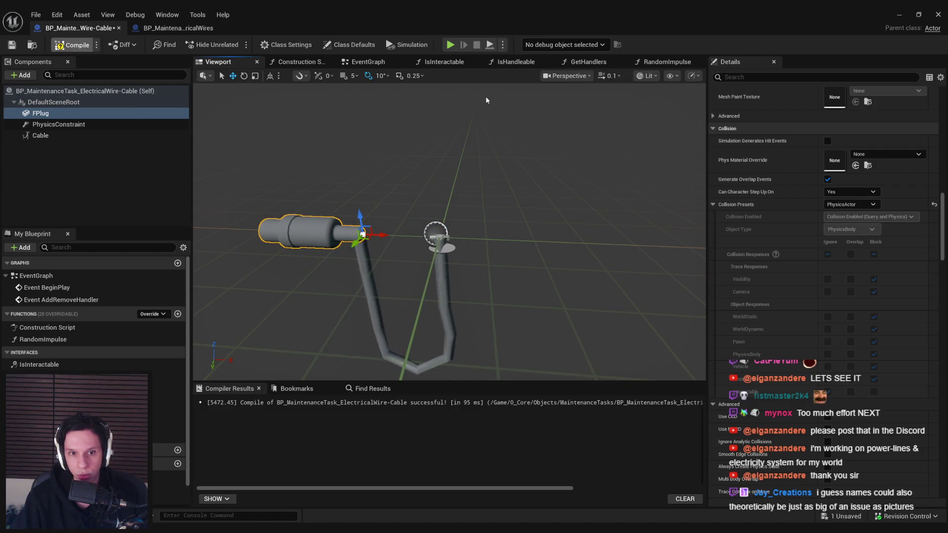
pyautogui.click(899, 14)
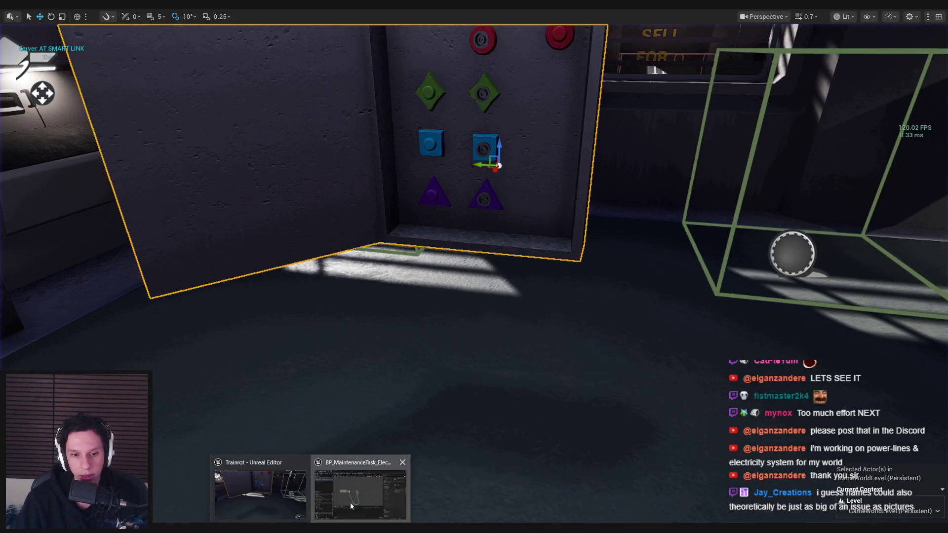
# - Raise the plug to the top of the preview and playtest the level
pyautogui.click(356, 487)
pyautogui.moveTo(369, 227); pyautogui.dragTo(447, 97)
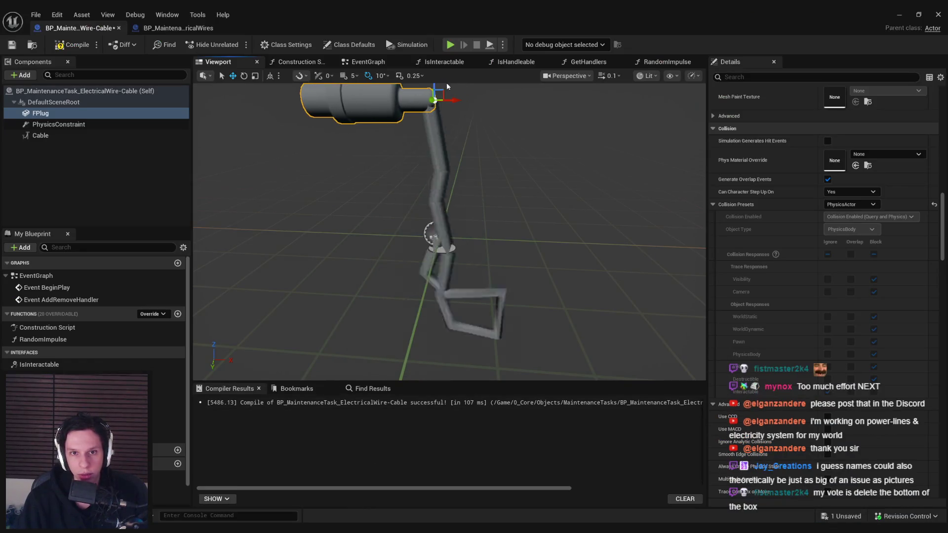
pyautogui.click(921, 14)
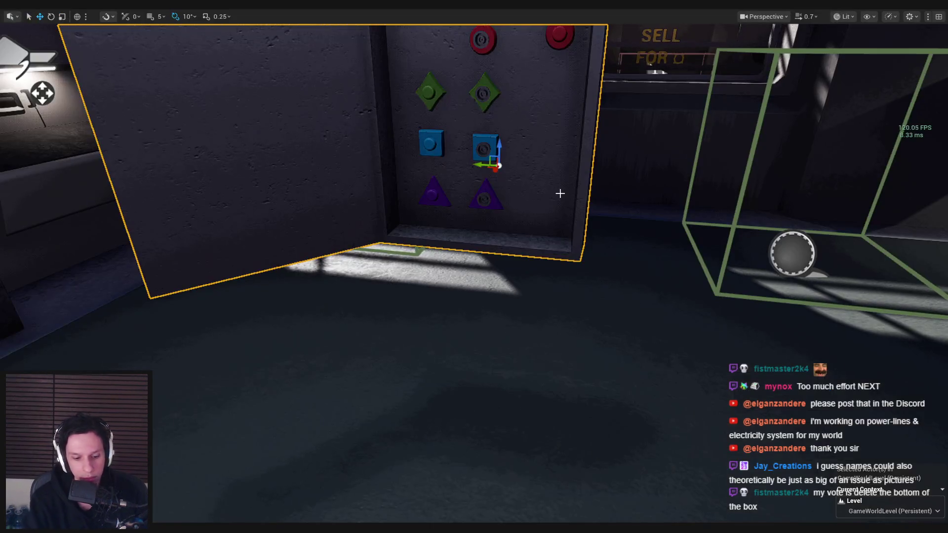
pyautogui.hotkey('alt', 'p')
pyautogui.press('Escape')
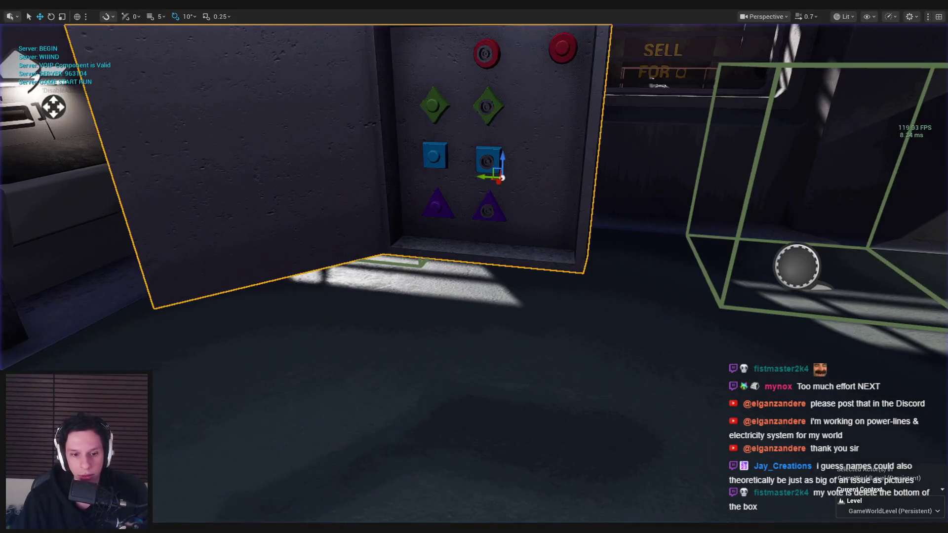
# - Nudge the plug so the cable sags, then playtest the level again
pyautogui.click(358, 499)
pyautogui.moveTo(458, 225); pyautogui.dragTo(458, 224)
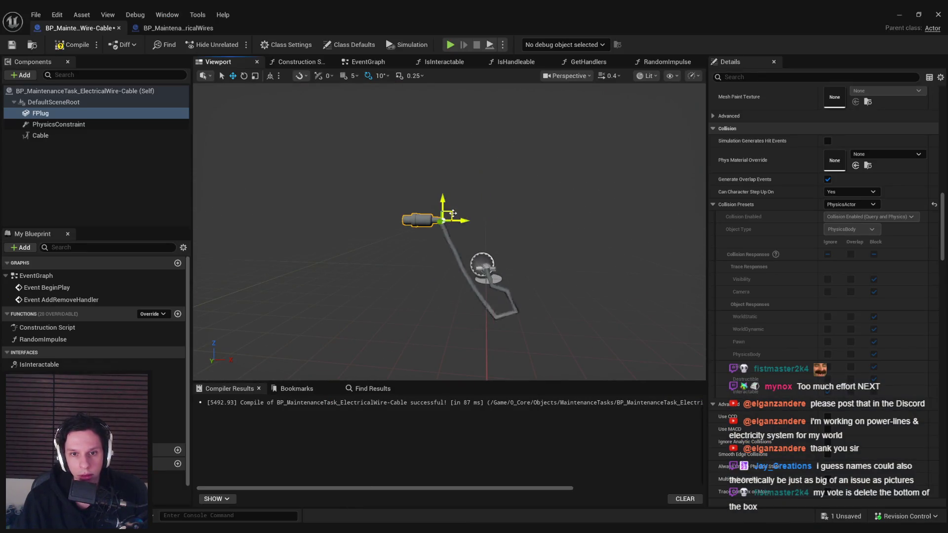
pyautogui.moveTo(431, 137); pyautogui.dragTo(427, 130)
pyautogui.hotkey('alt', 'p')
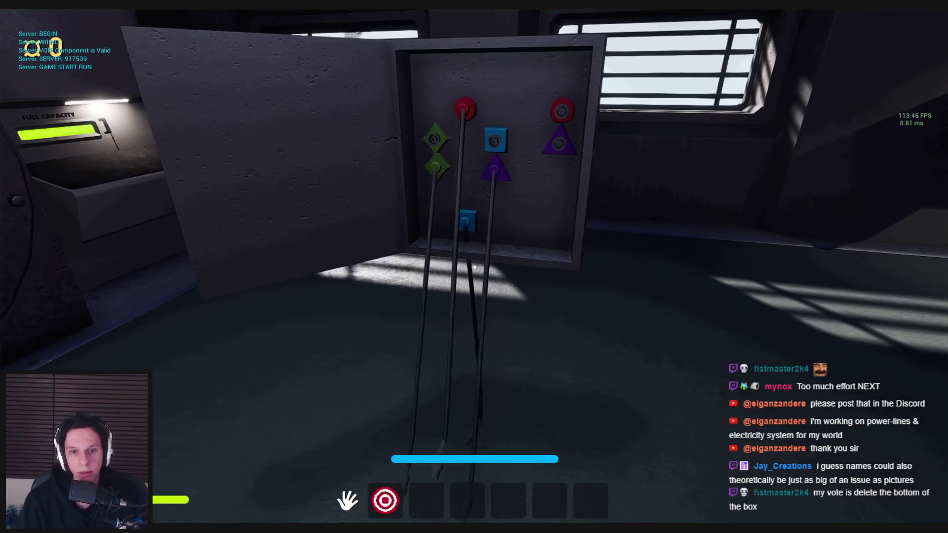
pyautogui.press('Escape')
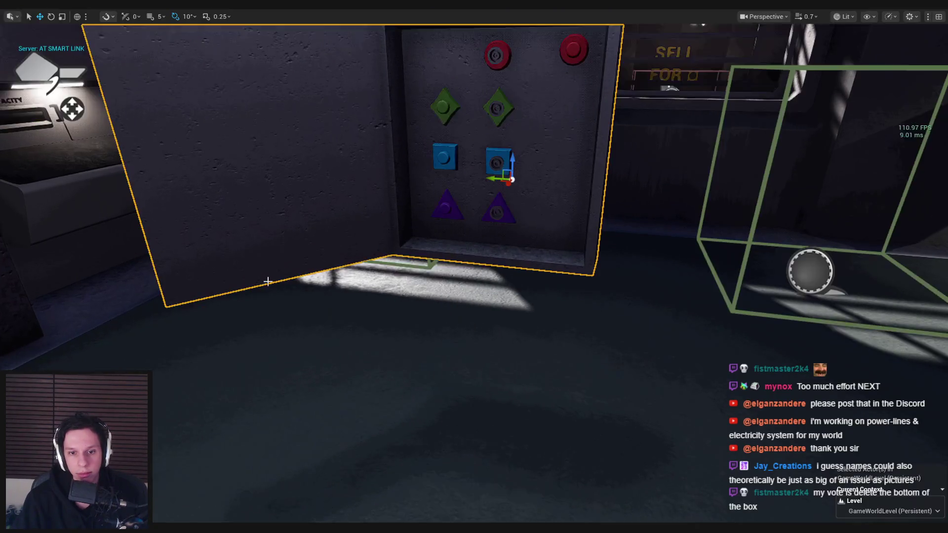
pyautogui.scroll(10, 832, 209)
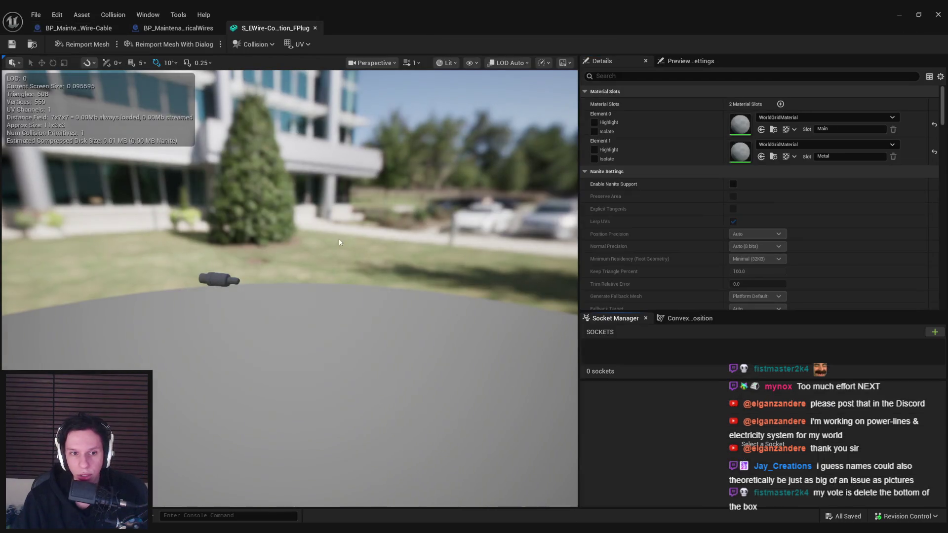
# - Display the plug mesh's simple collision box, frame it, then close the Static Mesh Editor
pyautogui.click(471, 63)
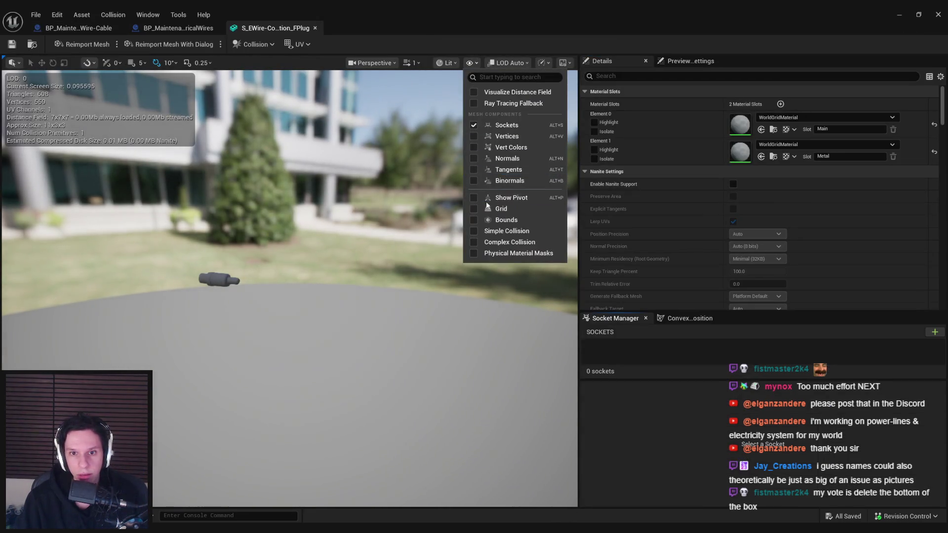
pyautogui.click(476, 231)
pyautogui.scroll(-3, 419, 254)
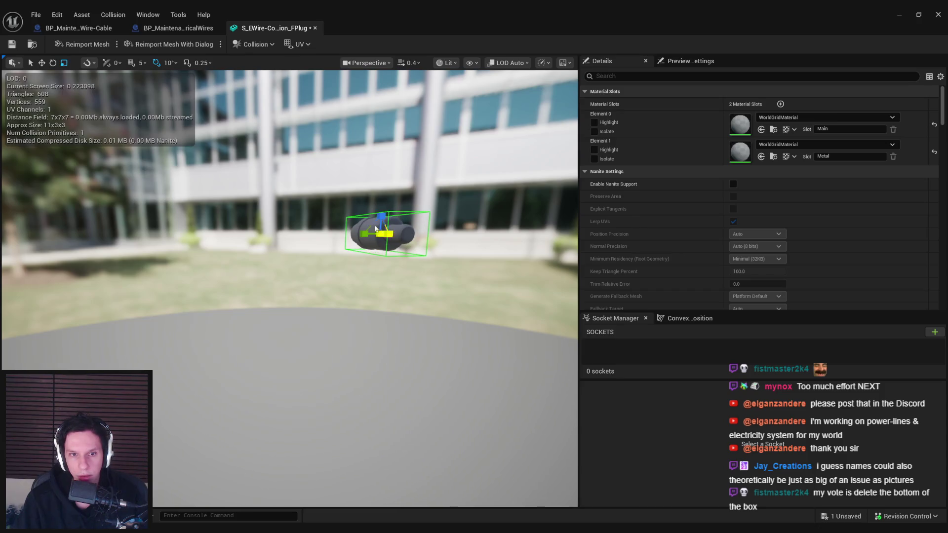
pyautogui.click(939, 15)
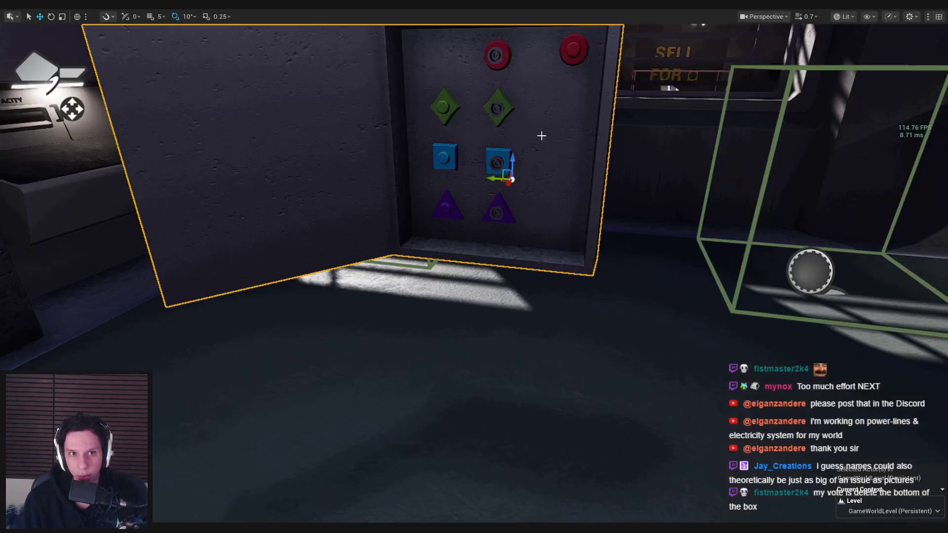
# - Start a Play-in-Editor session, grab the red cable from the box and walk with it before releasing
pyautogui.hotkey('alt', 'p')
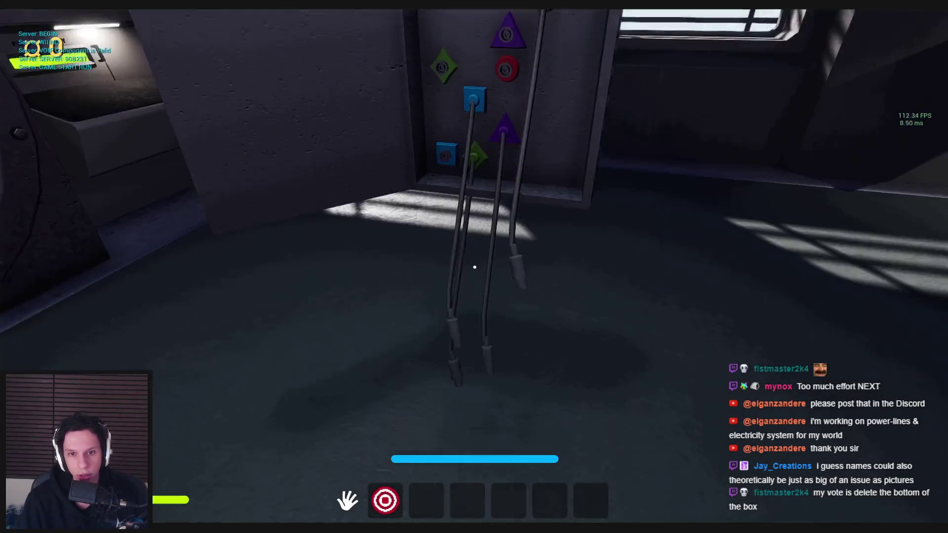
pyautogui.moveTo(474, 267)
pyautogui.mouseDown()
pyautogui.moveTo(485, 233)
pyautogui.moveTo(492, 312)
pyautogui.moveTo(469, 327)
pyautogui.moveTo(478, 277)
pyautogui.moveTo(478, 310)
pyautogui.mouseUp()
pyautogui.press('w')
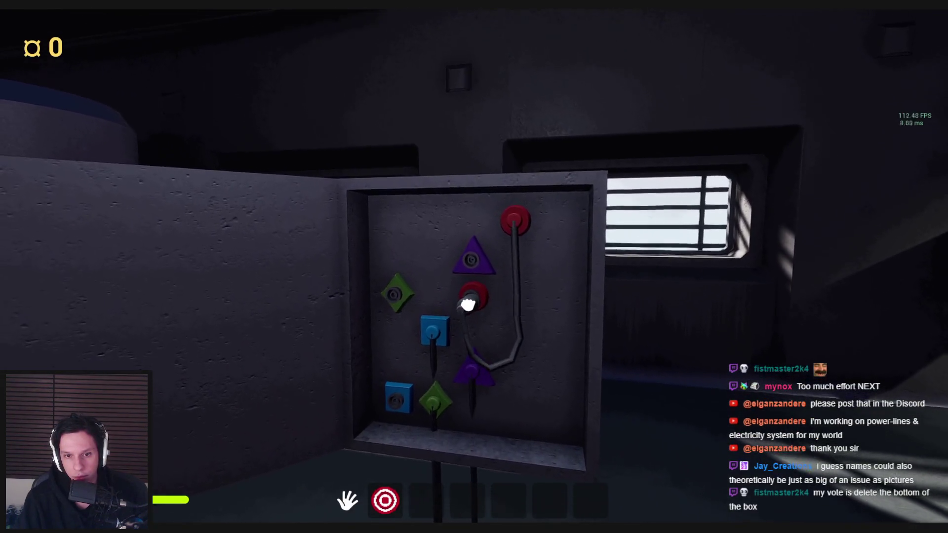
pyautogui.press('s')
pyautogui.press('w')
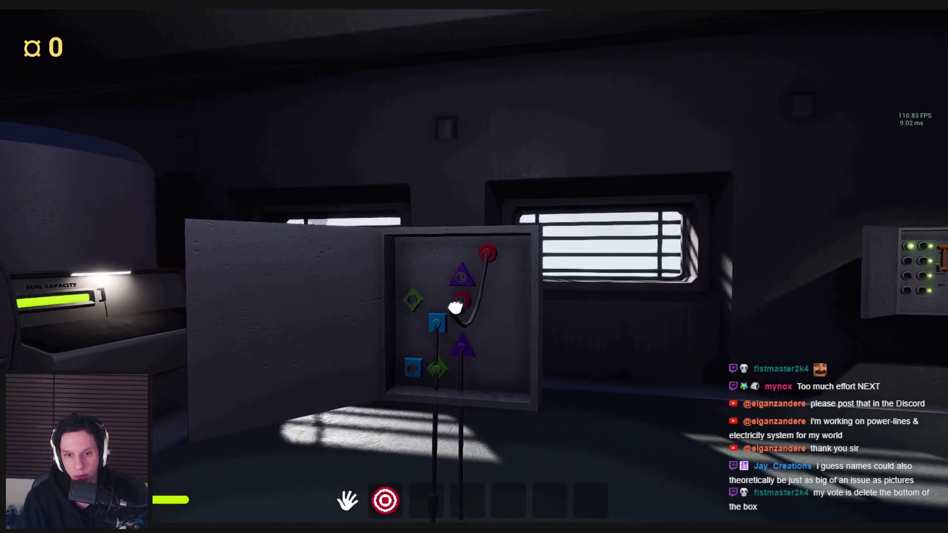
pyautogui.press('s')
pyautogui.press('w')
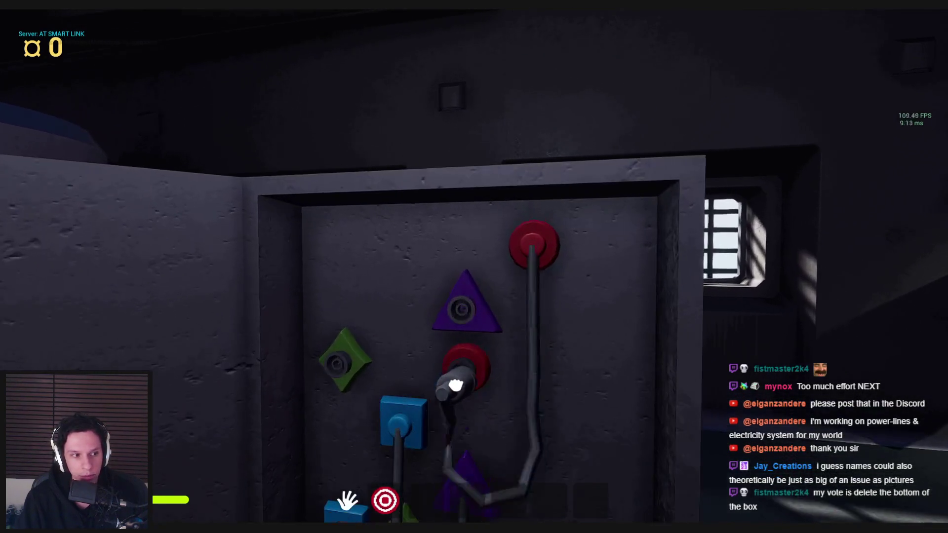
pyautogui.press('s')
pyautogui.press('w')
pyautogui.press('s')
pyautogui.click(474, 267)
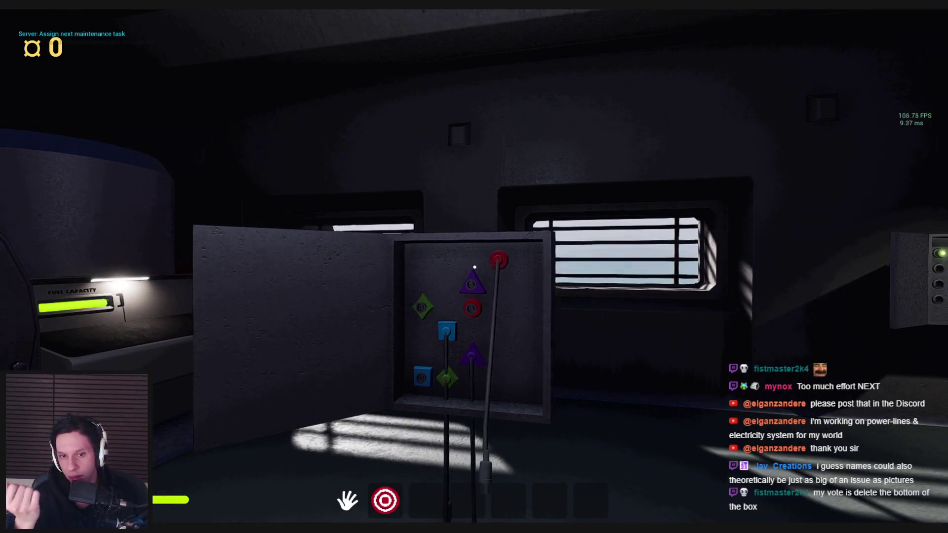
# - Walk around the open box to inspect the cables hanging beneath it
pyautogui.press('w')
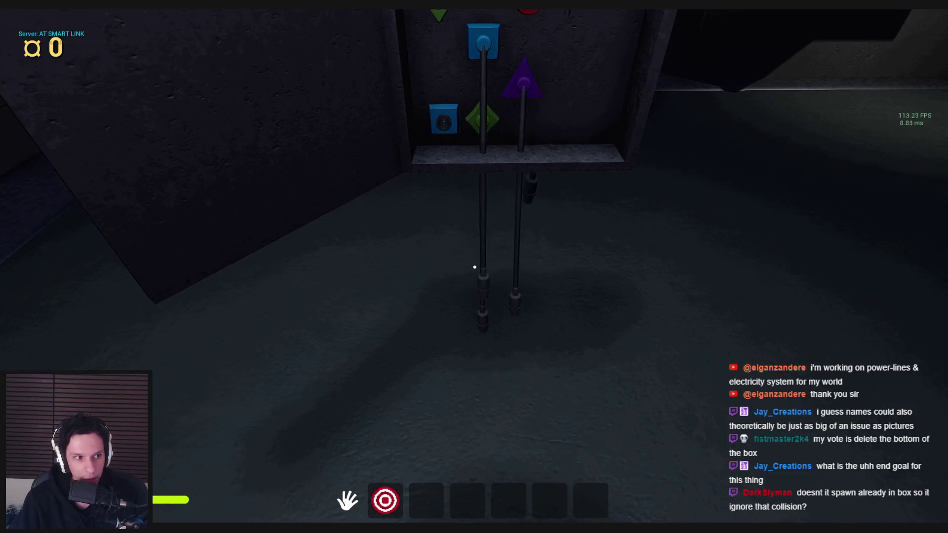
pyautogui.press('s')
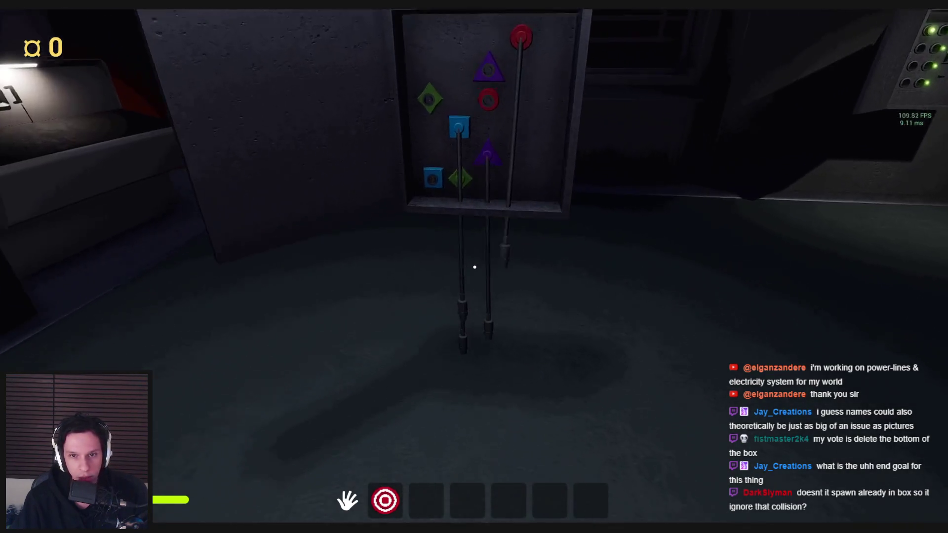
pyautogui.press('s')
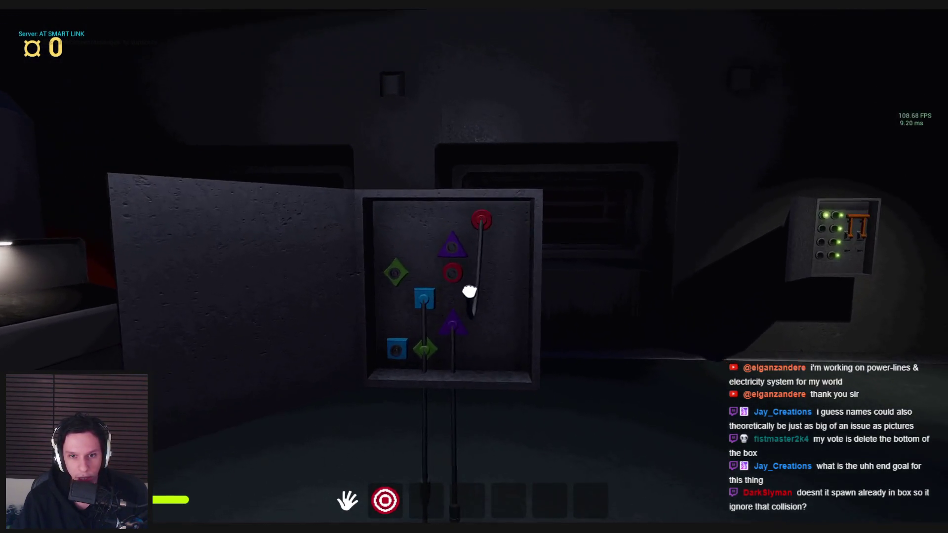
pyautogui.press('w')
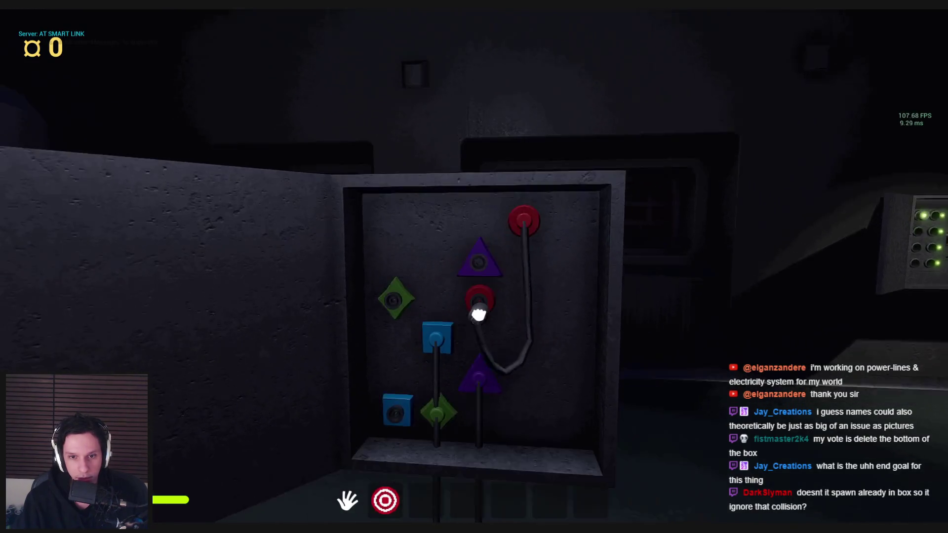
pyautogui.press('s')
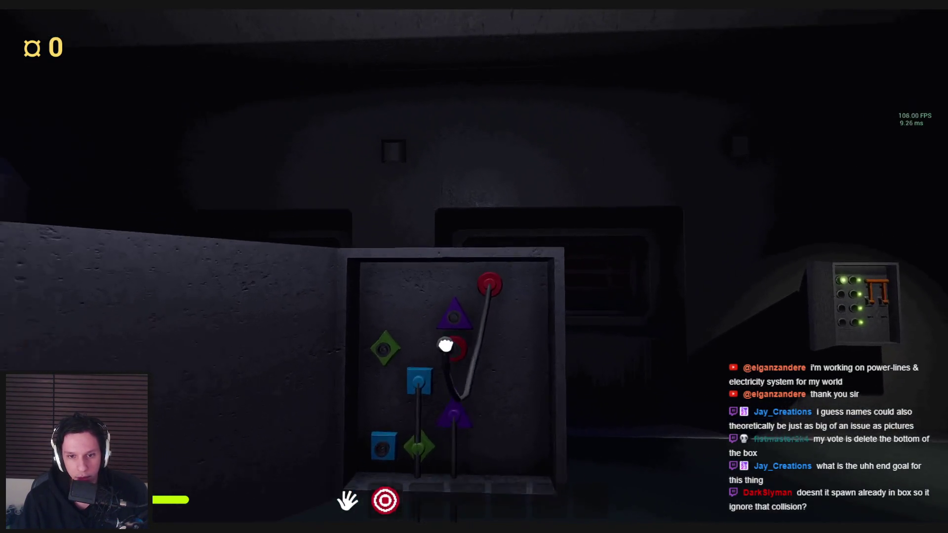
pyautogui.press('s')
pyautogui.press('w')
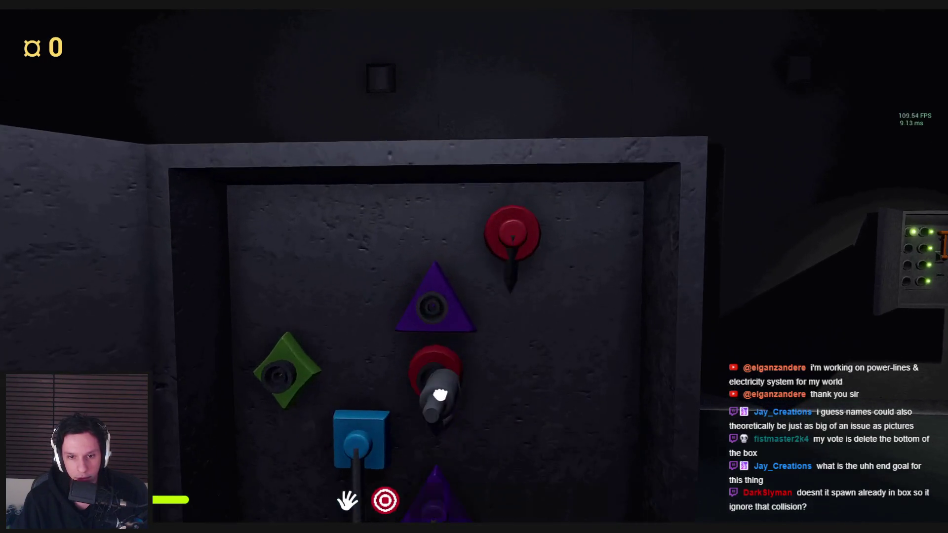
pyautogui.press('s')
pyautogui.press('w')
pyautogui.press('s')
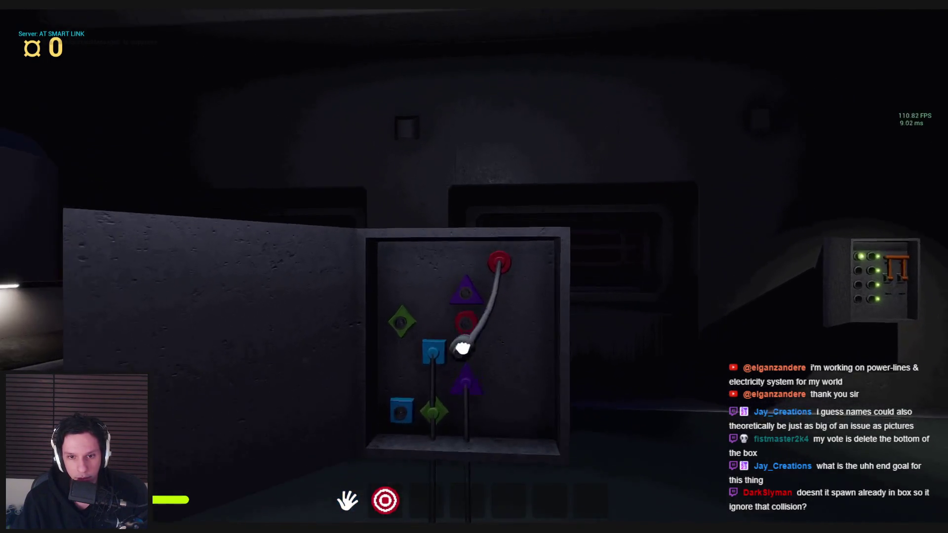
# - Guide the held plug toward the red socket, then stop the playtest and return to the ElectricalWires graph
pyautogui.press('w')
pyautogui.press('s')
pyautogui.press('w')
pyautogui.press('s')
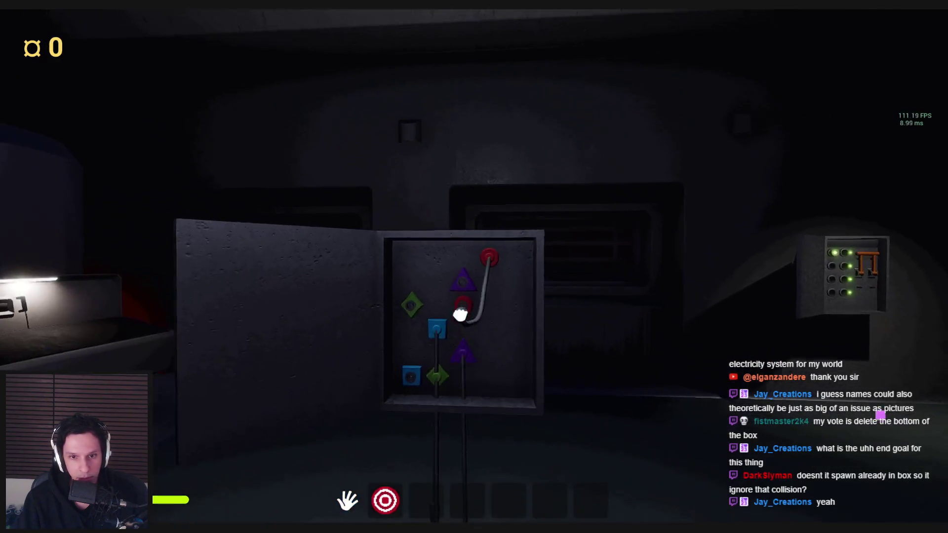
pyautogui.press('w')
pyautogui.press('s')
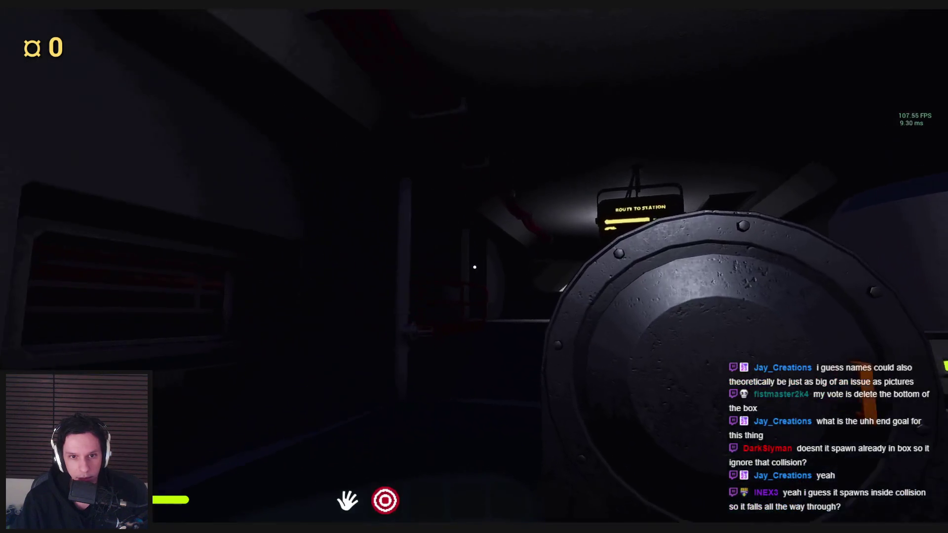
pyautogui.press('w')
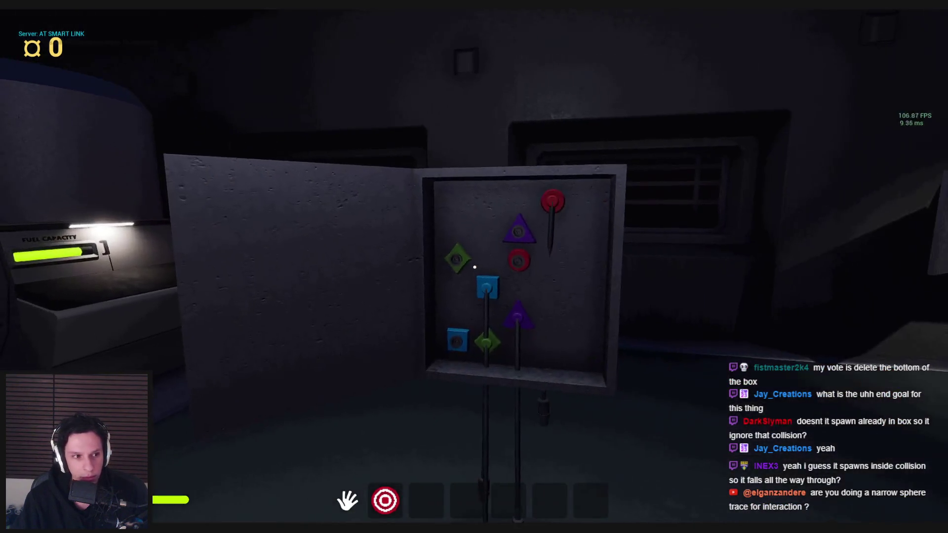
pyautogui.press('s')
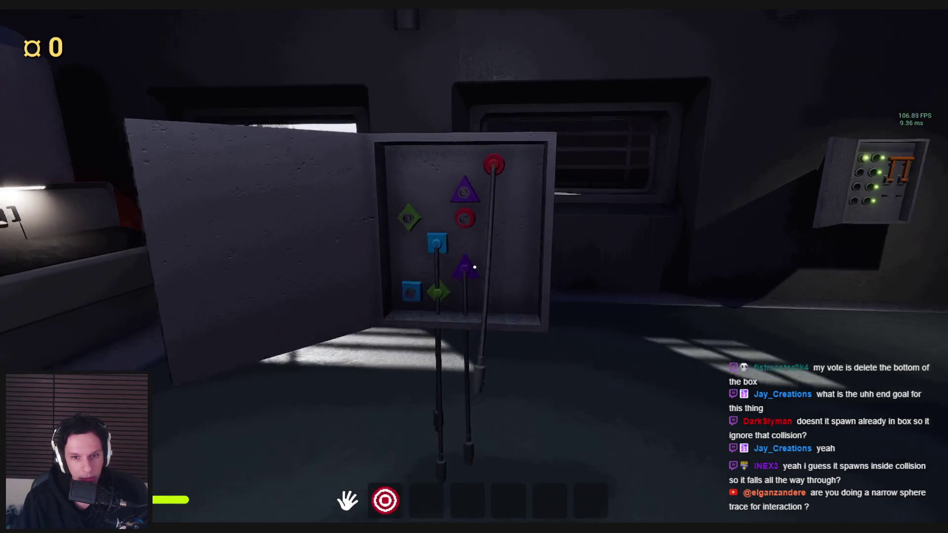
pyautogui.press('w')
pyautogui.press('s')
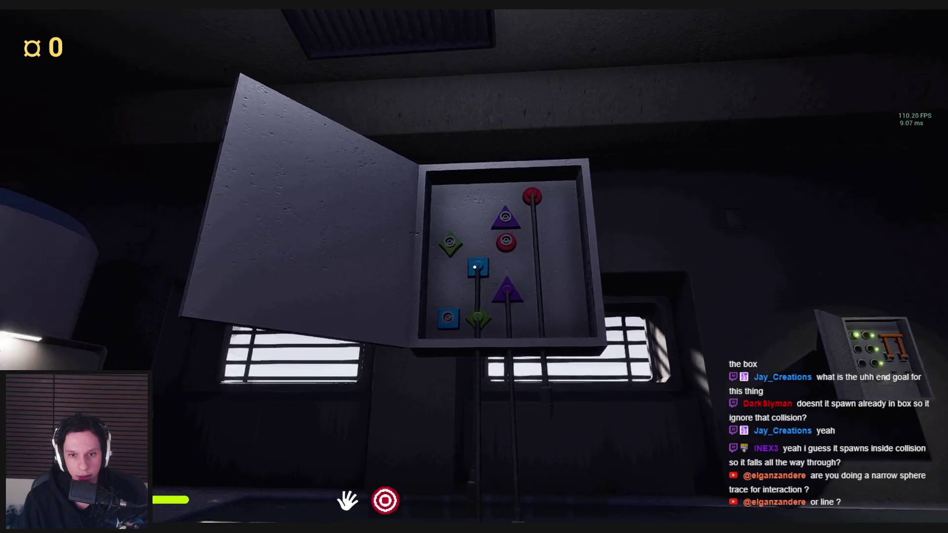
pyautogui.press('Escape')
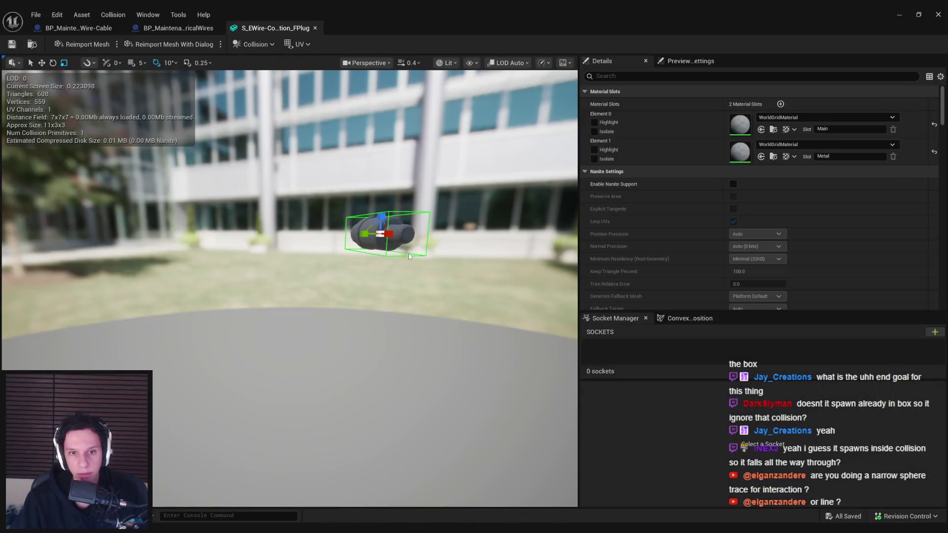
pyautogui.click(178, 28)
# - Flip between the wire-cable blueprint, plug mesh and ElectricalWires graph tabs
pyautogui.scroll(2, 292, 288)
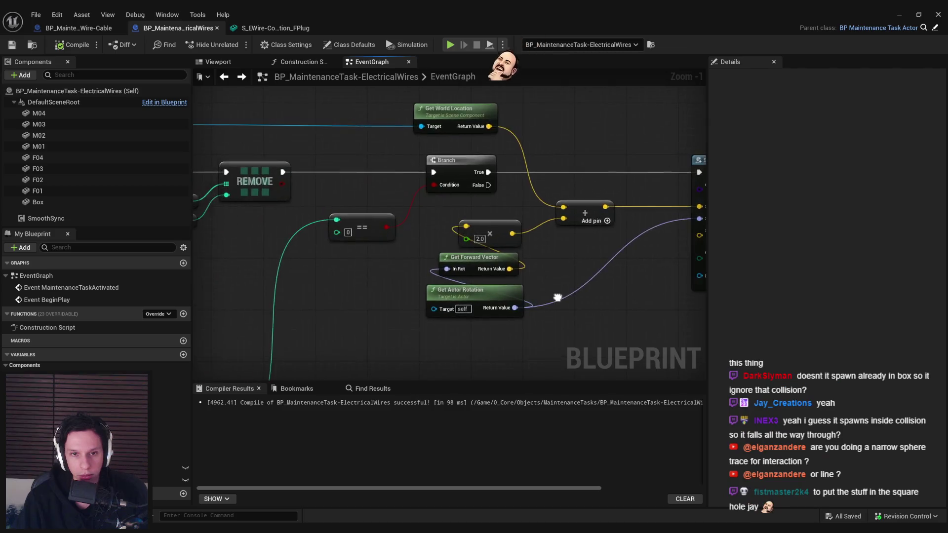
pyautogui.scroll(-3, 558, 298)
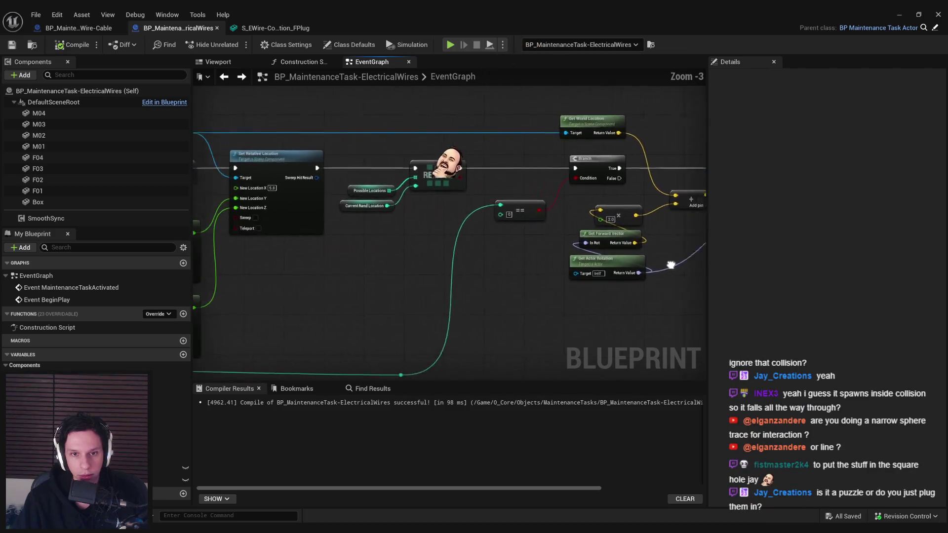
pyautogui.click(99, 29)
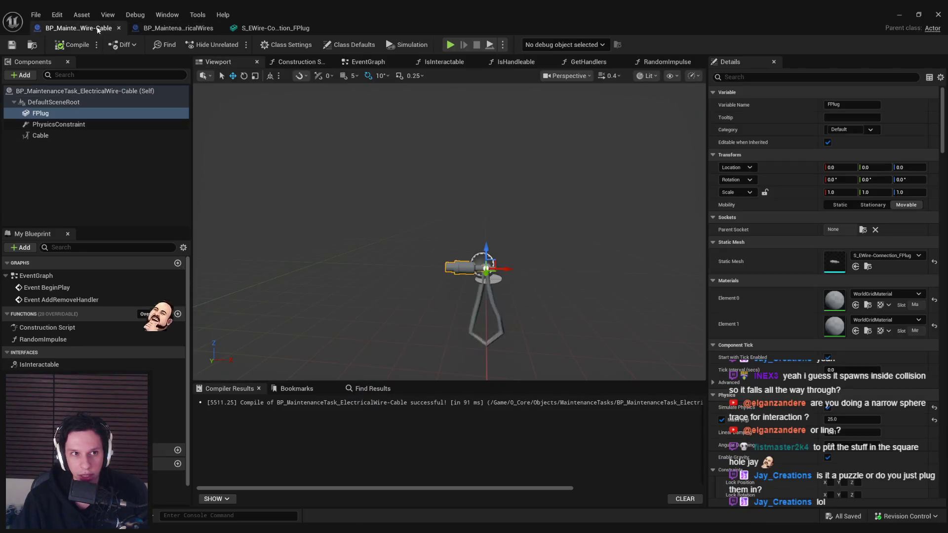
pyautogui.click(176, 28)
pyautogui.click(270, 28)
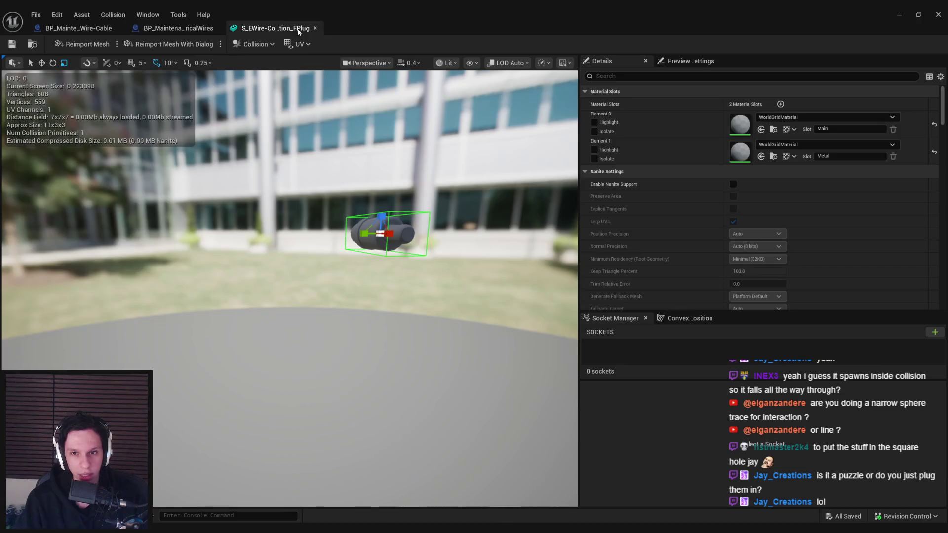
pyautogui.click(189, 31)
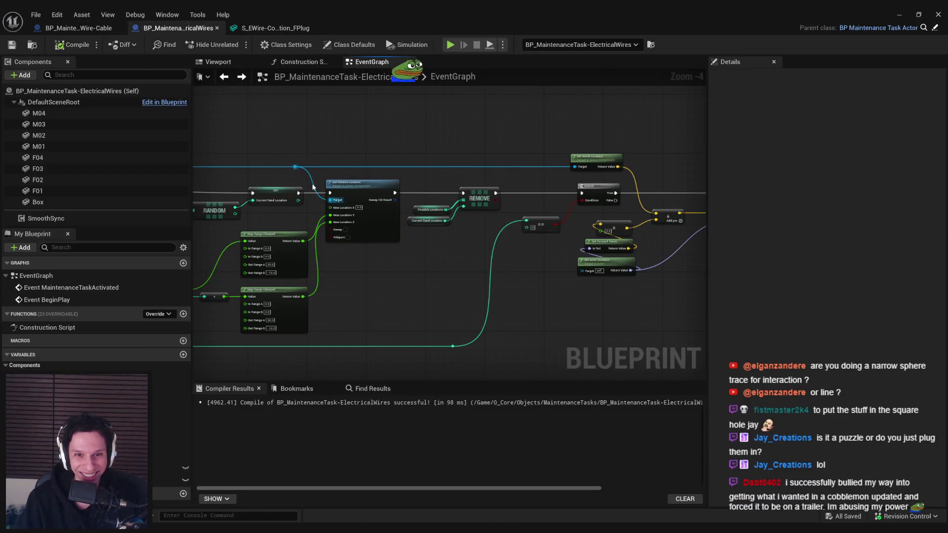
# - Pan the ElectricalWires event graph to the SpawnActor node and zoom around it
pyautogui.moveTo(584, 308); pyautogui.dragTo(304, 294)
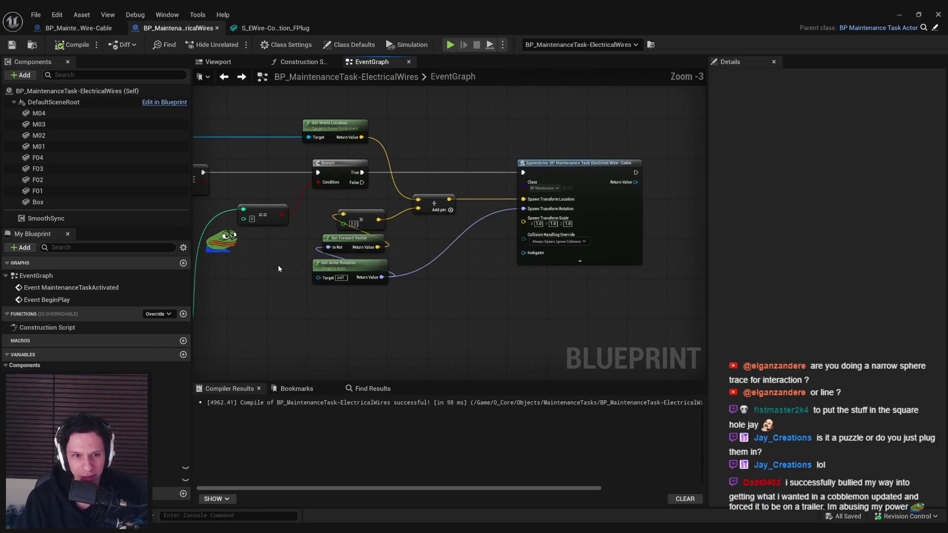
pyautogui.scroll(-2, 278, 265)
pyautogui.scroll(3, 436, 203)
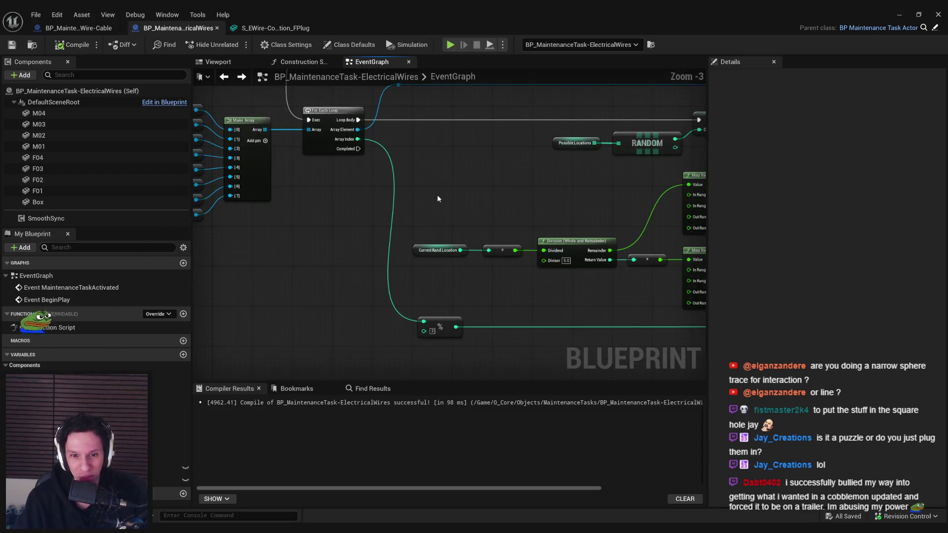
pyautogui.scroll(-1, 416, 195)
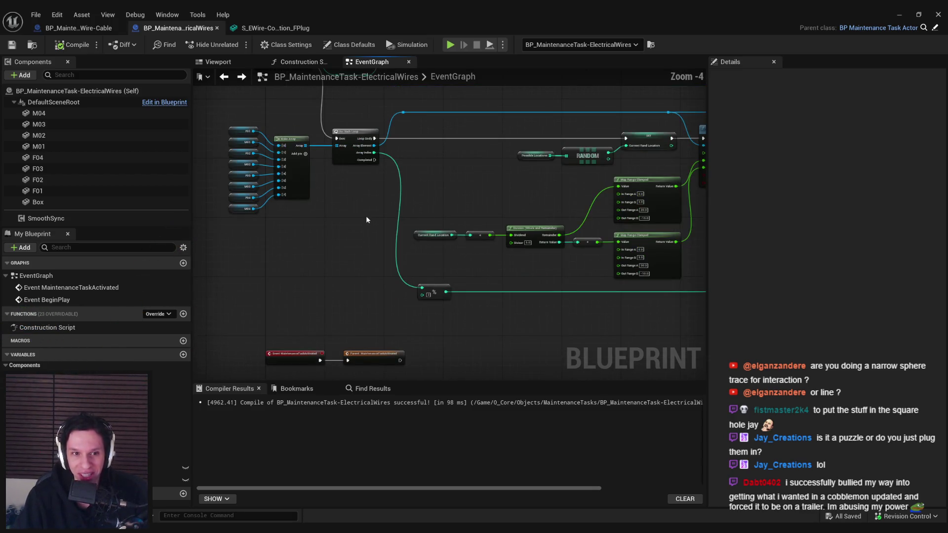
pyautogui.scroll(3, 381, 166)
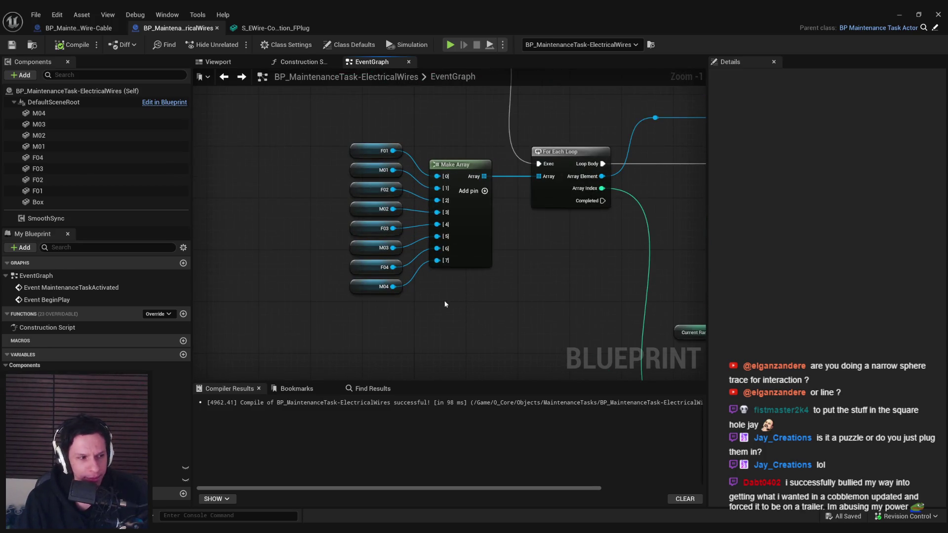
pyautogui.scroll(-3, 443, 300)
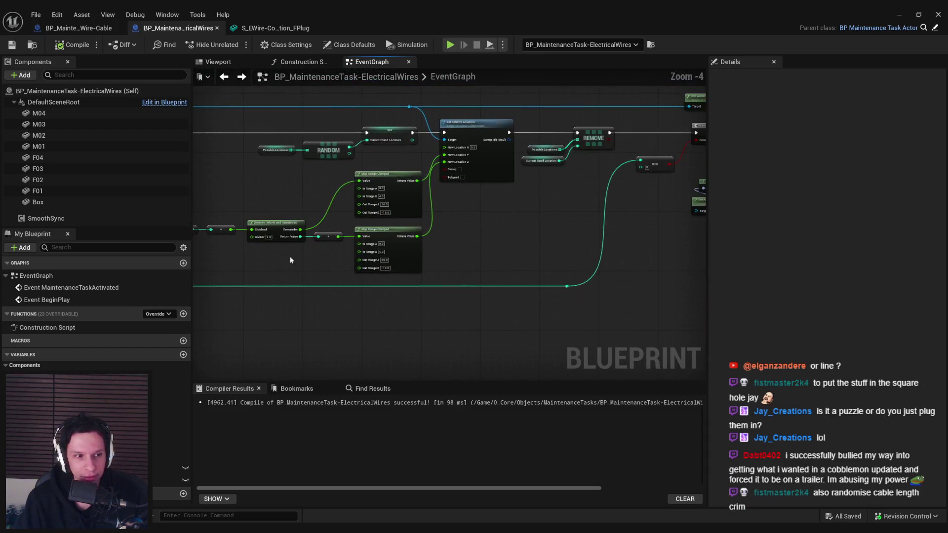
pyautogui.scroll(3, 458, 247)
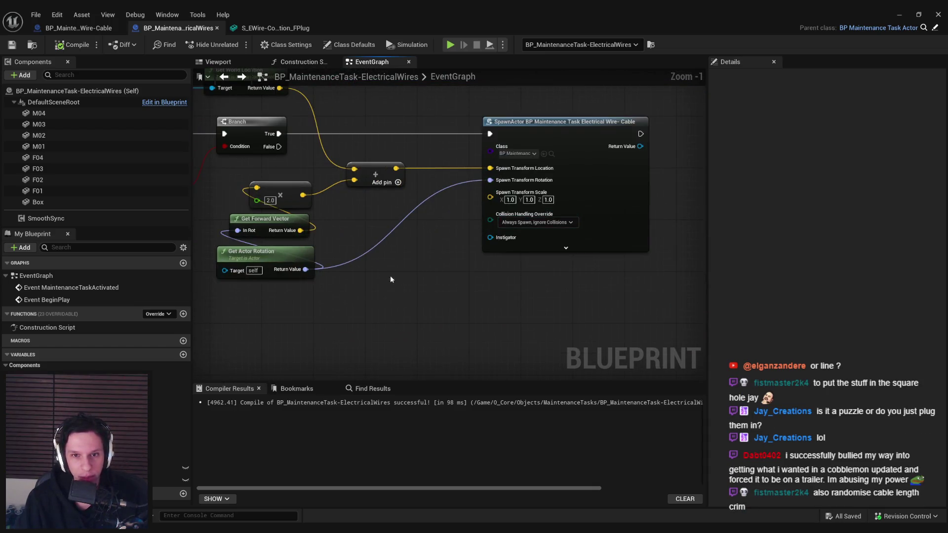
pyautogui.scroll(-3, 569, 261)
pyautogui.scroll(2, 494, 282)
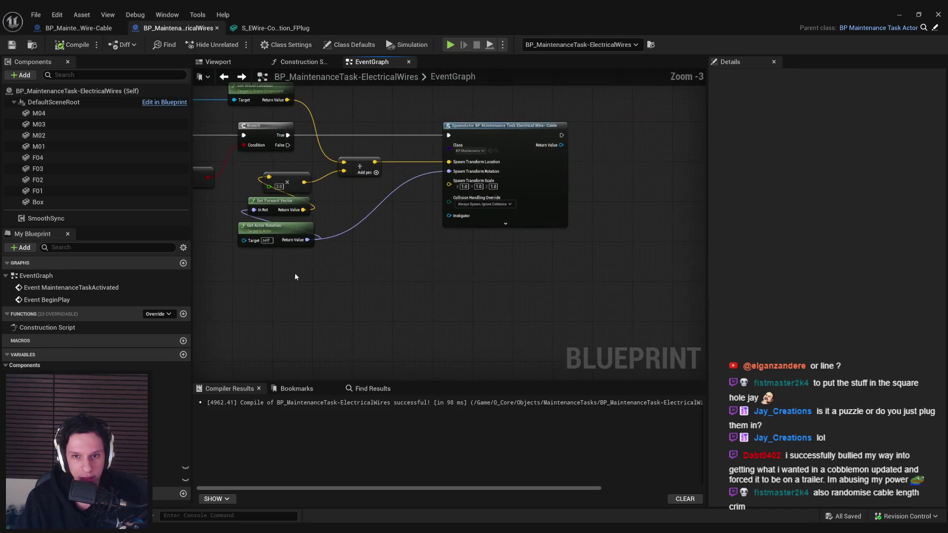
pyautogui.scroll(1, 384, 259)
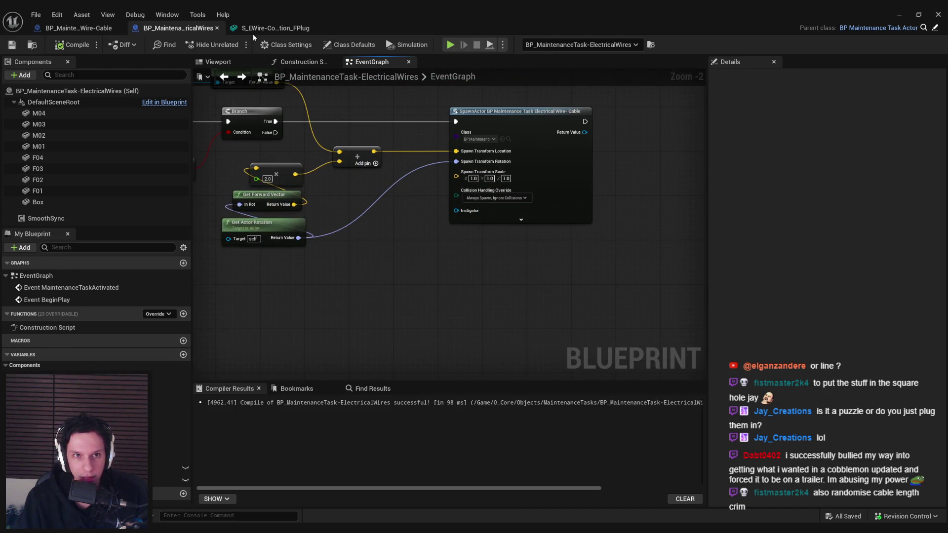
# - Check the plug mesh, then open the wire-cable blueprint and deselect its plug component
pyautogui.click(253, 31)
pyautogui.click(74, 28)
pyautogui.click(453, 268)
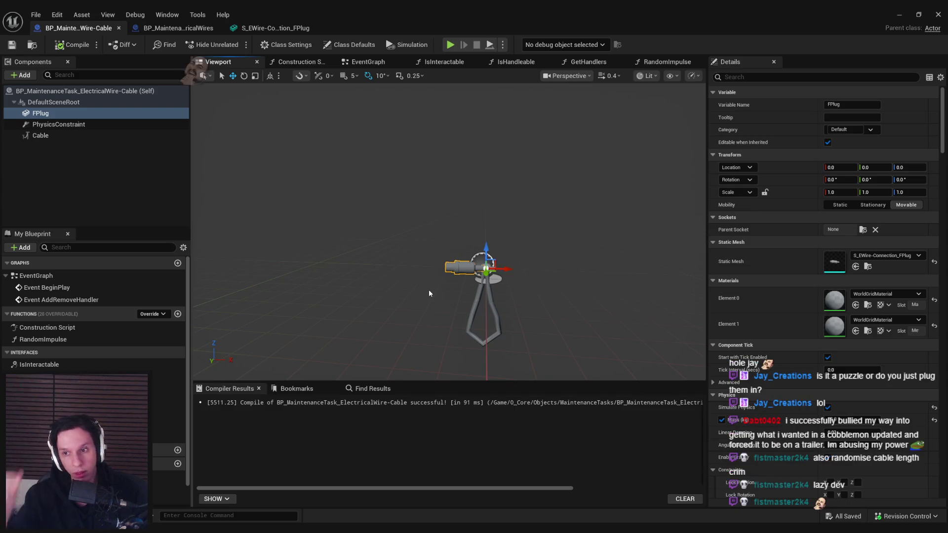
pyautogui.click(275, 176)
# - Start a playtest, pick up the blue-square cable and carry it into the panel before releasing it
pyautogui.click(899, 15)
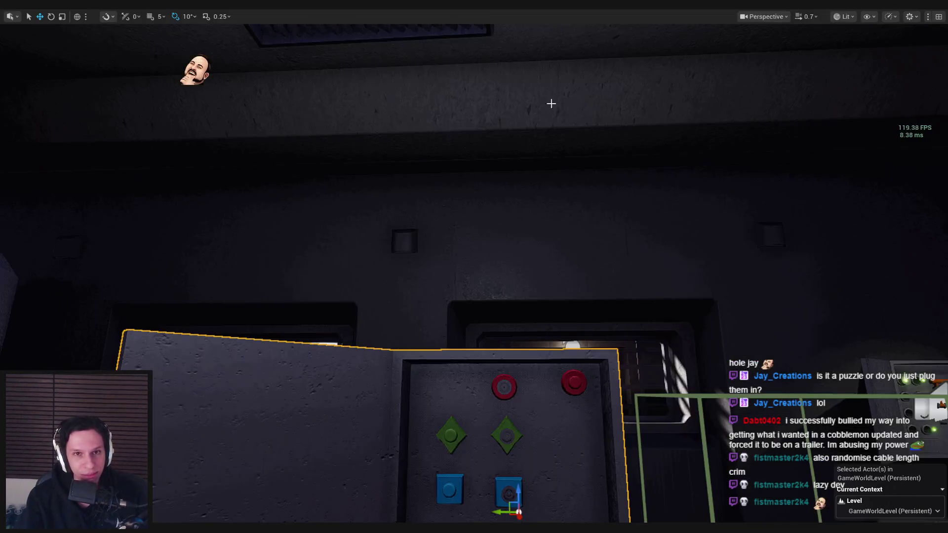
pyautogui.hotkey('alt', 'p')
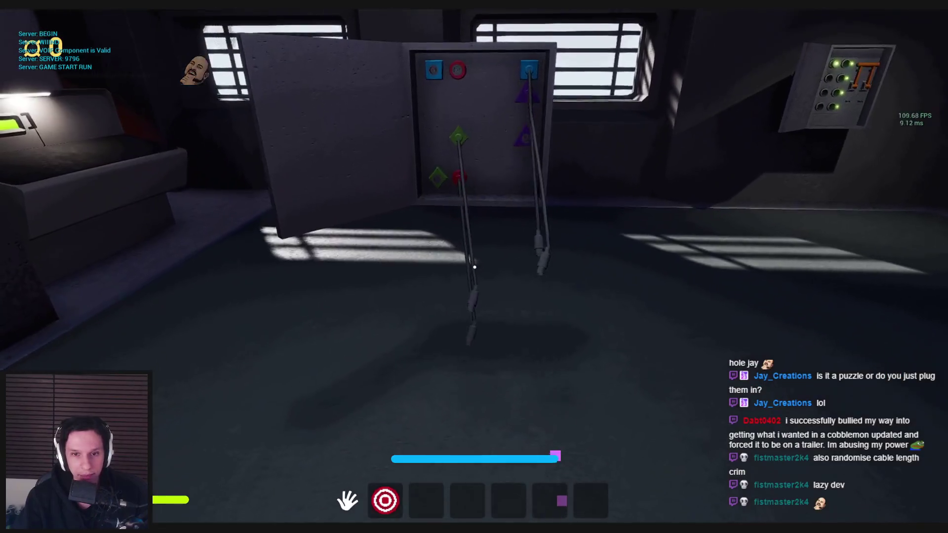
pyautogui.press('s')
pyautogui.click(470, 250)
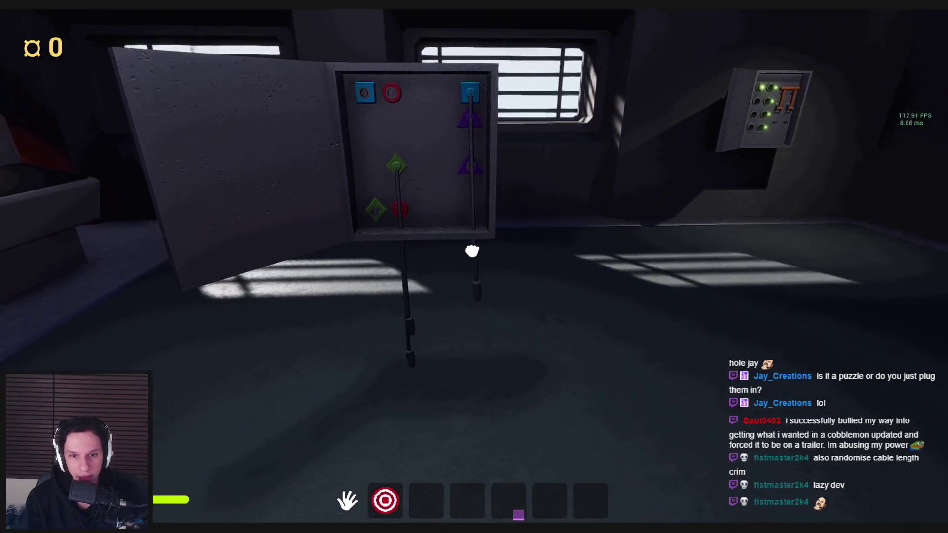
pyautogui.press('w')
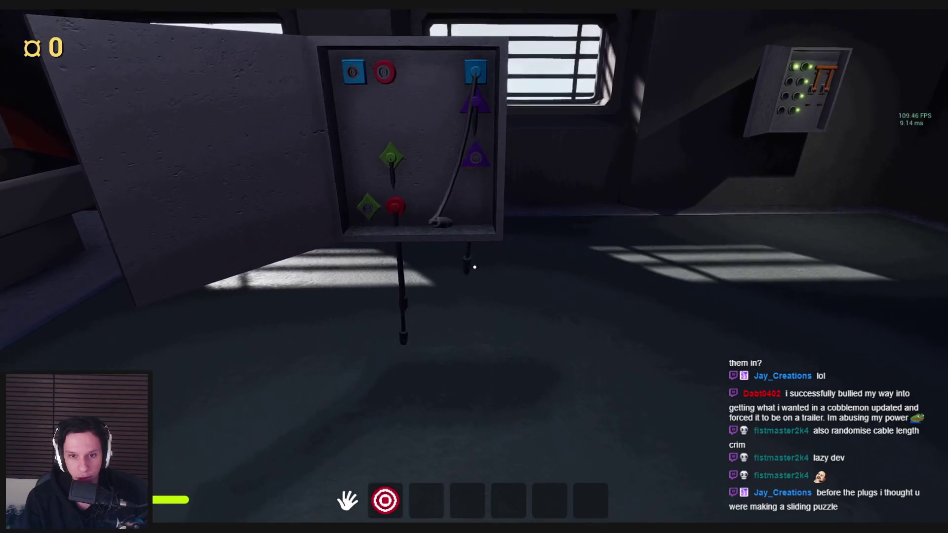
pyautogui.press('s')
pyautogui.press('w')
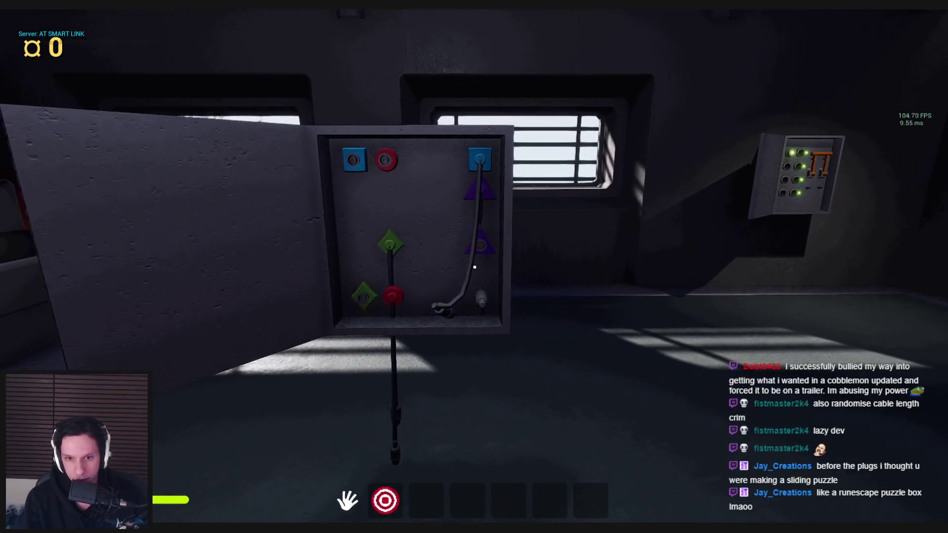
pyautogui.click(475, 267)
# - Grab another cable plug and bring it to the panel's lower green socket, then let go
pyautogui.click(474, 267)
pyautogui.press('s')
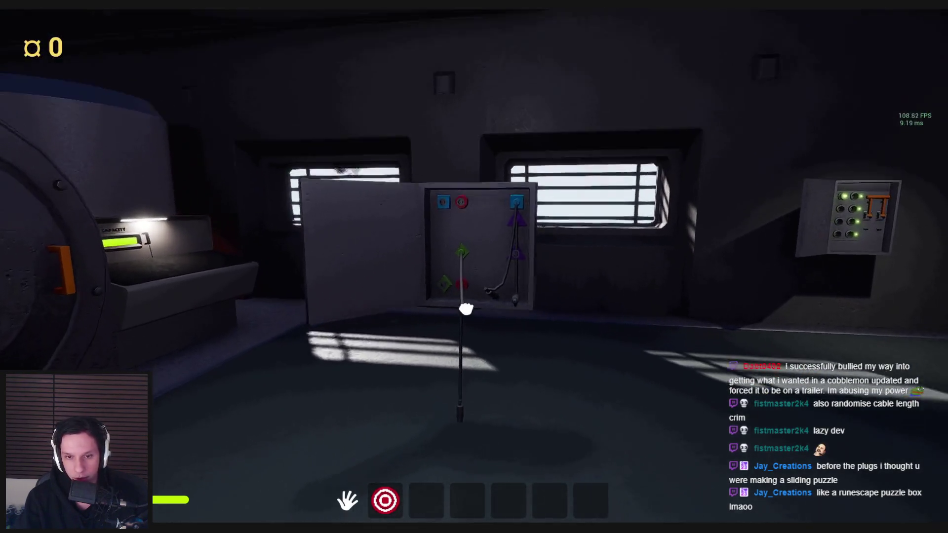
pyautogui.press('w')
pyautogui.press('s')
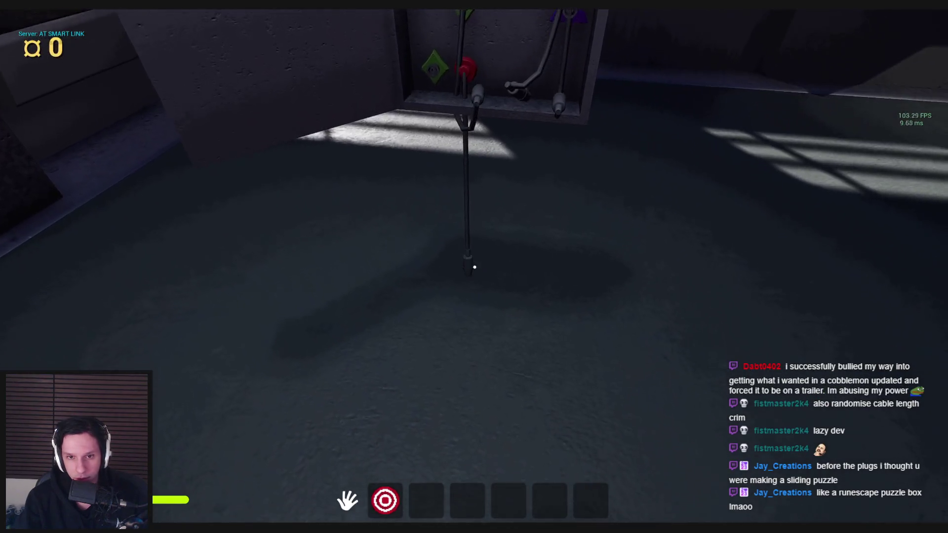
pyautogui.press('w')
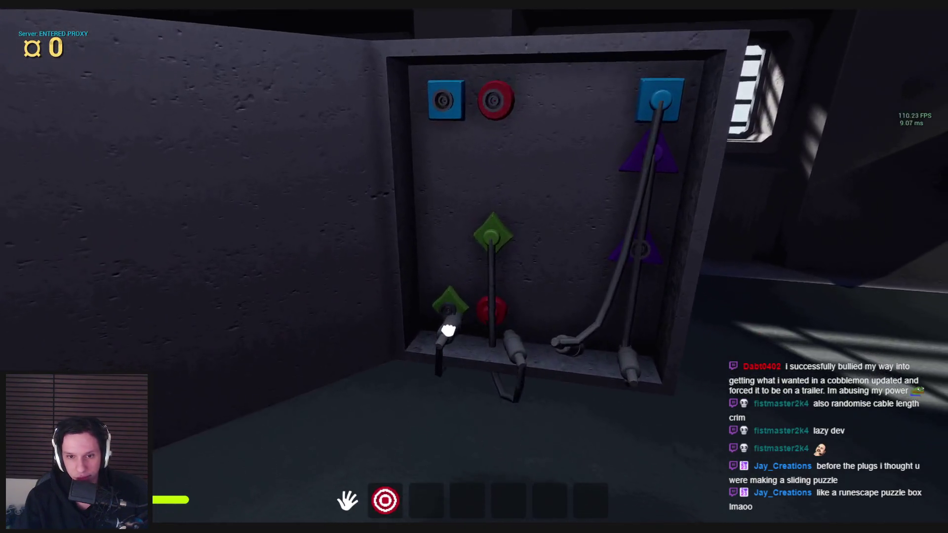
pyautogui.press('s')
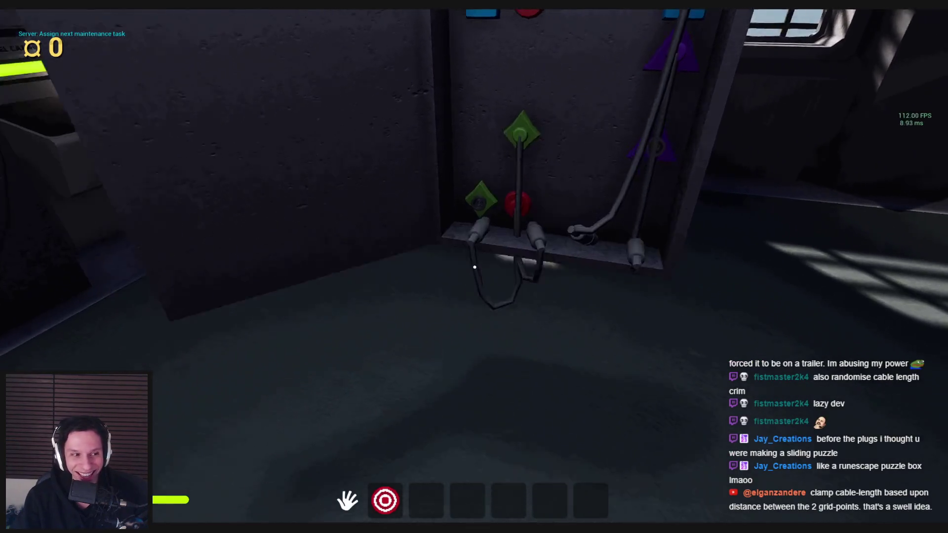
pyautogui.click(475, 267)
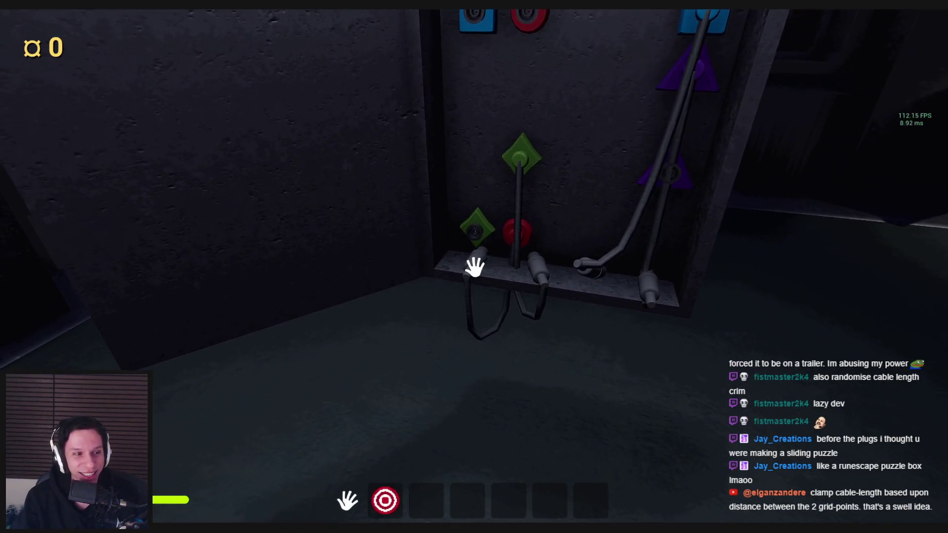
# - Pull the green plug out of its socket and move around the panel holding it
pyautogui.press('s')
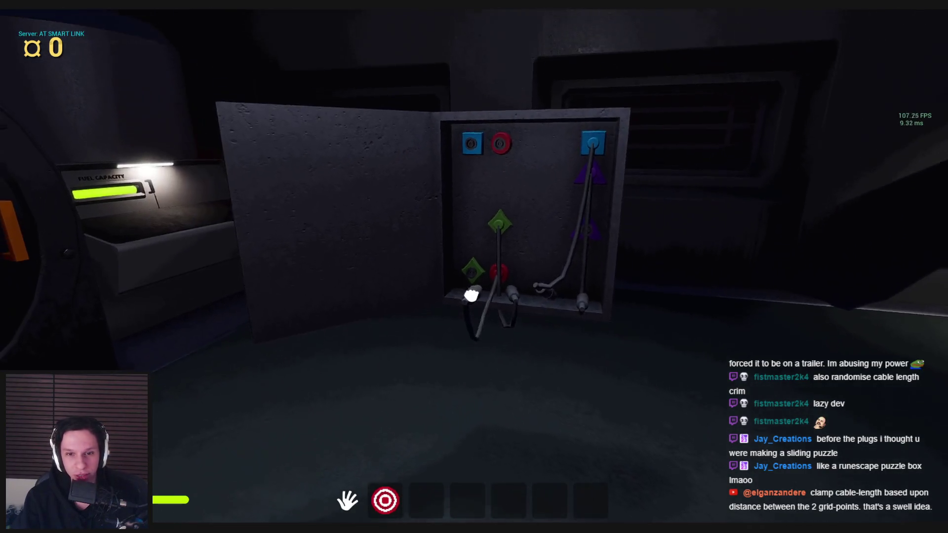
pyautogui.press('w')
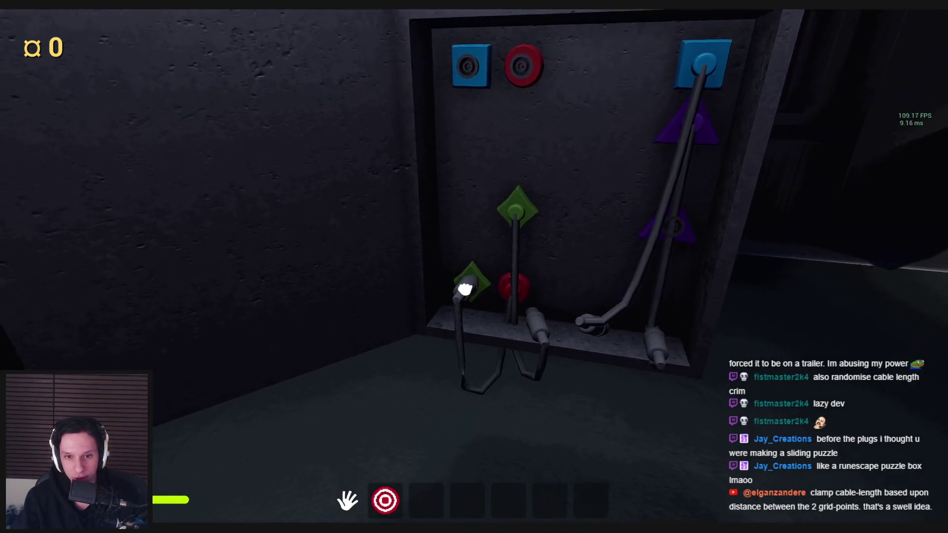
pyautogui.click(465, 289)
pyautogui.press('s')
pyautogui.press('w')
pyautogui.press('s')
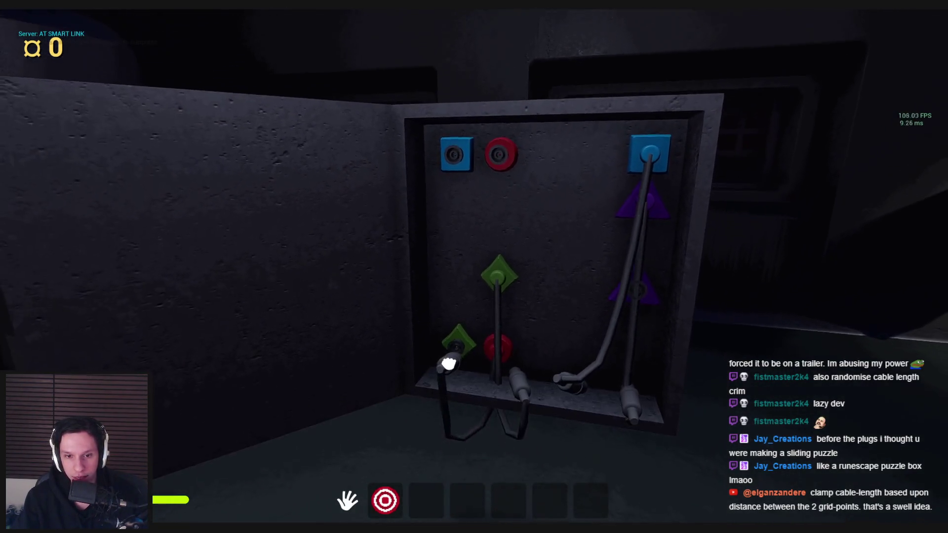
pyautogui.press('w')
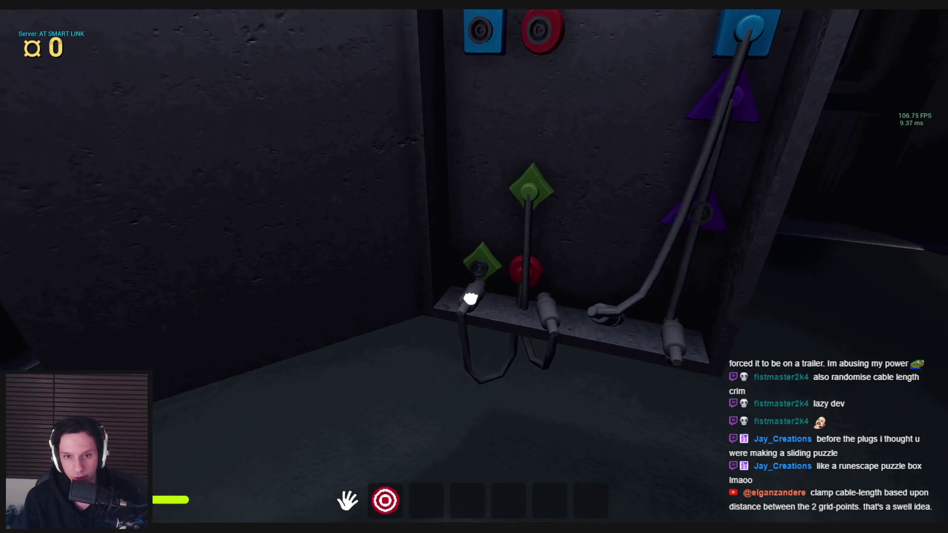
pyautogui.press('s')
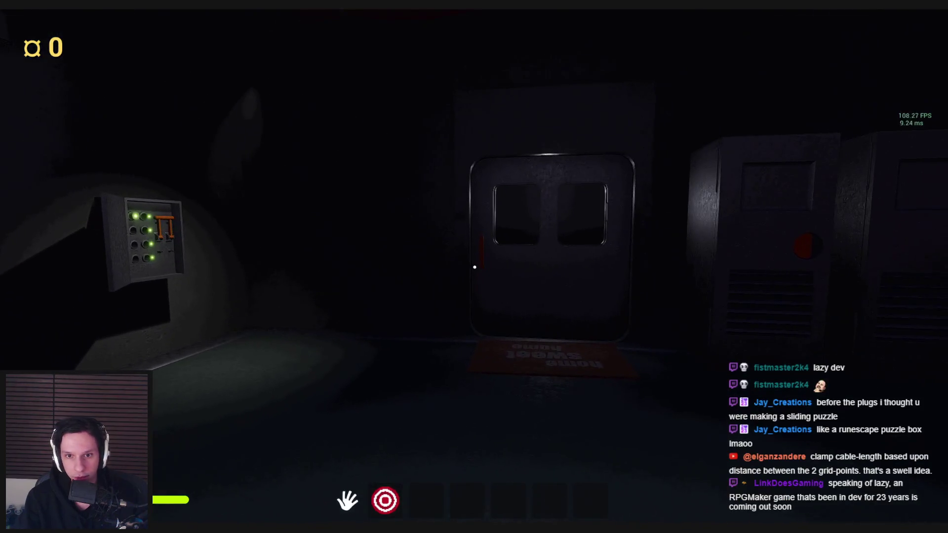
pyautogui.press('w')
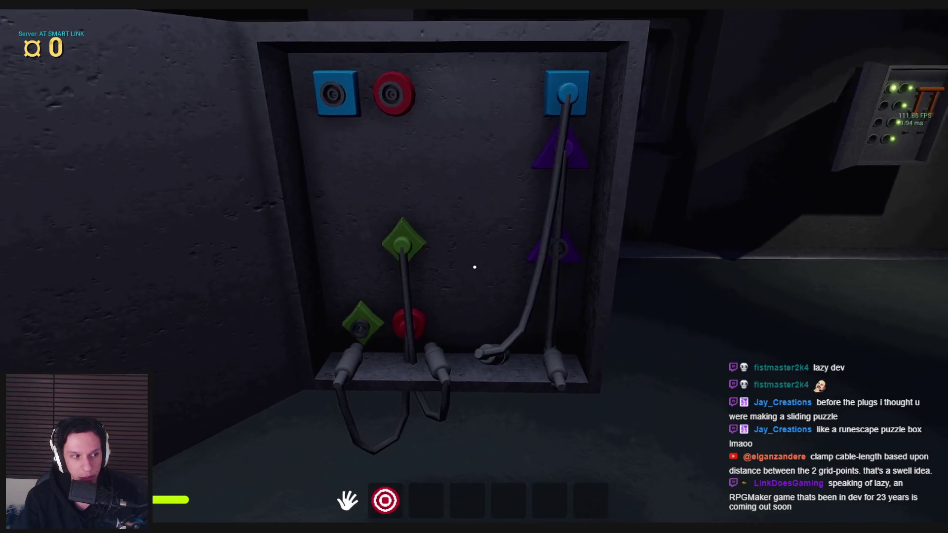
pyautogui.press('s')
pyautogui.press('w')
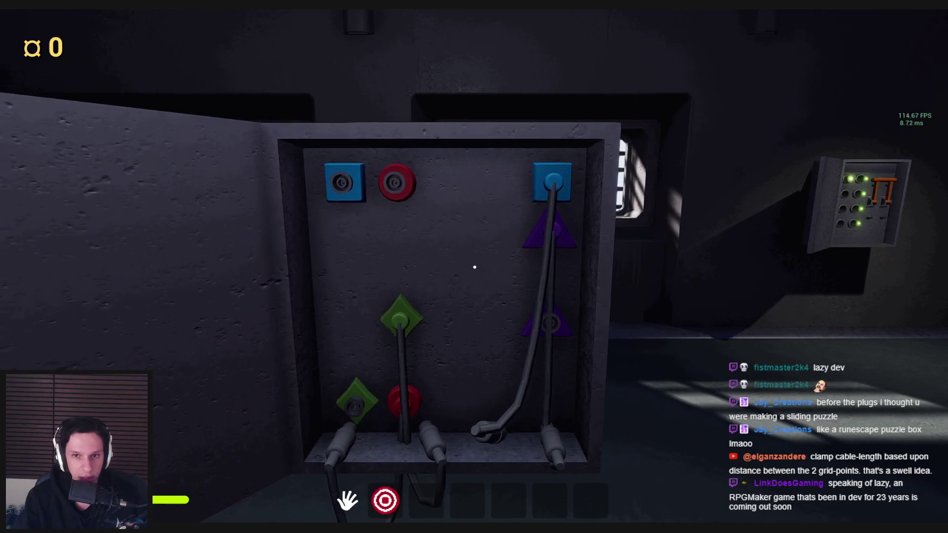
pyautogui.press('s')
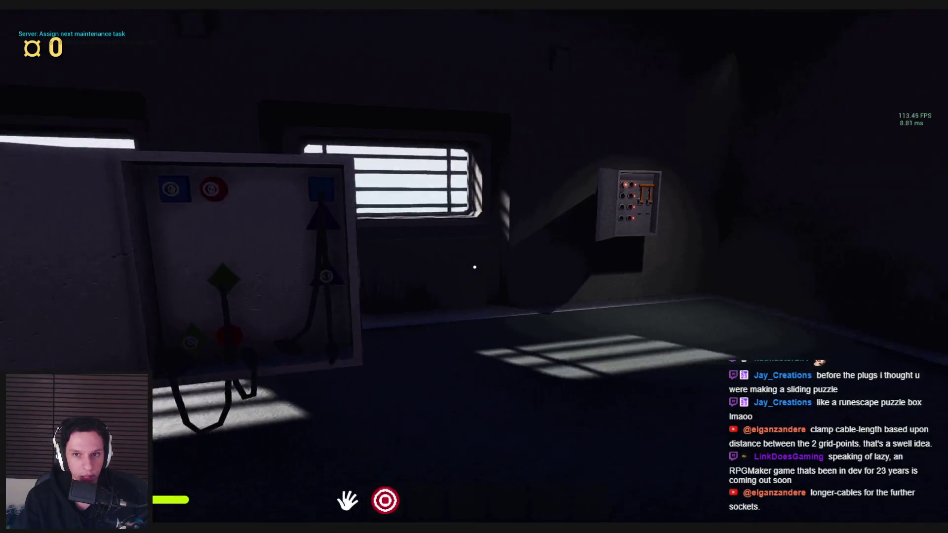
# - Pull the fuse panel's orange lever down, revisit the cable box, then end play on the Wire-Cable blueprint
pyautogui.press('w')
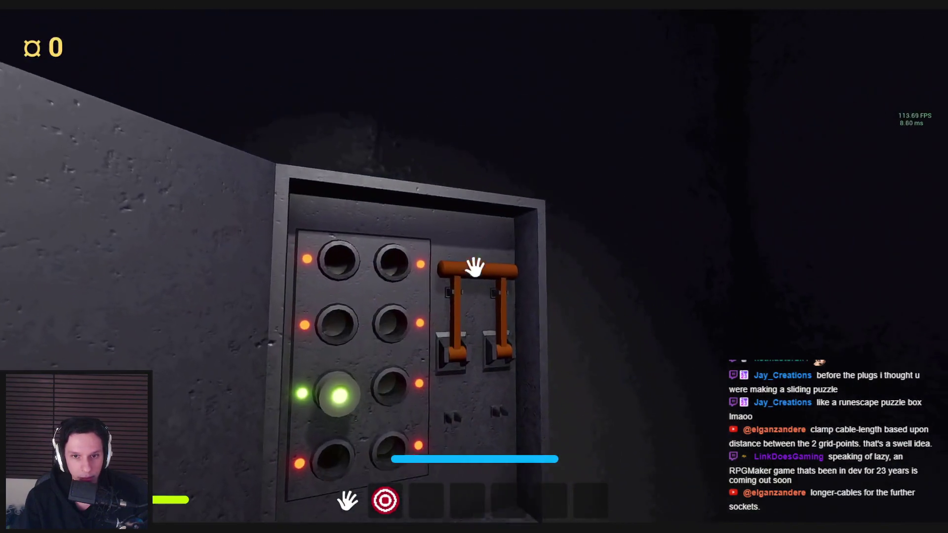
pyautogui.moveTo(478, 269); pyautogui.dragTo(488, 315)
pyautogui.press('s')
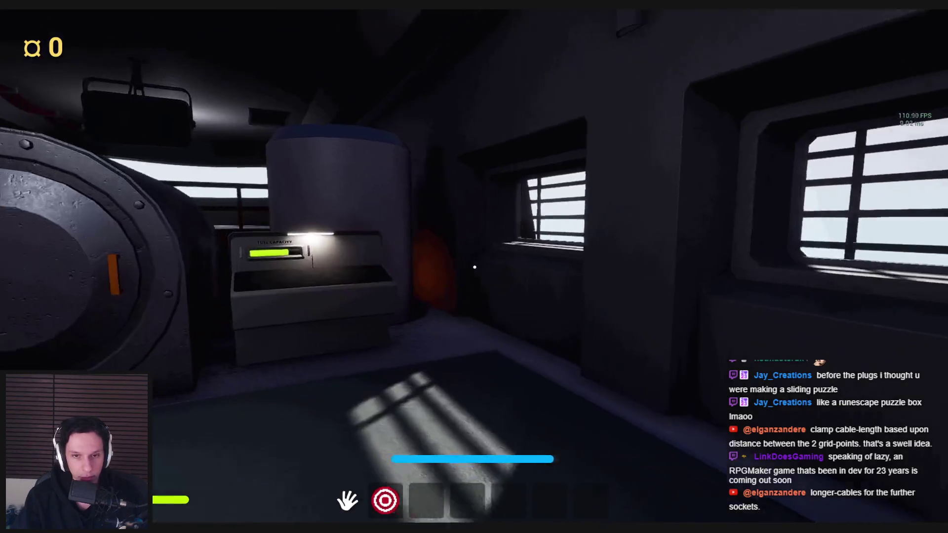
pyautogui.press('w')
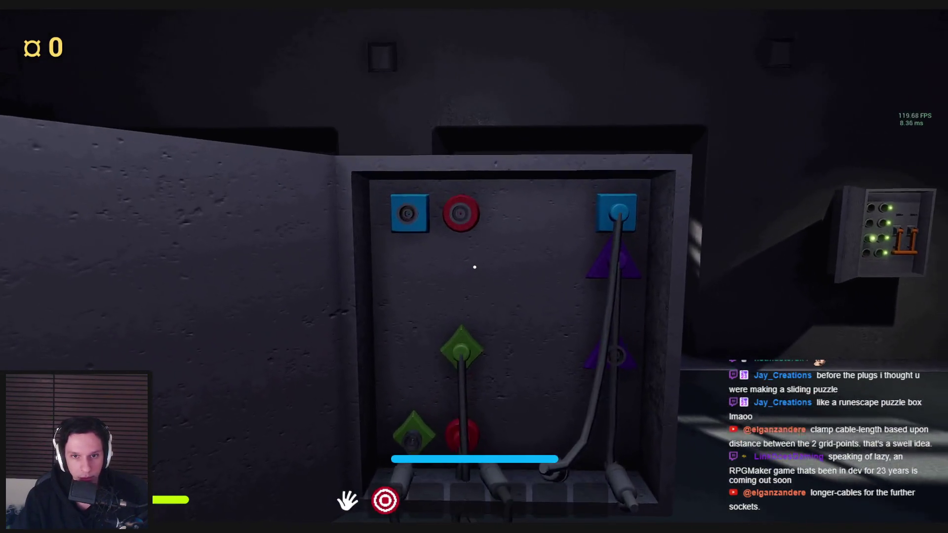
pyautogui.press('w')
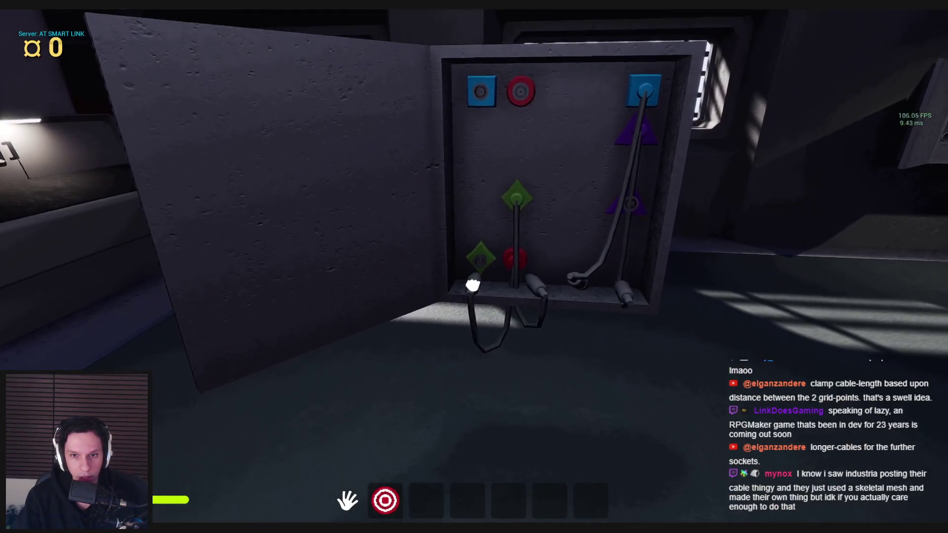
pyautogui.press('w')
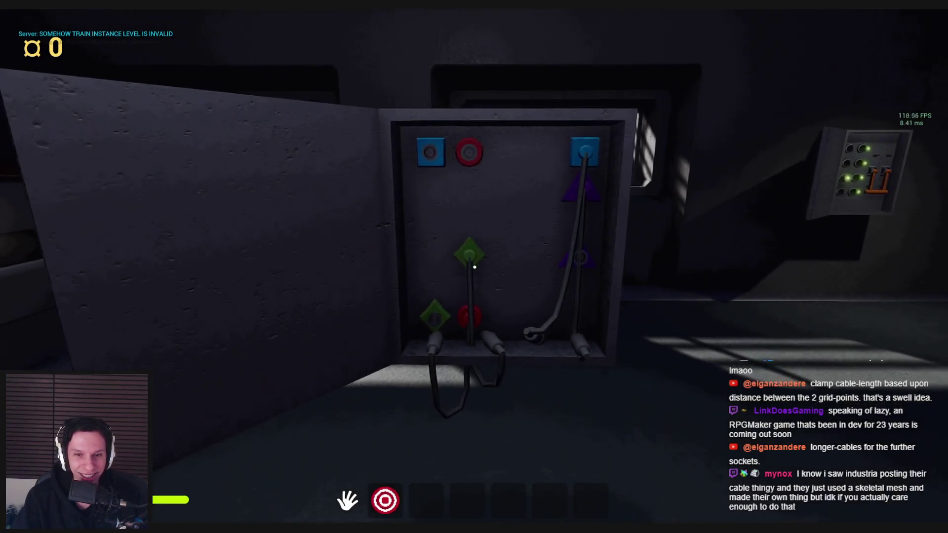
pyautogui.press('s')
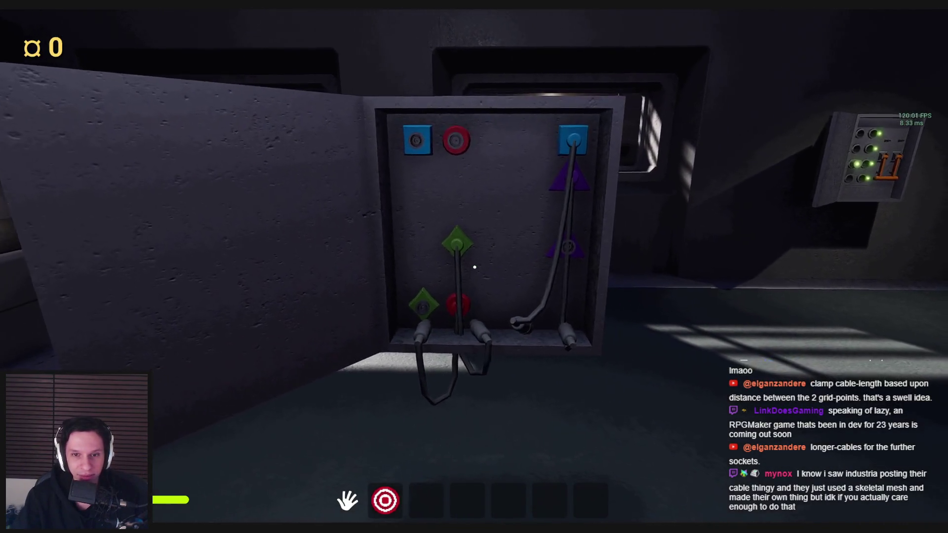
pyautogui.press('w')
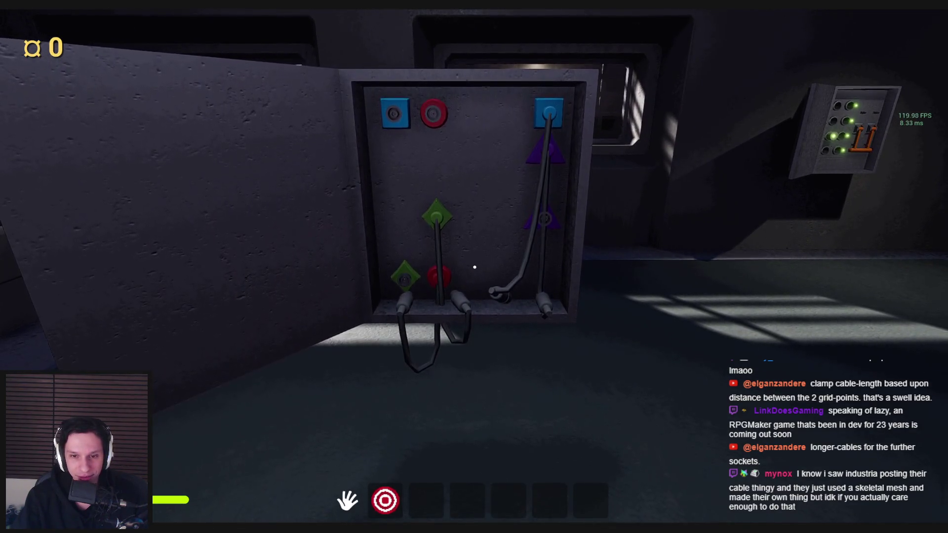
pyautogui.press('Escape')
pyautogui.click(351, 497)
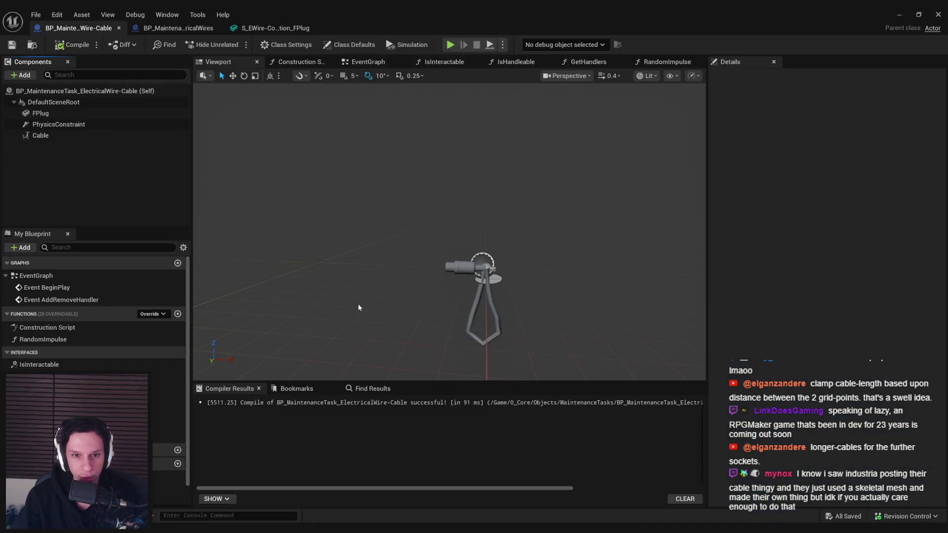
# - Open the ElectricalWires event graph and pan to the REMOVE, Branch, SpawnActor and Set Relative Location nodes
pyautogui.click(181, 29)
pyautogui.click(71, 28)
pyautogui.click(178, 28)
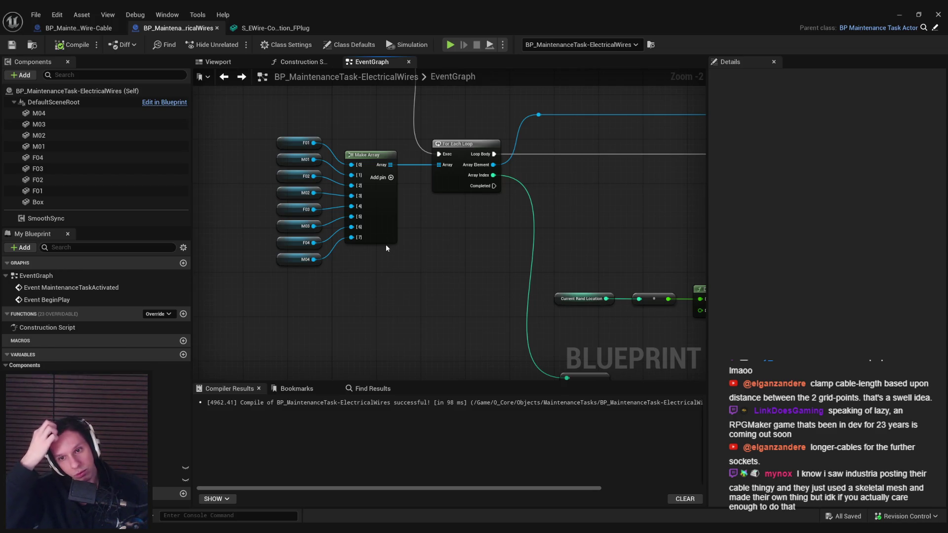
pyautogui.scroll(-1, 386, 248)
pyautogui.moveTo(386, 248); pyautogui.dragTo(50, 149)
pyautogui.moveTo(450, 222)
pyautogui.mouseDown()
pyautogui.moveTo(408, 214)
pyautogui.moveTo(580, 184)
pyautogui.moveTo(546, 189)
pyautogui.moveTo(504, 218)
pyautogui.moveTo(487, 255)
pyautogui.mouseUp()
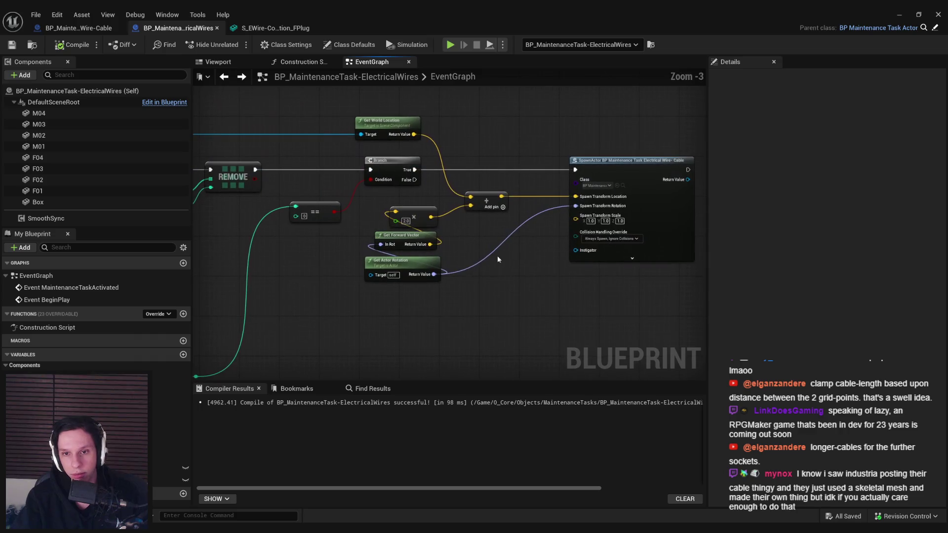
# - Pan on to the Make Array, For Each Loop, RANDOM and Map Range Clamped nodes
pyautogui.scroll(1, 551, 264)
pyautogui.scroll(-2, 551, 267)
pyautogui.moveTo(552, 267)
pyautogui.mouseDown()
pyautogui.moveTo(658, 264)
pyautogui.moveTo(701, 277)
pyautogui.mouseUp()
pyautogui.scroll(1, 533, 195)
pyautogui.moveTo(648, 212)
pyautogui.mouseDown()
pyautogui.moveTo(219, 206)
pyautogui.moveTo(621, 215)
pyautogui.moveTo(219, 221)
pyautogui.moveTo(381, 231)
pyautogui.moveTo(631, 222)
pyautogui.moveTo(463, 215)
pyautogui.mouseUp()
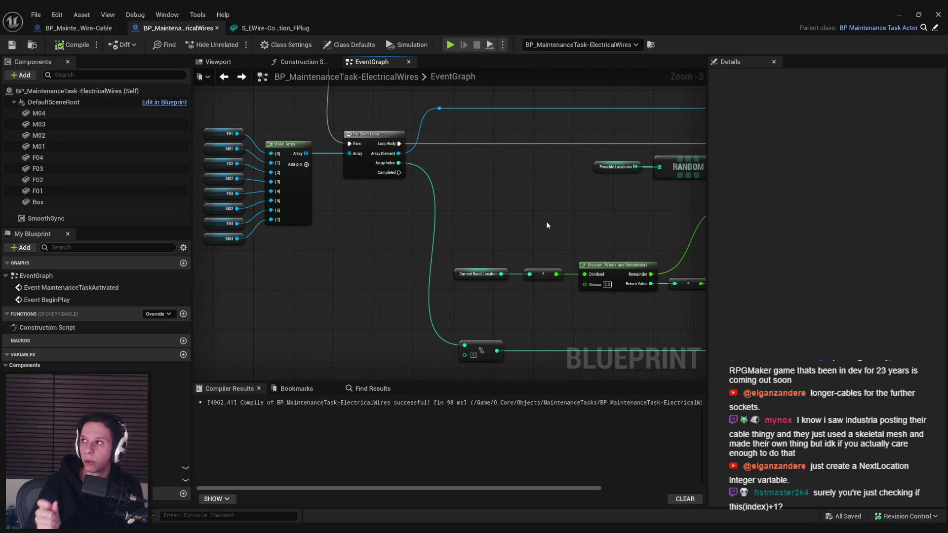
# - Leave the ElectricalWires graph and launch a fresh Play-In-Editor session of the level
pyautogui.hotkey('alt', 'Tab')
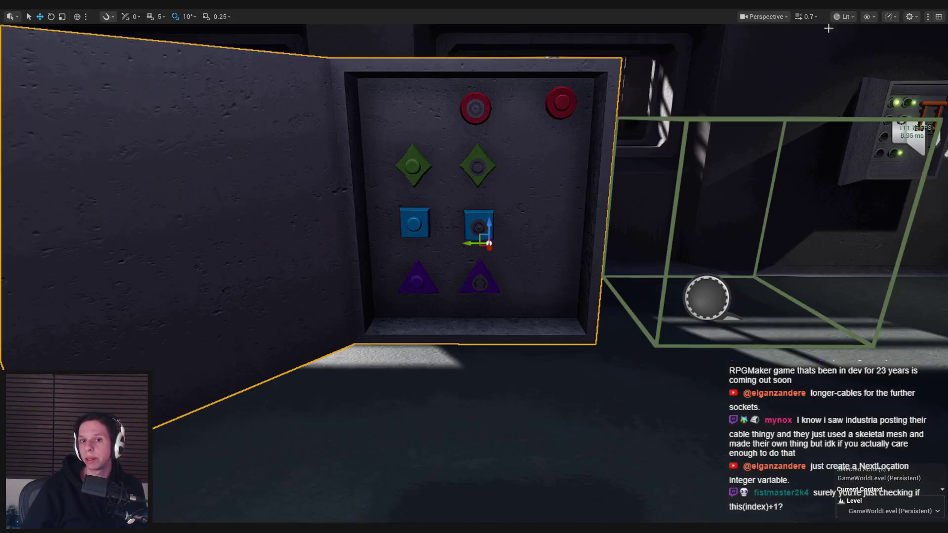
# - Grab the dangling green cable end and try it in the green diamond and blue square sockets
pyautogui.press('s')
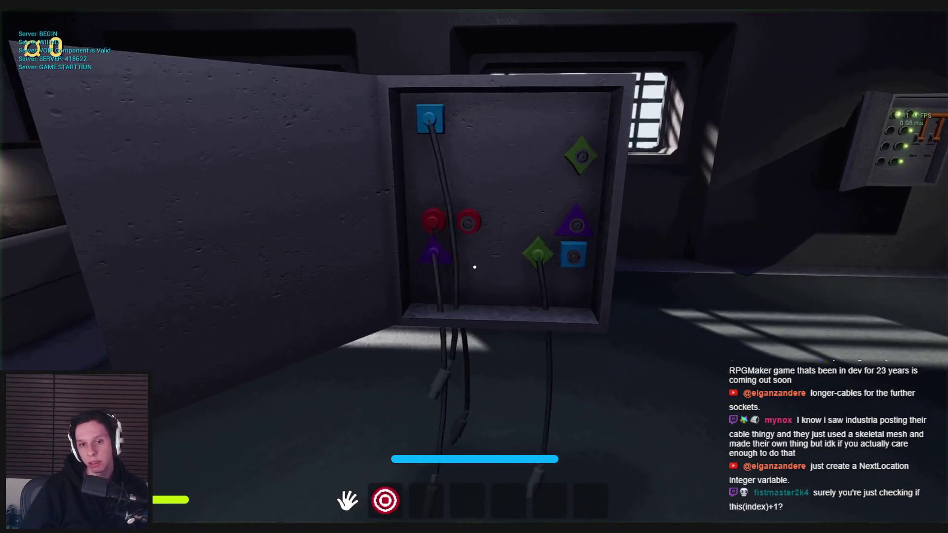
pyautogui.click(474, 267)
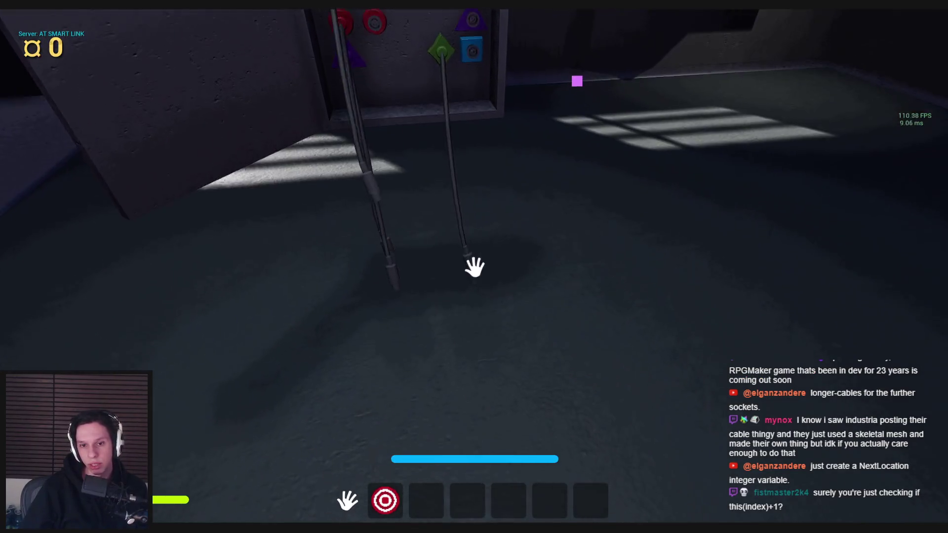
pyautogui.press('w')
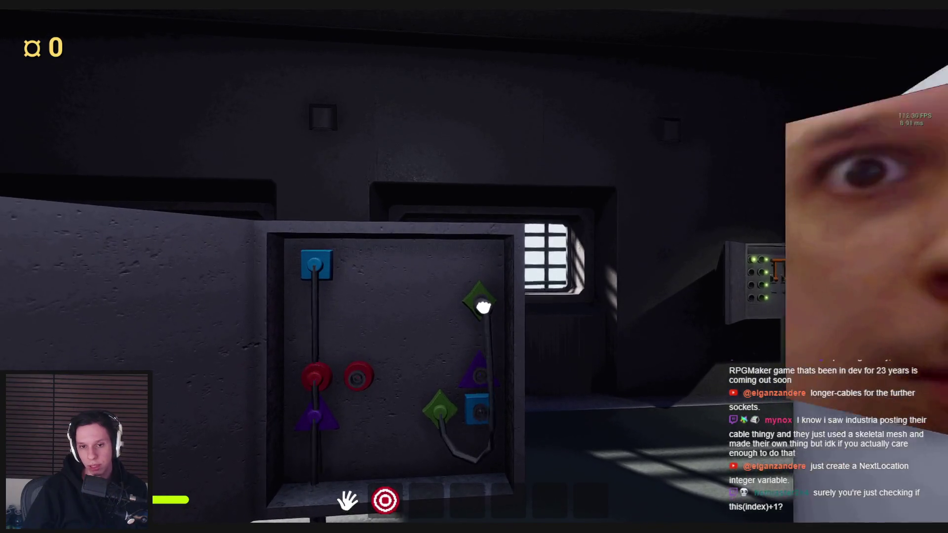
pyautogui.press('s')
pyautogui.press('w')
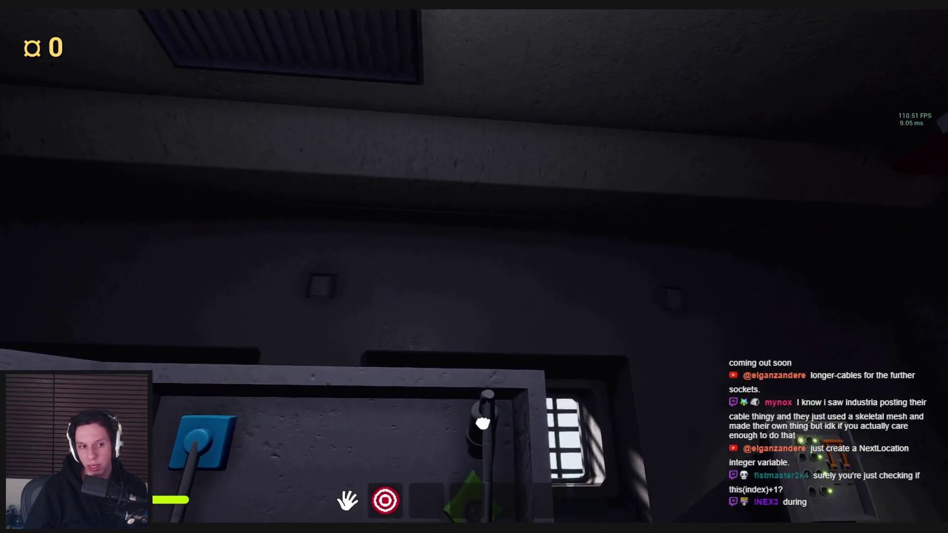
pyautogui.click(495, 264)
pyautogui.press('s')
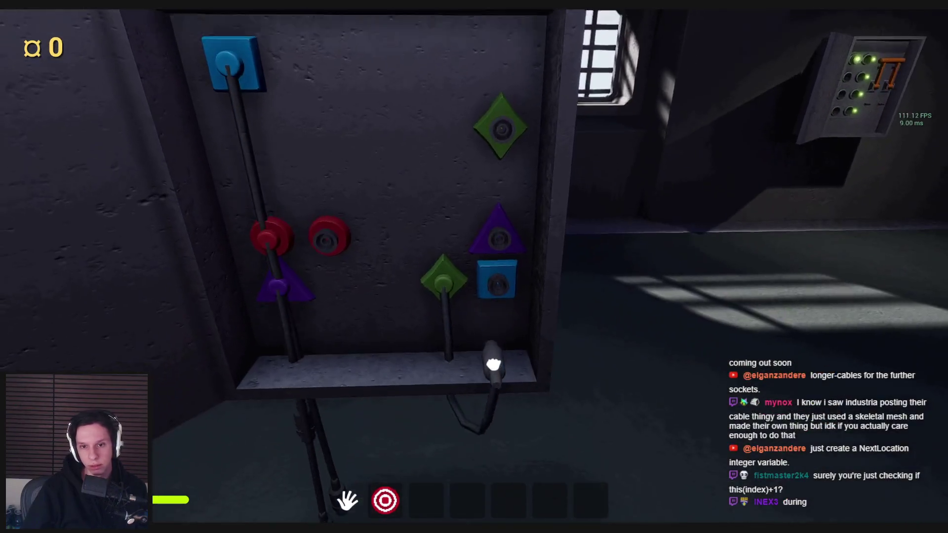
pyautogui.press('s')
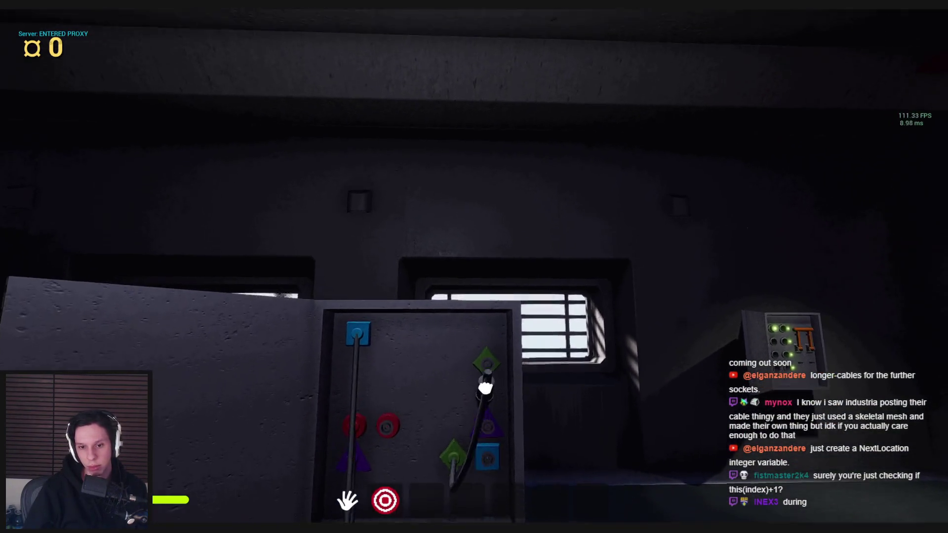
pyautogui.press('w')
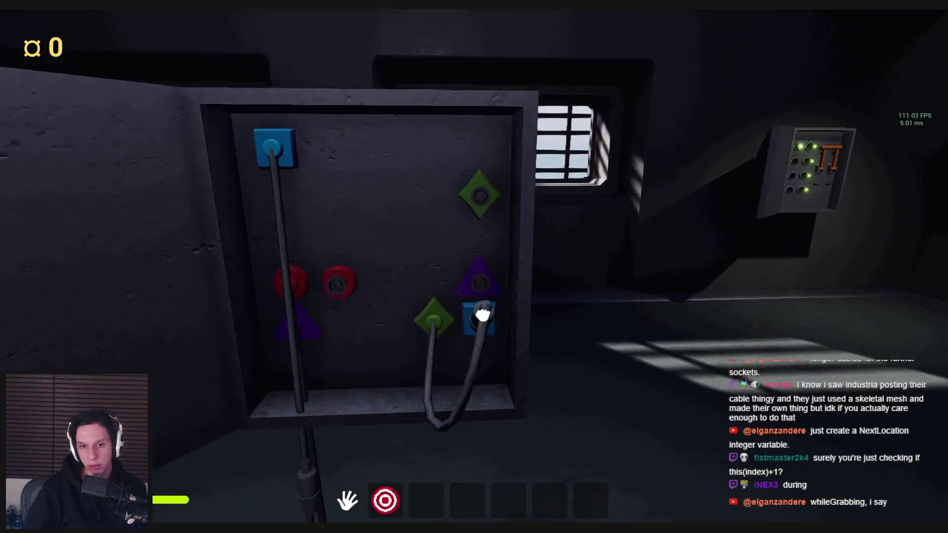
pyautogui.press('s')
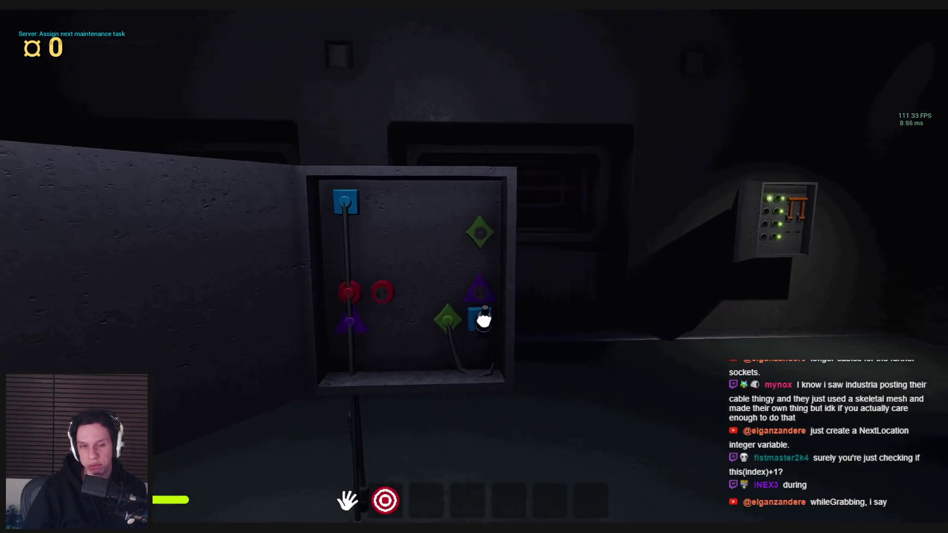
pyautogui.press('w')
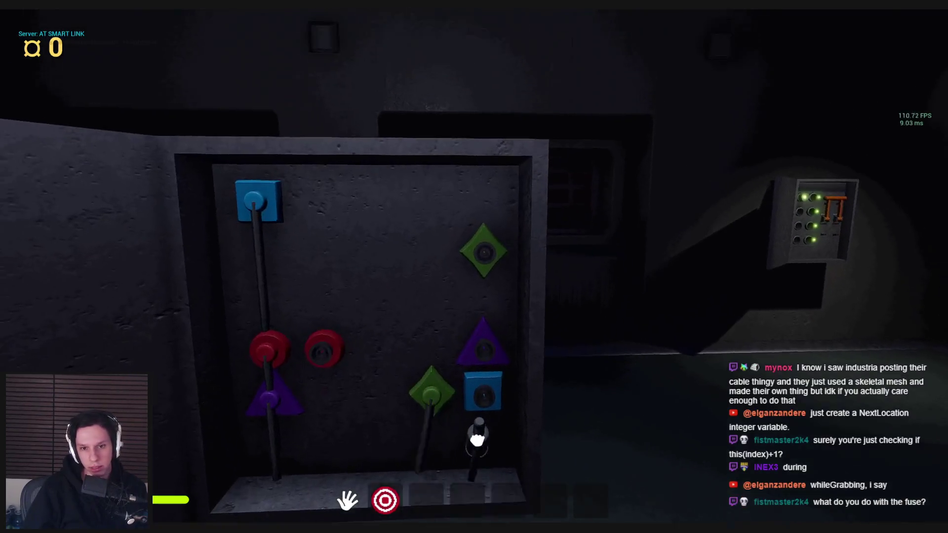
# - At the fuse box, move the glowing plug to the third-row left socket and test the right cable's end
pyautogui.press('e')
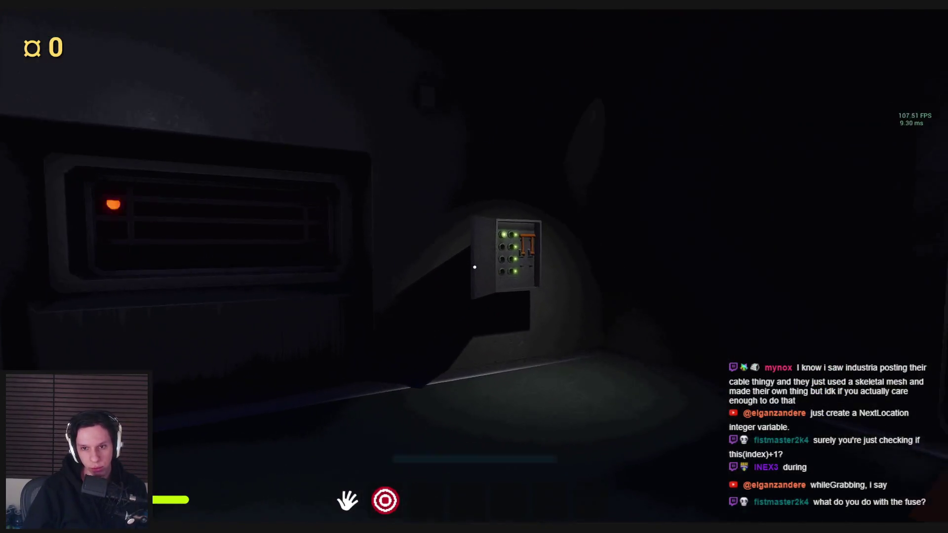
pyautogui.press('w')
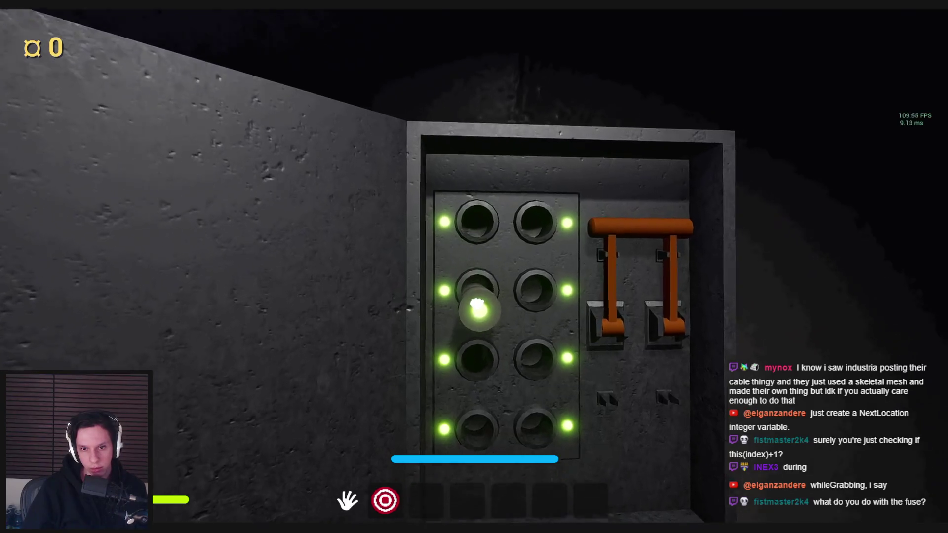
pyautogui.press('w')
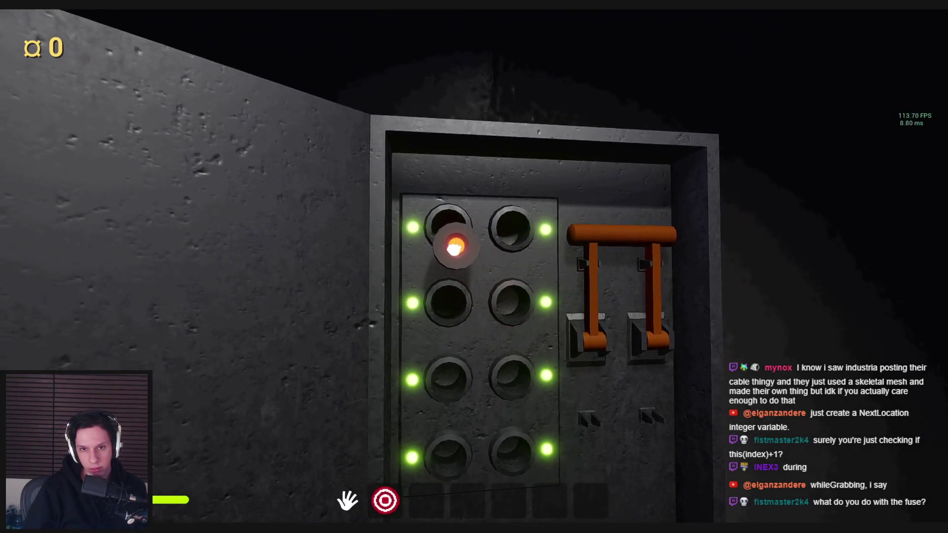
pyautogui.moveTo(474, 267); pyautogui.dragTo(474, 266)
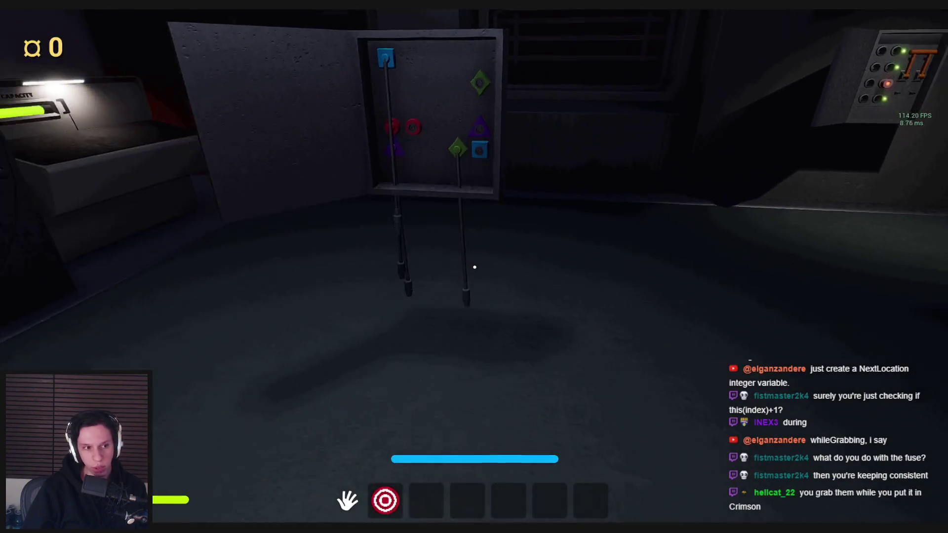
pyautogui.press('s')
pyautogui.moveTo(474, 266)
pyautogui.mouseDown()
pyautogui.moveTo(474, 245)
pyautogui.moveTo(455, 343)
pyautogui.moveTo(451, 322)
pyautogui.mouseUp()
pyautogui.press('w')
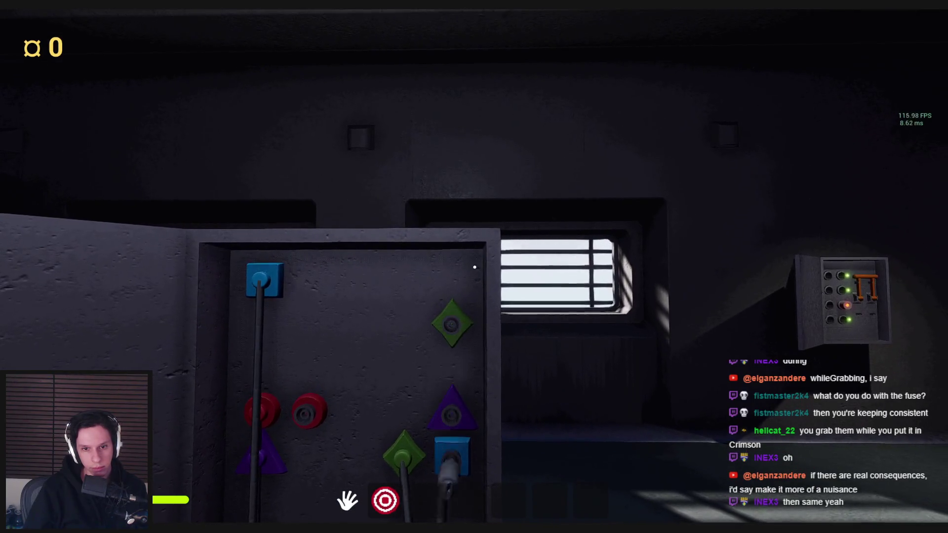
pyautogui.press('w')
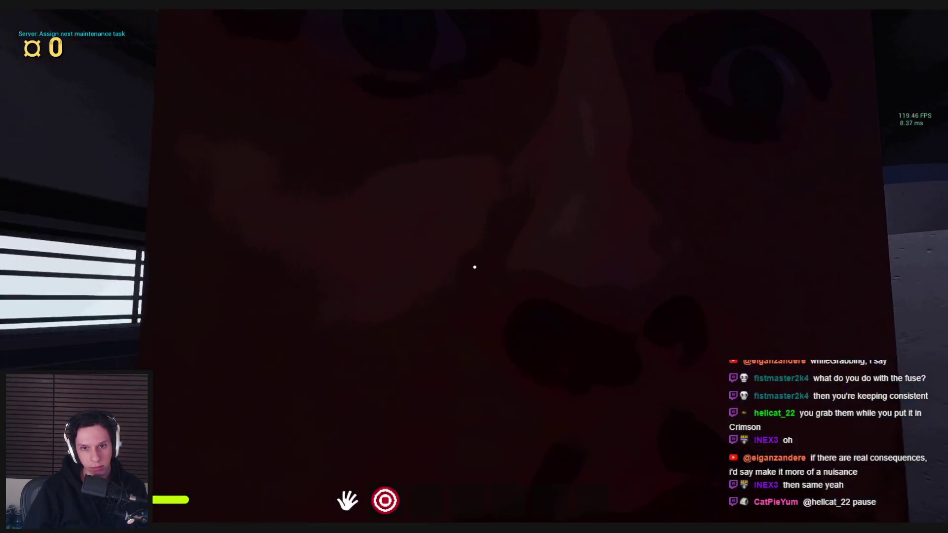
# - Run from the red monster, turn the red valve wheel, carry a plug to the green diamond socket, then eject
pyautogui.hotkey('shift', 'w')
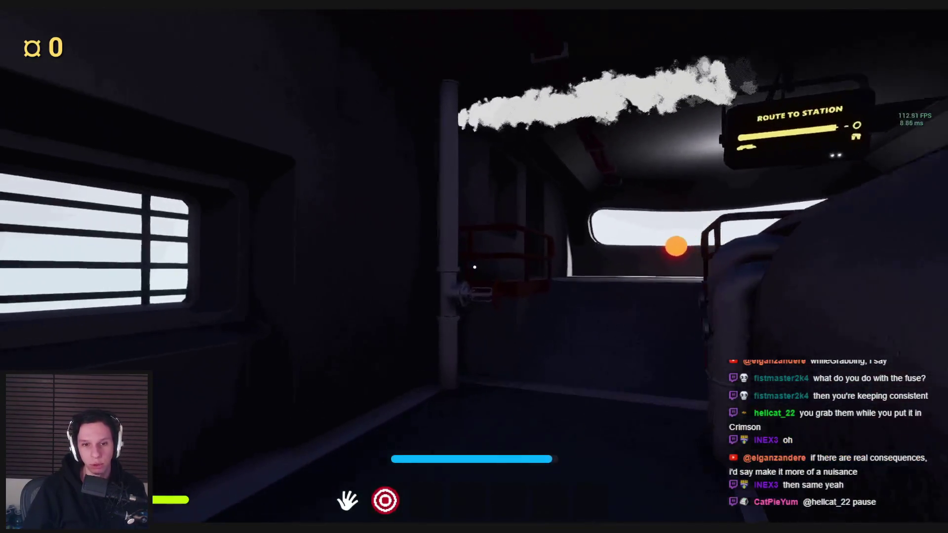
pyautogui.moveTo(474, 267)
pyautogui.mouseDown()
pyautogui.moveTo(478, 318)
pyautogui.moveTo(458, 317)
pyautogui.moveTo(501, 262)
pyautogui.moveTo(475, 267)
pyautogui.mouseUp()
pyautogui.press('w')
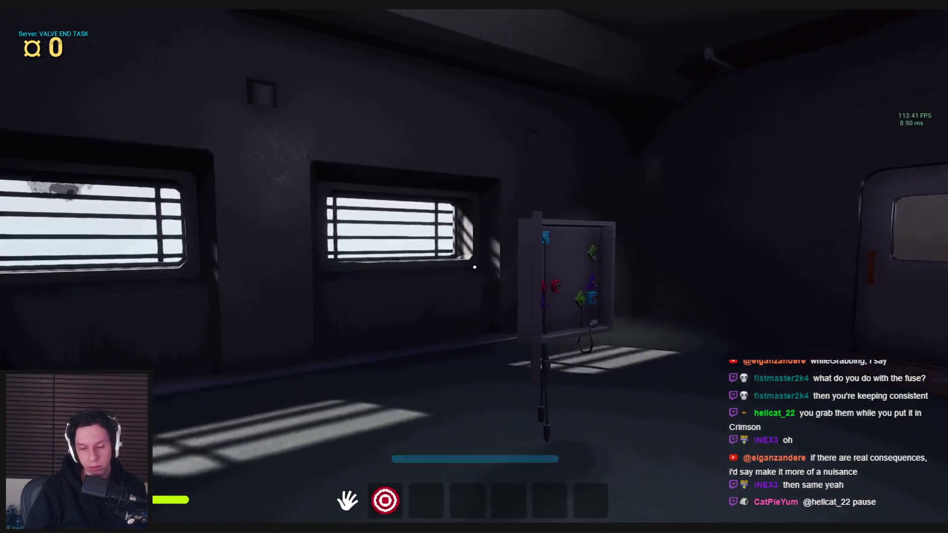
pyautogui.press('s')
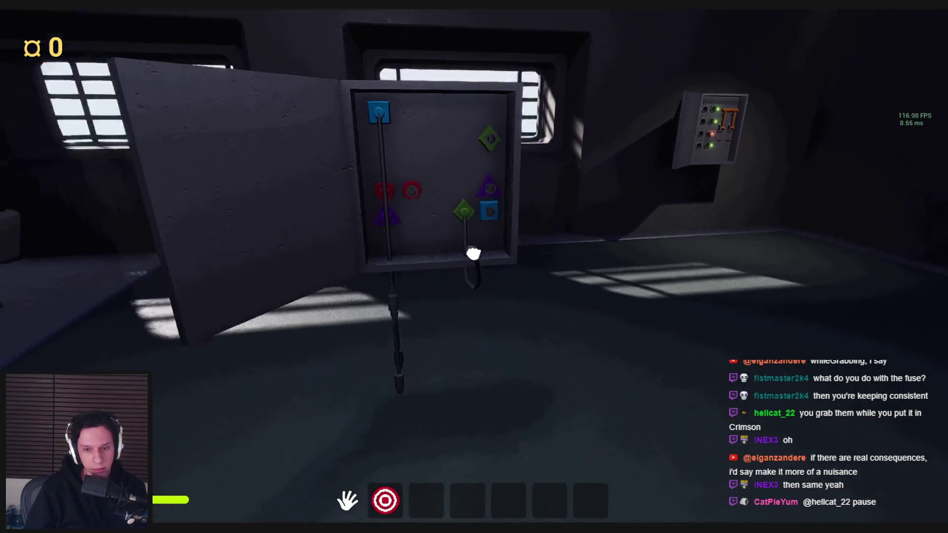
pyautogui.moveTo(473, 254)
pyautogui.mouseDown()
pyautogui.moveTo(440, 303)
pyautogui.moveTo(453, 346)
pyautogui.moveTo(469, 311)
pyautogui.moveTo(478, 337)
pyautogui.moveTo(463, 327)
pyautogui.moveTo(471, 306)
pyautogui.mouseUp()
pyautogui.press('a')
pyautogui.press('d')
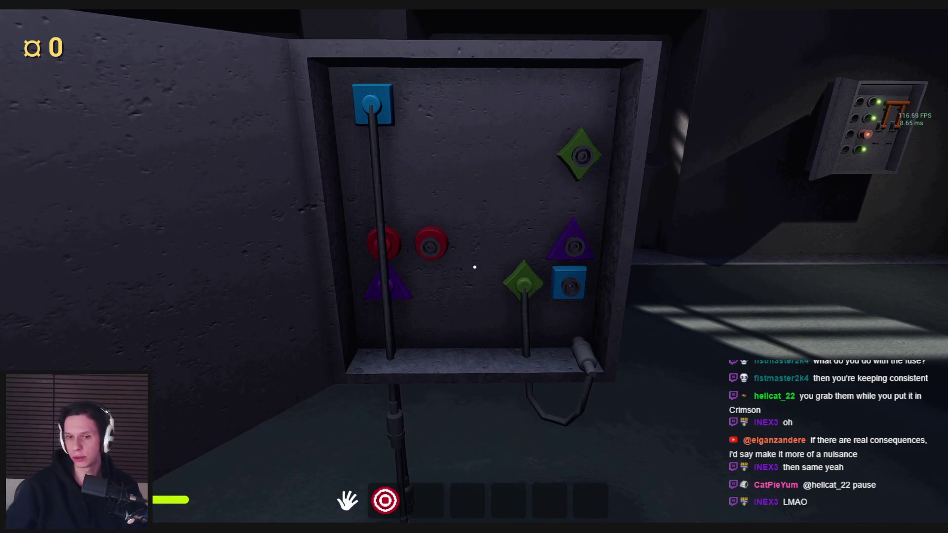
pyautogui.moveTo(475, 286)
pyautogui.mouseDown()
pyautogui.moveTo(482, 360)
pyautogui.moveTo(476, 267)
pyautogui.moveTo(470, 377)
pyautogui.moveTo(481, 334)
pyautogui.moveTo(509, 378)
pyautogui.mouseUp()
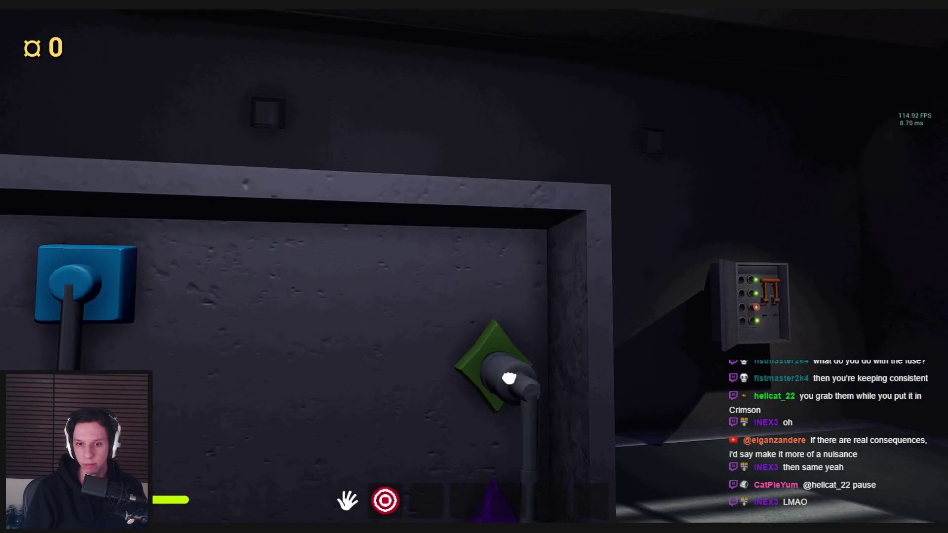
pyautogui.press('F8')
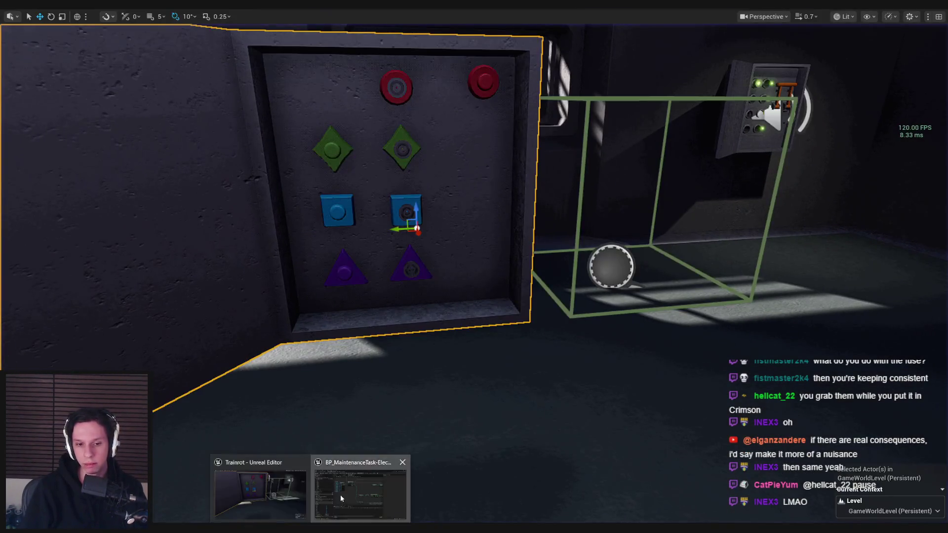
# - Bring the ElectricalWires blueprint forward and inspect the M04 socket component's properties
pyautogui.click(340, 499)
pyautogui.scroll(-2, 307, 225)
pyautogui.scroll(3, 307, 224)
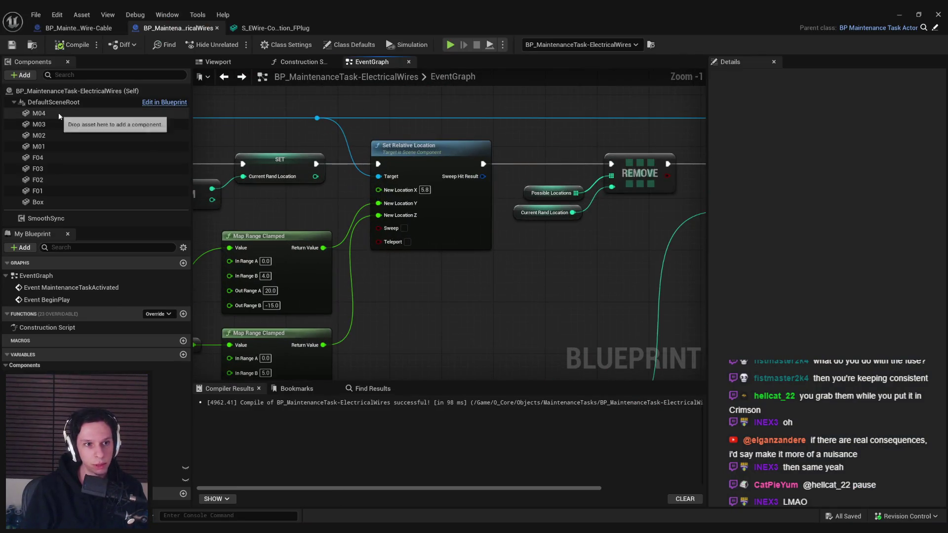
pyautogui.click(39, 113)
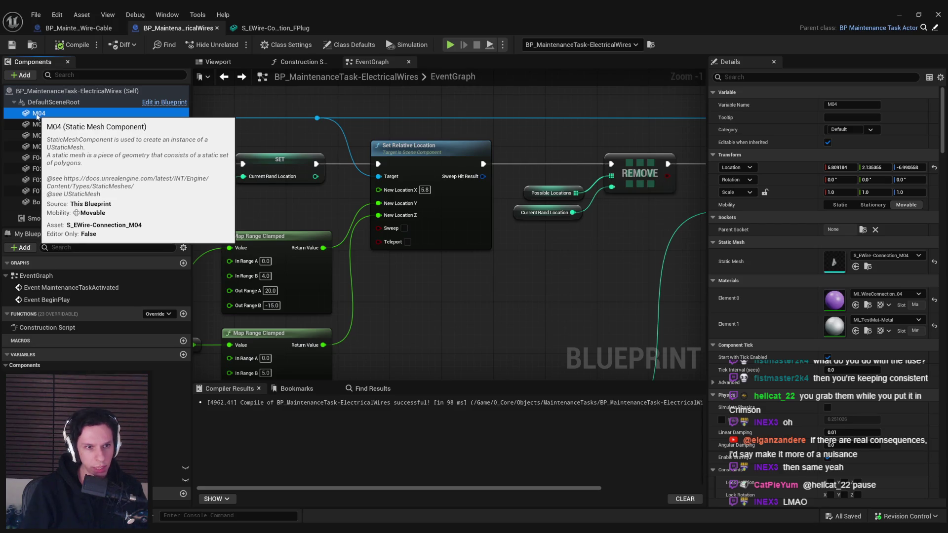
pyautogui.scroll(-3, 371, 274)
pyautogui.scroll(1, 286, 243)
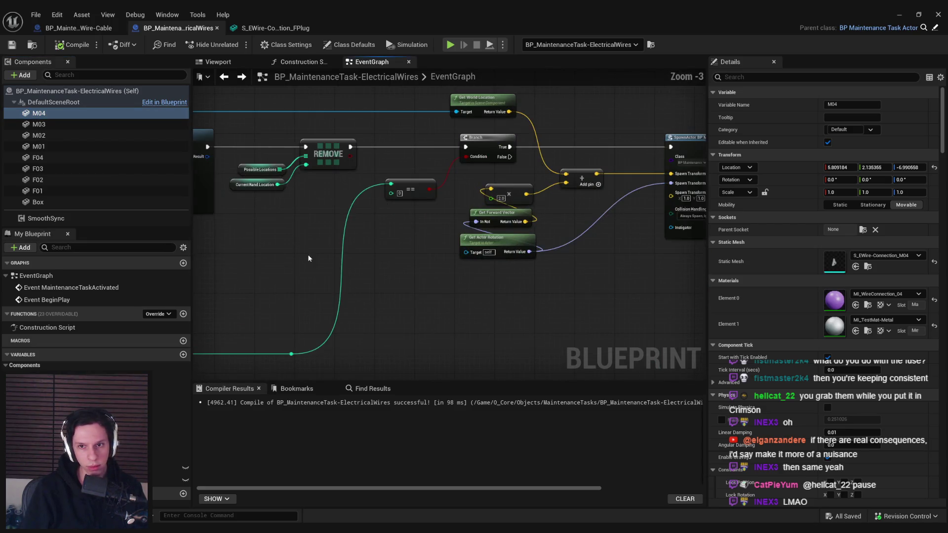
# - Rearrange the socket variables and Make Array node, then switch to the Wire-Cable blueprint
pyautogui.moveTo(382, 271)
pyautogui.mouseDown()
pyautogui.moveTo(495, 268)
pyautogui.moveTo(379, 226)
pyautogui.moveTo(491, 241)
pyautogui.mouseUp()
pyautogui.scroll(-1, 495, 268)
pyautogui.scroll(1, 338, 230)
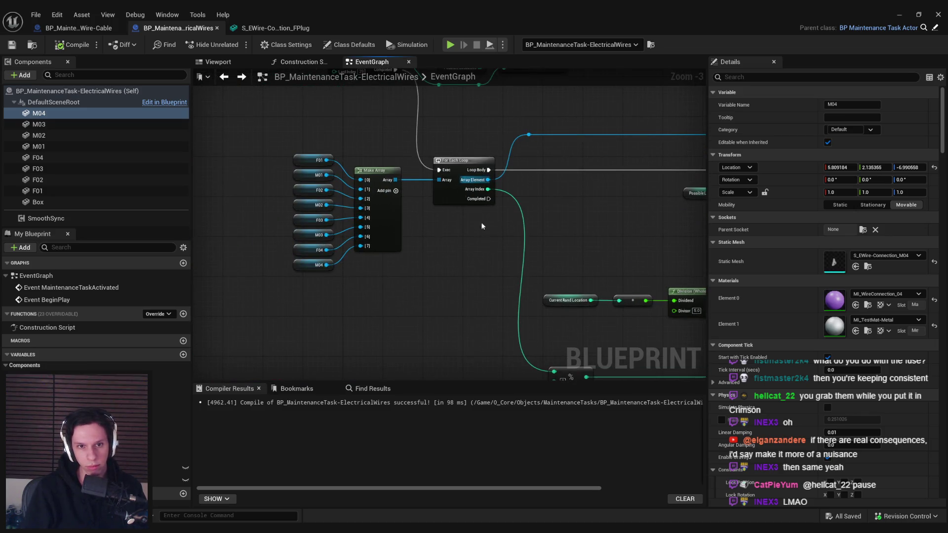
pyautogui.moveTo(398, 286); pyautogui.dragTo(354, 165)
pyautogui.scroll(-2, 346, 222)
pyautogui.moveTo(472, 282)
pyautogui.mouseDown()
pyautogui.moveTo(323, 283)
pyautogui.moveTo(427, 271)
pyautogui.moveTo(464, 242)
pyautogui.mouseUp()
pyautogui.scroll(3, 324, 283)
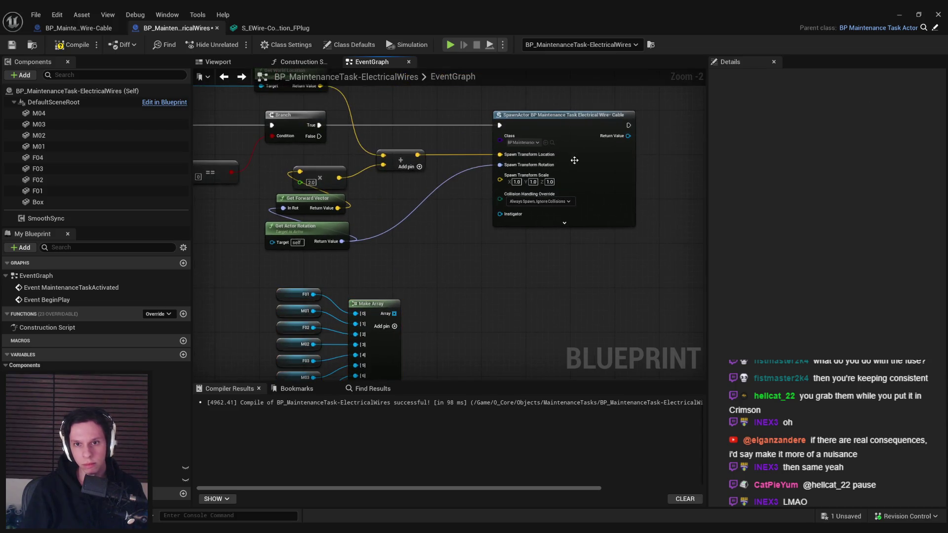
pyautogui.click(79, 29)
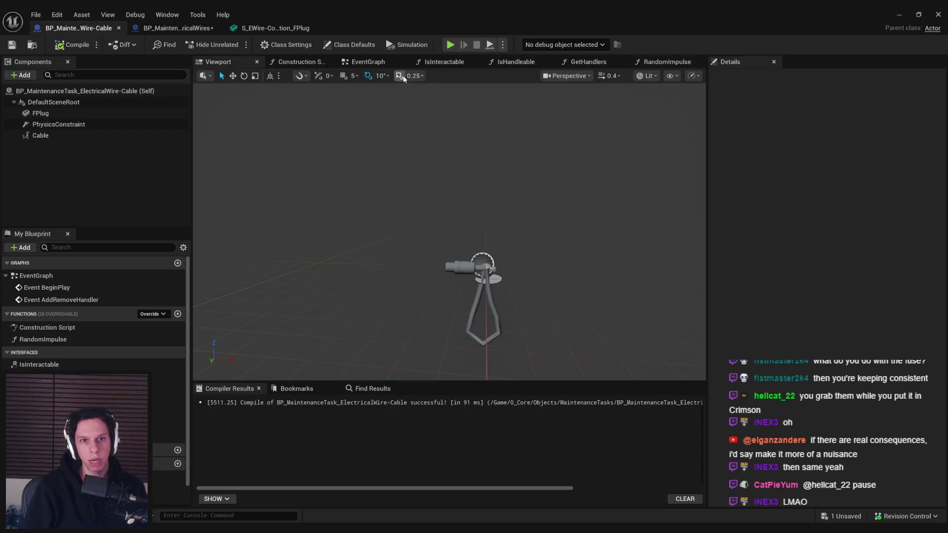
# - Add a GoalComponent variable to the cable blueprint typed as a Static Mesh Component reference
pyautogui.click(368, 62)
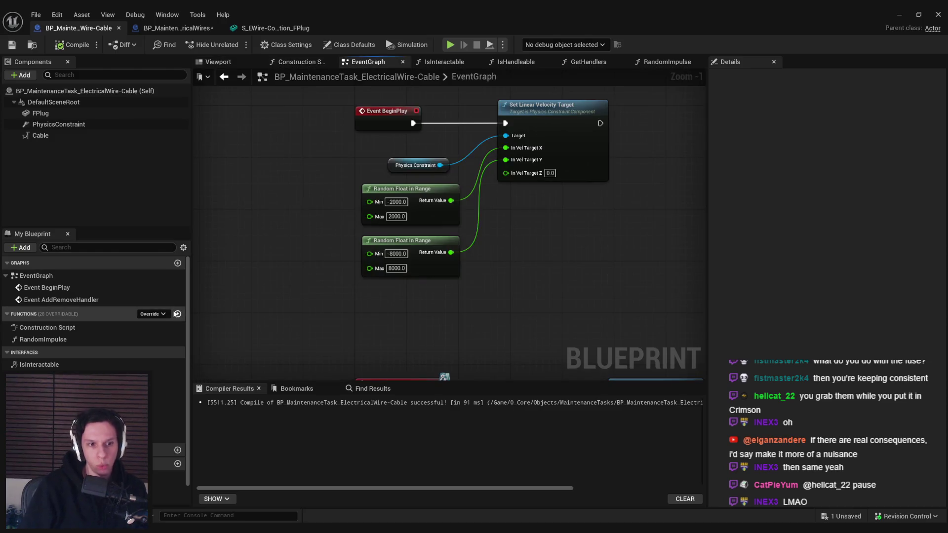
pyautogui.click(178, 464)
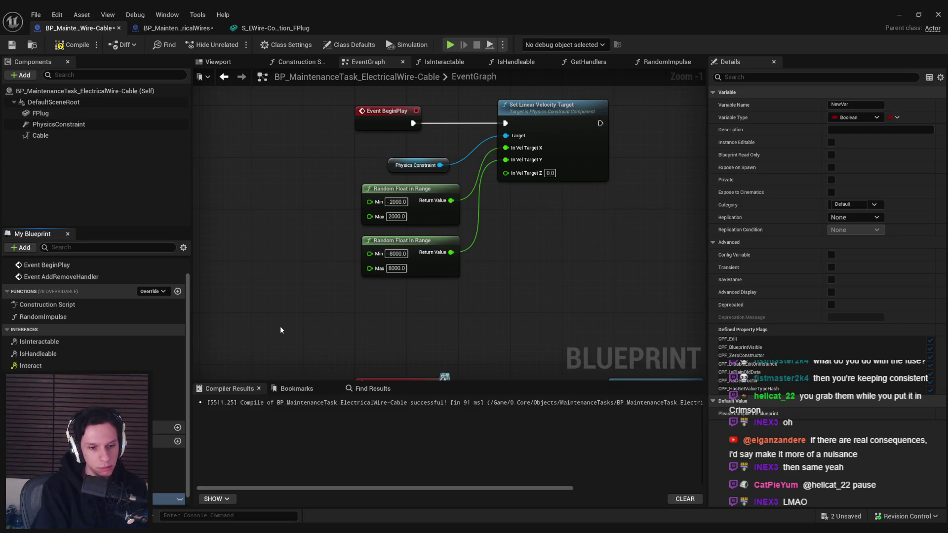
pyautogui.write('GoalComponent')
pyautogui.press('Return')
pyautogui.click(858, 118)
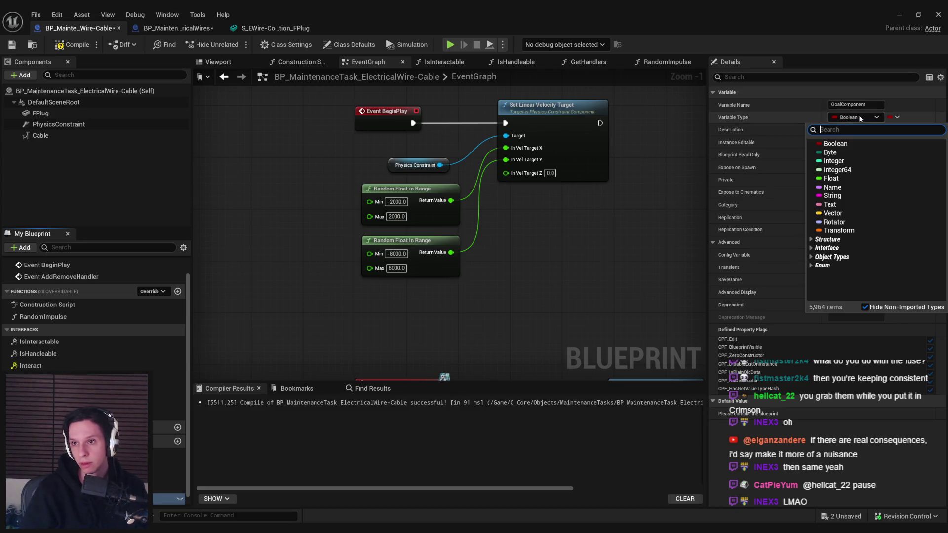
pyautogui.write('static mesh compon')
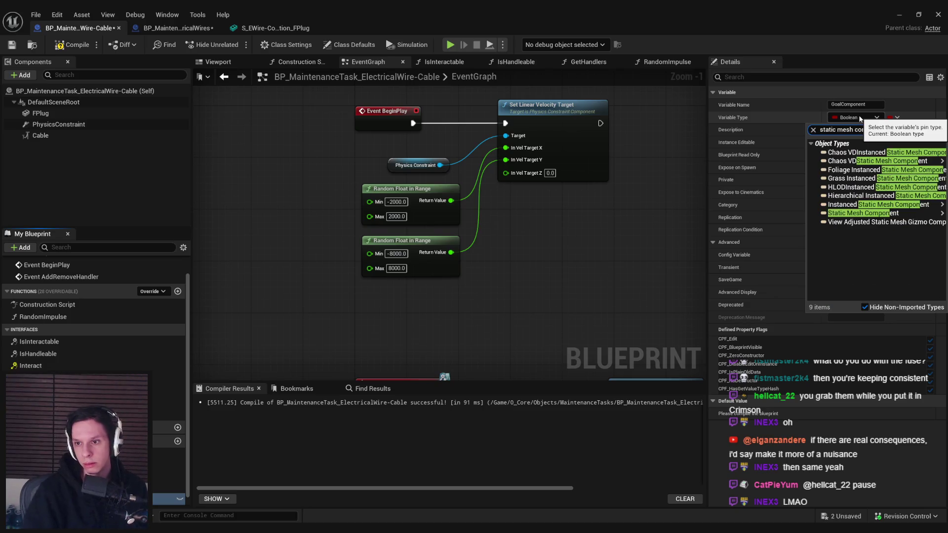
pyautogui.moveTo(846, 216)
pyautogui.click(791, 213)
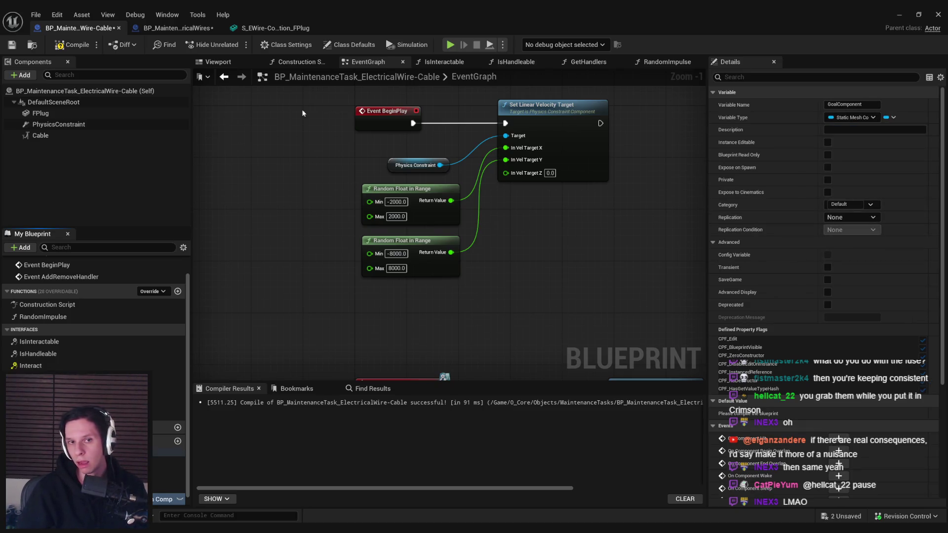
# - Make GoalComponent Instance Editable and Expose on Spawn, compile and save, then return to ElectricalWires
pyautogui.click(828, 142)
pyautogui.click(828, 167)
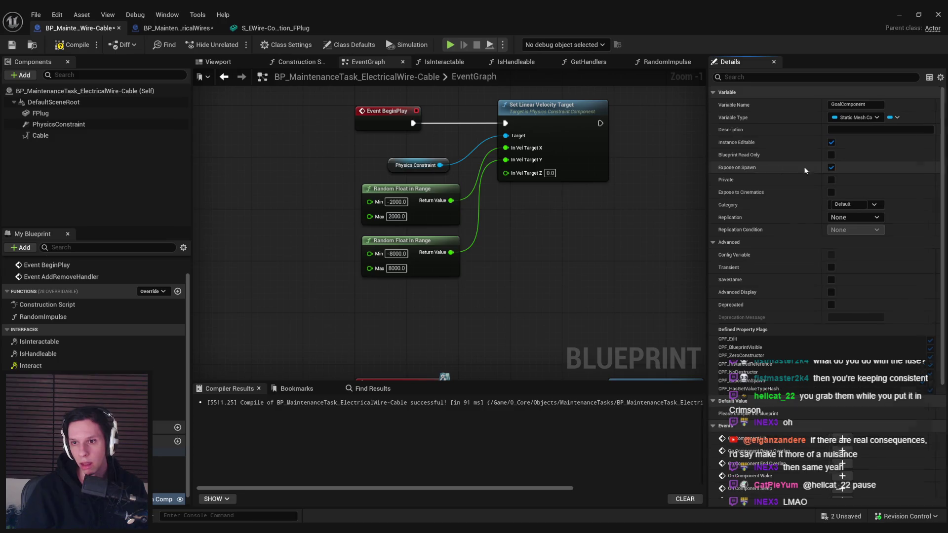
pyautogui.click(72, 44)
pyautogui.click(13, 44)
pyautogui.click(173, 28)
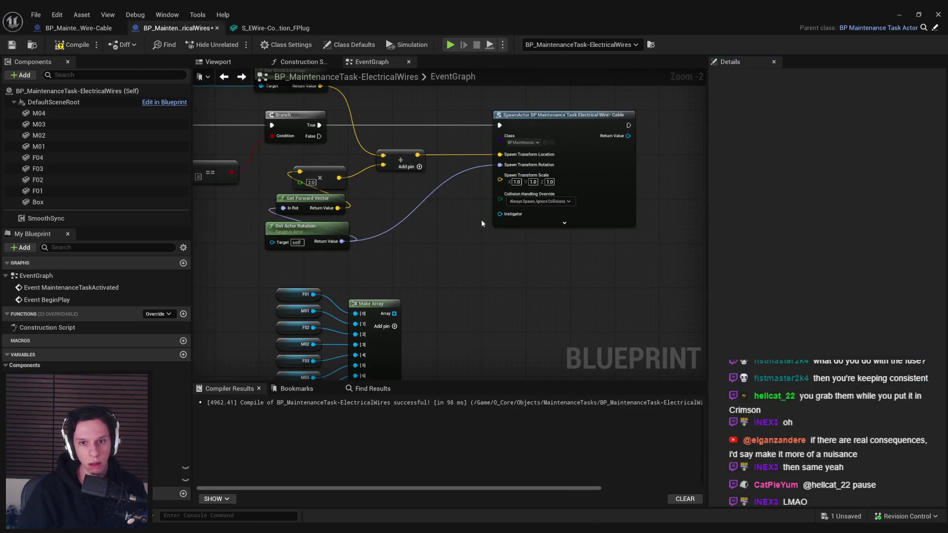
# - Move the plug variables and Make Array group up and left to make room
pyautogui.scroll(-3, 465, 298)
pyautogui.scroll(2, 480, 280)
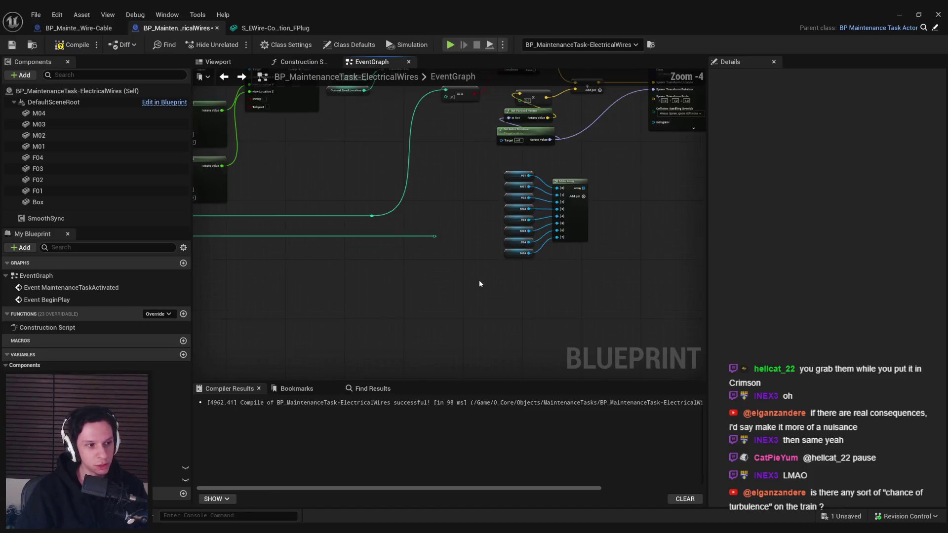
pyautogui.scroll(-1, 479, 284)
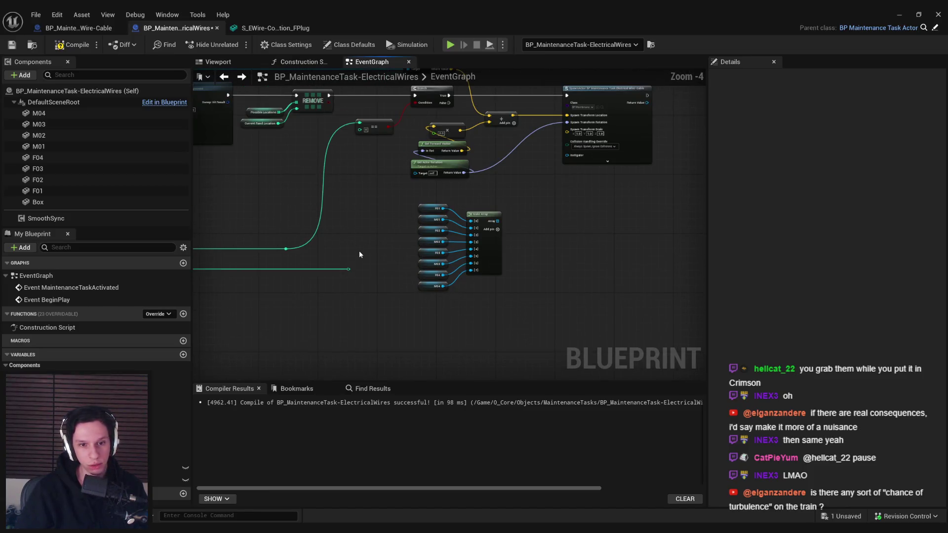
pyautogui.click(372, 320)
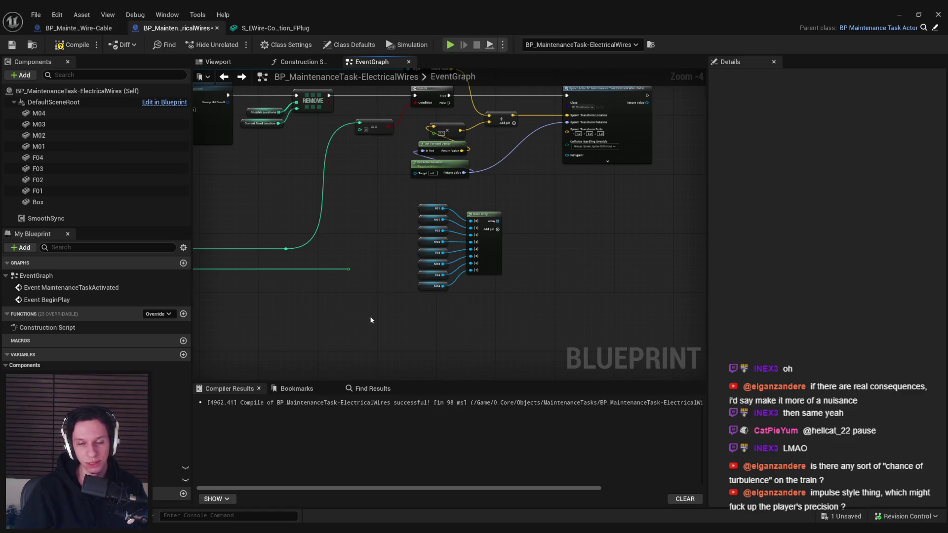
pyautogui.hotkey('shift', 'd')
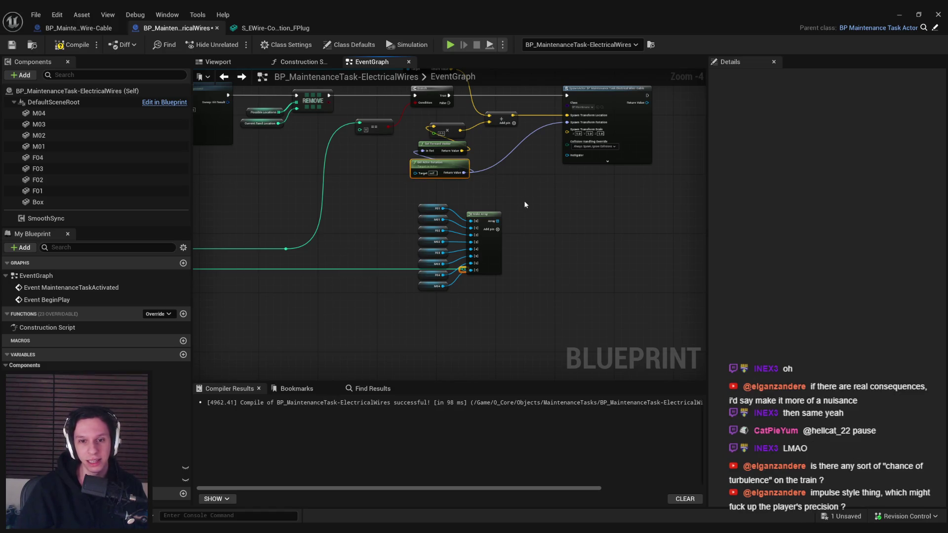
pyautogui.moveTo(502, 314)
pyautogui.mouseDown()
pyautogui.moveTo(418, 210)
pyautogui.moveTo(415, 279)
pyautogui.mouseUp()
pyautogui.click(415, 280)
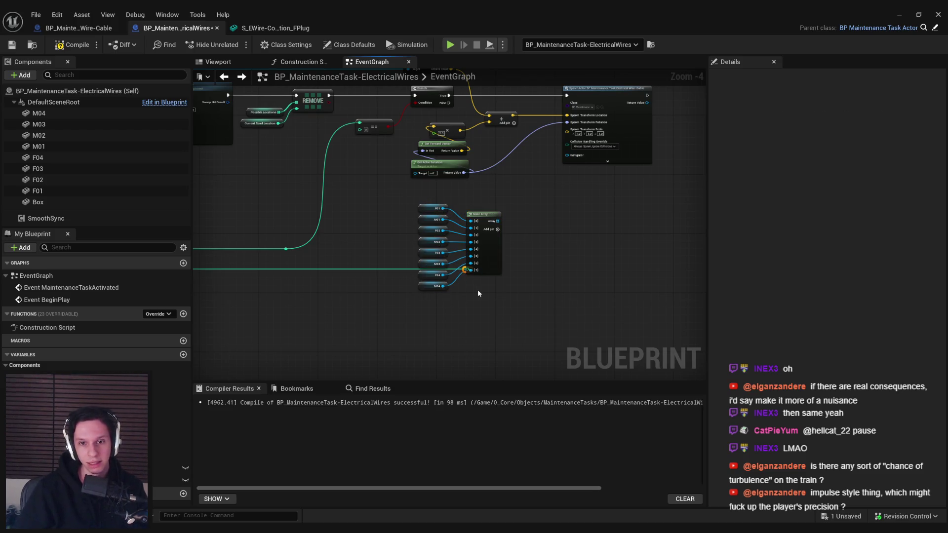
pyautogui.moveTo(404, 206); pyautogui.dragTo(501, 290)
pyautogui.moveTo(499, 247)
pyautogui.mouseDown()
pyautogui.moveTo(488, 218)
pyautogui.moveTo(494, 321)
pyautogui.moveTo(515, 320)
pyautogui.moveTo(552, 256)
pyautogui.moveTo(540, 267)
pyautogui.mouseUp()
pyautogui.click(574, 307)
# - Add an int + int node and a GET from the plug array, wiring Add into the GET index
pyautogui.scroll(3, 510, 267)
pyautogui.write('+')
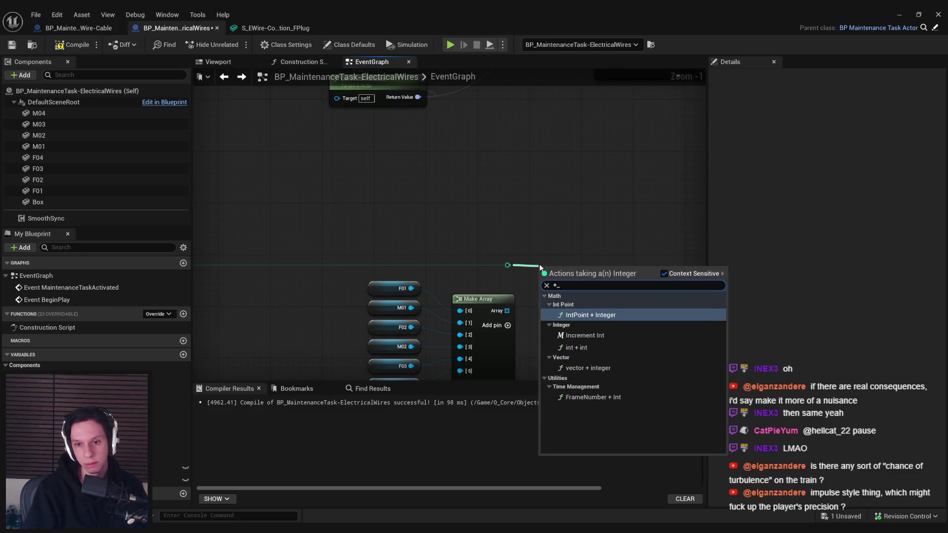
pyautogui.press('Down')
pyautogui.press('Down')
pyautogui.press('Return')
pyautogui.write('get')
pyautogui.moveTo(507, 311)
pyautogui.mouseDown()
pyautogui.moveTo(587, 310)
pyautogui.moveTo(658, 324)
pyautogui.mouseUp()
pyautogui.click(630, 396)
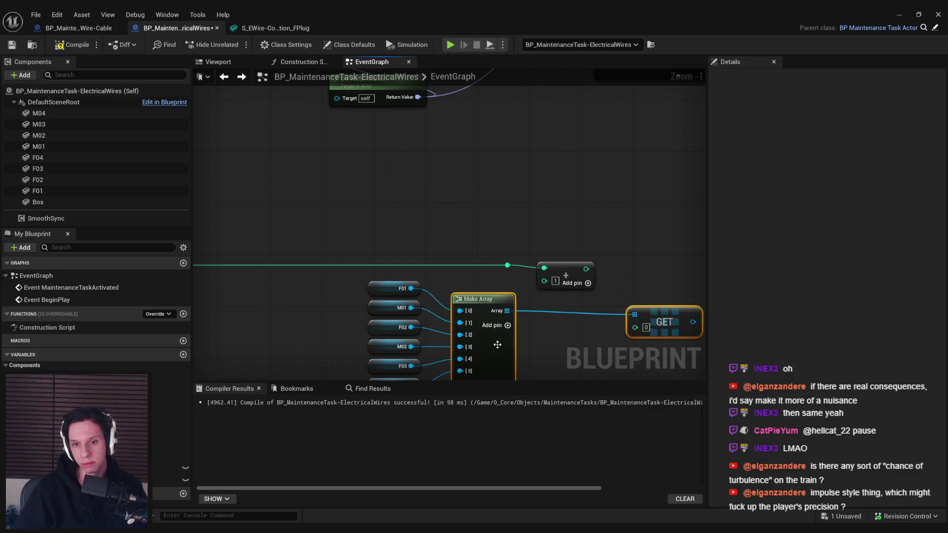
pyautogui.moveTo(495, 345); pyautogui.dragTo(484, 333)
# - Move the plug nodes, Make Array and GET group upward beside the spawn node
pyautogui.moveTo(575, 255); pyautogui.dragTo(624, 310)
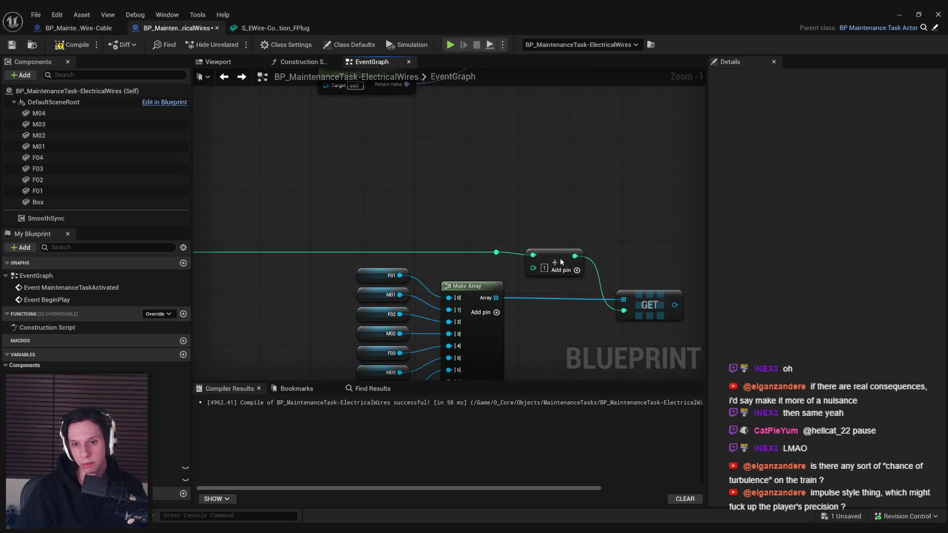
pyautogui.moveTo(534, 236)
pyautogui.mouseDown()
pyautogui.moveTo(603, 312)
pyautogui.moveTo(519, 257)
pyautogui.mouseUp()
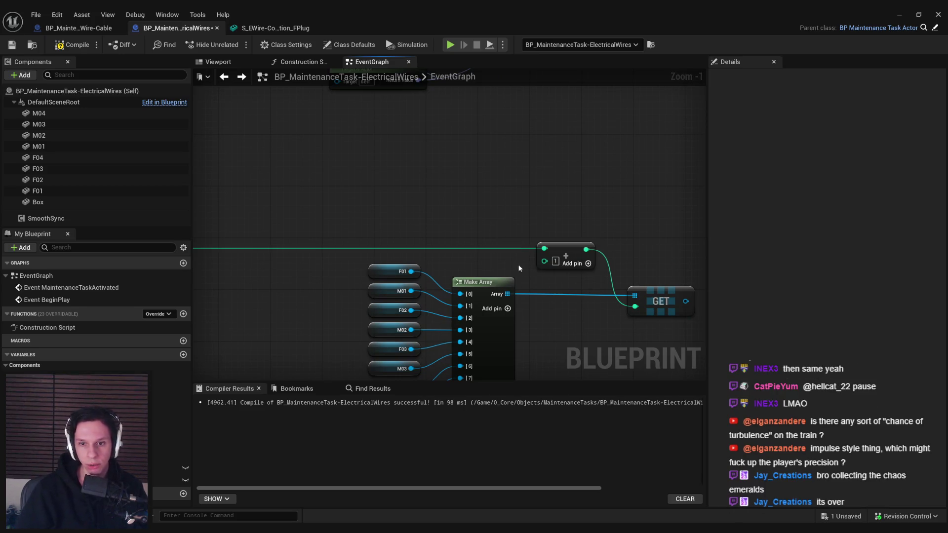
pyautogui.scroll(-2, 521, 262)
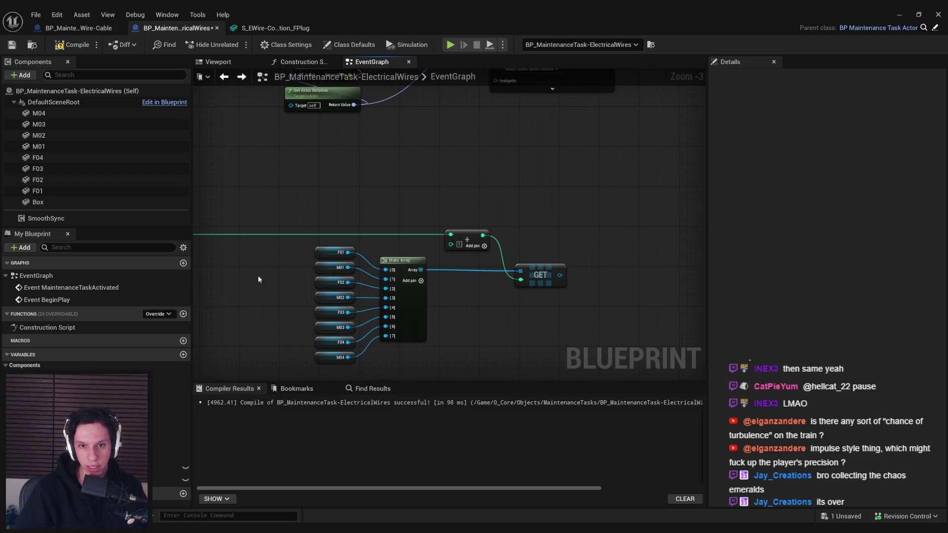
pyautogui.moveTo(285, 252); pyautogui.dragTo(424, 361)
pyautogui.keyDown('ctrl'); pyautogui.click(541, 275); pyautogui.keyUp('ctrl')
pyautogui.moveTo(548, 327)
pyautogui.mouseDown()
pyautogui.moveTo(525, 219)
pyautogui.moveTo(475, 194)
pyautogui.mouseUp()
pyautogui.click(503, 190)
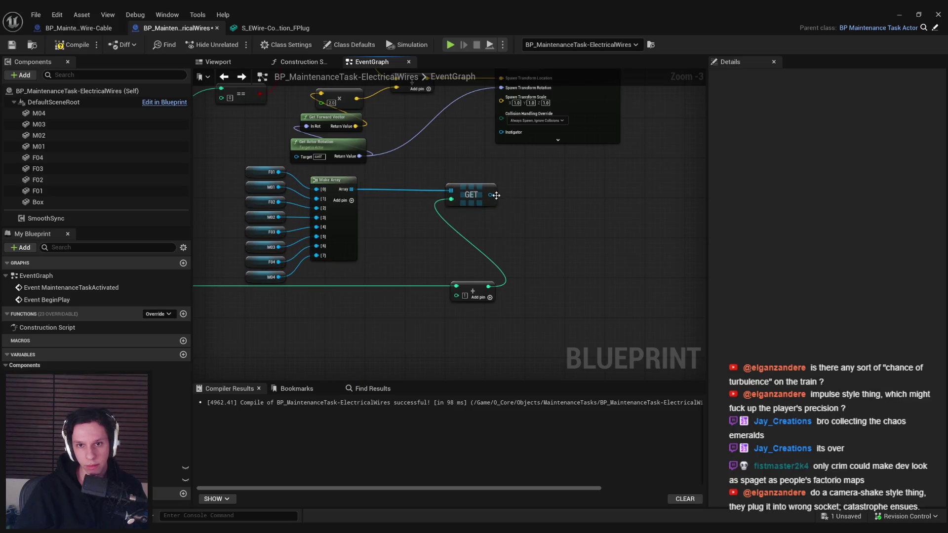
# - Refresh the SpawnActor node, connect the GET result to Goal Component, then compile and save
pyautogui.click(558, 139)
pyautogui.rightClick(559, 155)
pyautogui.click(598, 227)
pyautogui.moveTo(474, 250); pyautogui.dragTo(485, 215)
pyautogui.moveTo(544, 97); pyautogui.dragTo(573, 97)
pyautogui.click(52, 44)
pyautogui.click(11, 44)
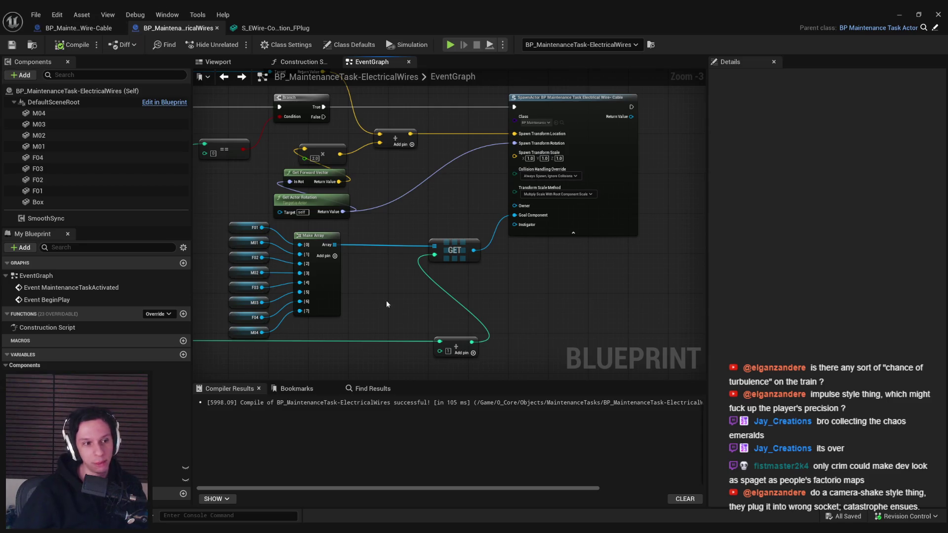
# - Align the Add node beneath Make Array and zoom around the graph to review the GET wiring
pyautogui.press('f')
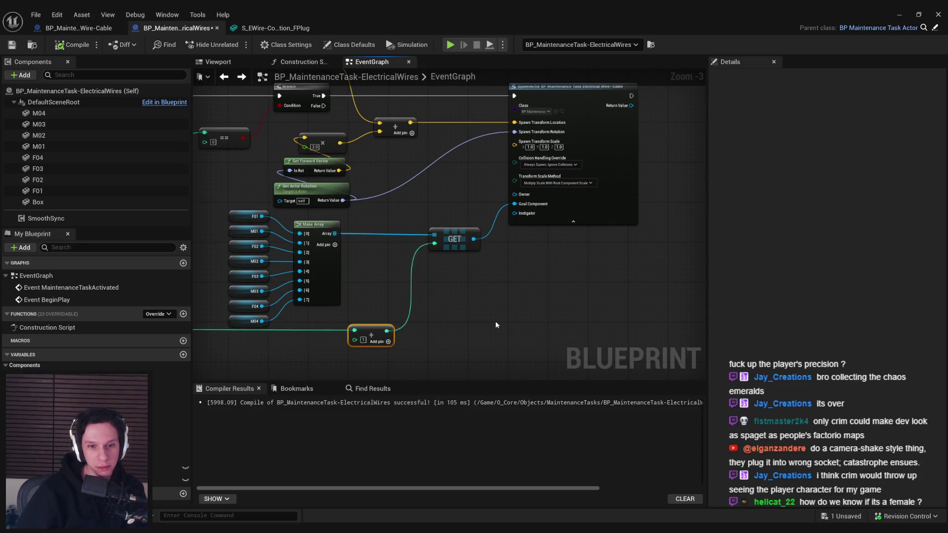
pyautogui.scroll(-3, 352, 361)
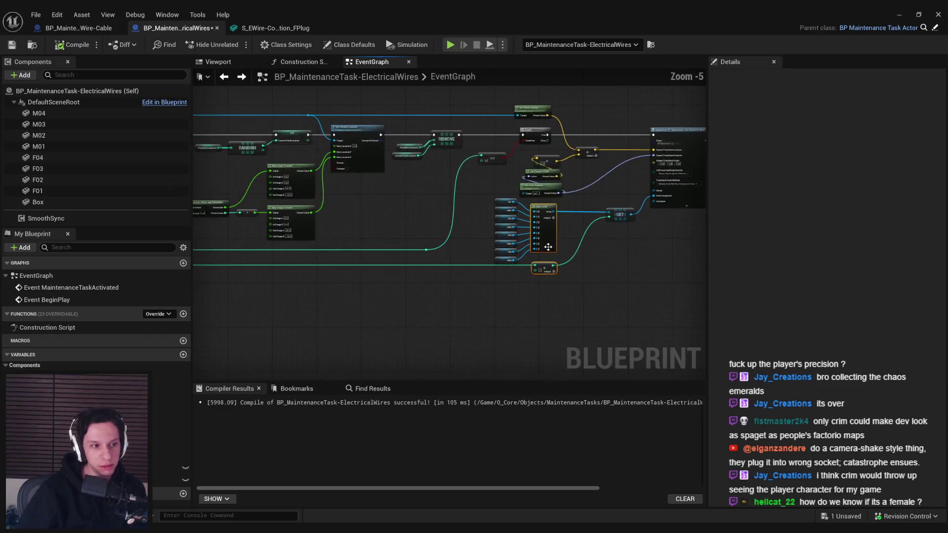
pyautogui.scroll(2, 297, 276)
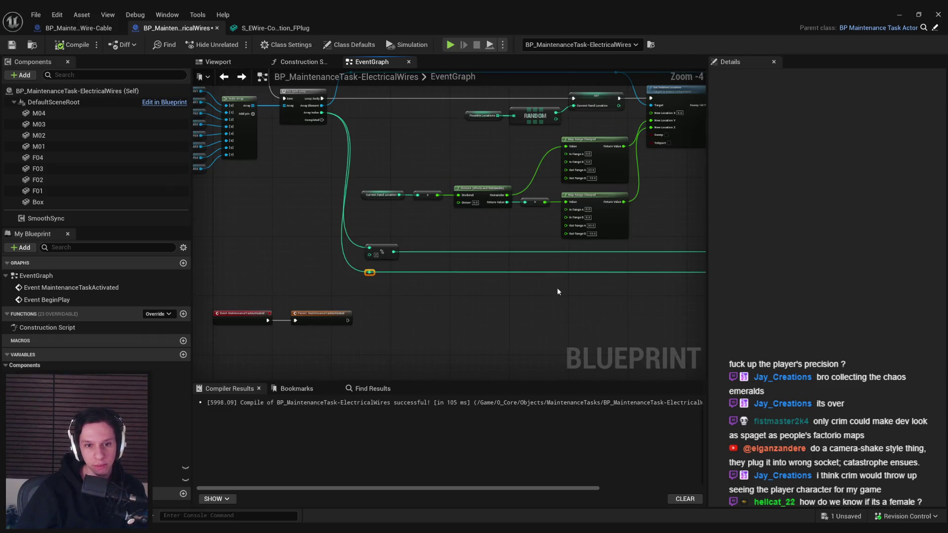
pyautogui.press('f')
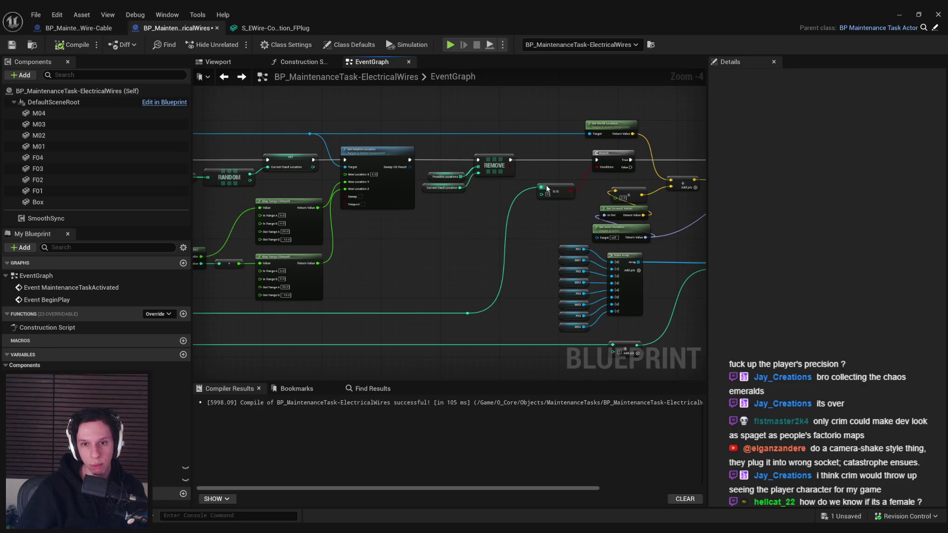
pyautogui.scroll(1, 394, 192)
pyautogui.scroll(3, 394, 193)
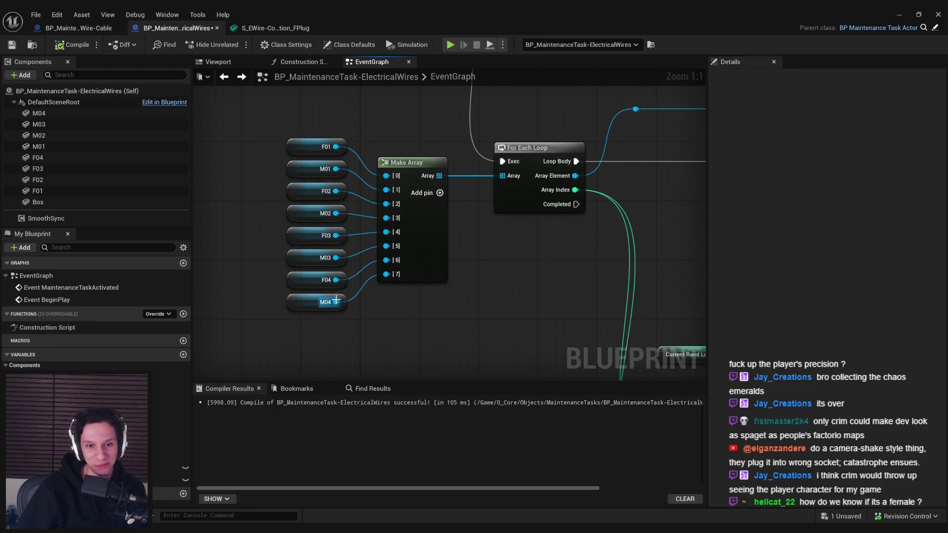
pyautogui.scroll(-3, 337, 262)
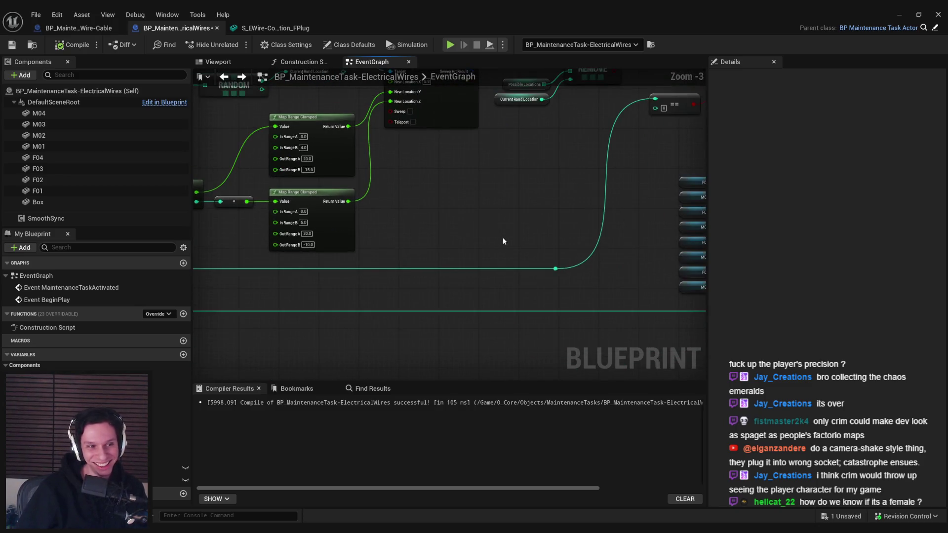
pyautogui.scroll(-1, 500, 242)
pyautogui.scroll(3, 388, 269)
pyautogui.scroll(-3, 387, 269)
pyautogui.scroll(3, 443, 256)
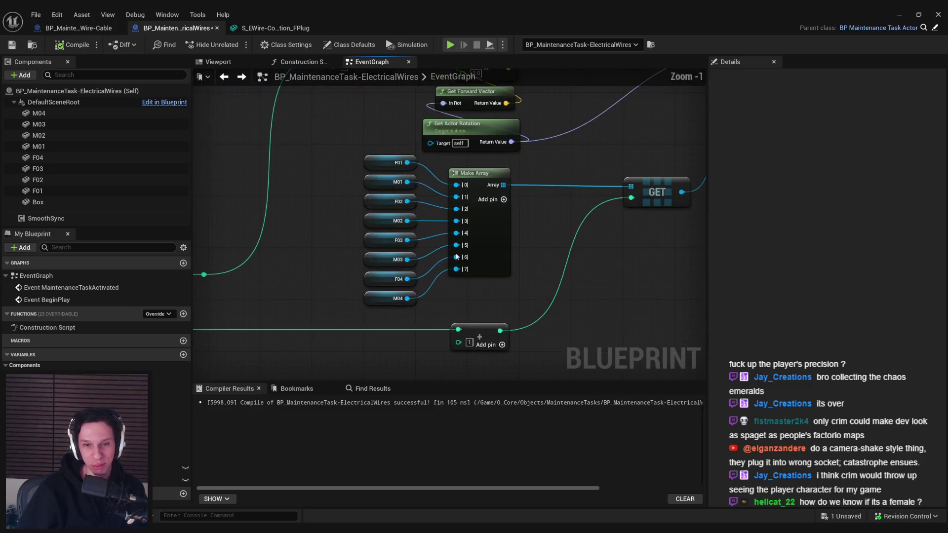
pyautogui.scroll(-2, 443, 255)
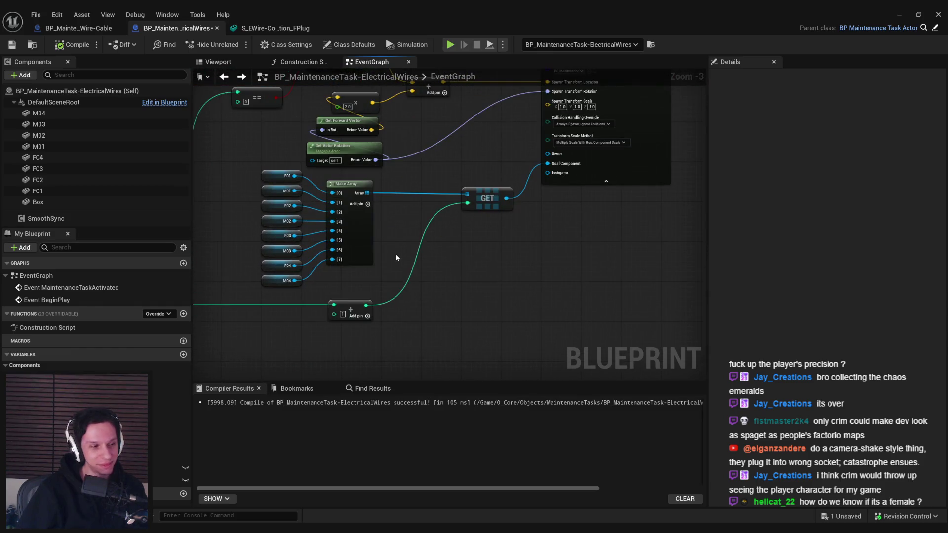
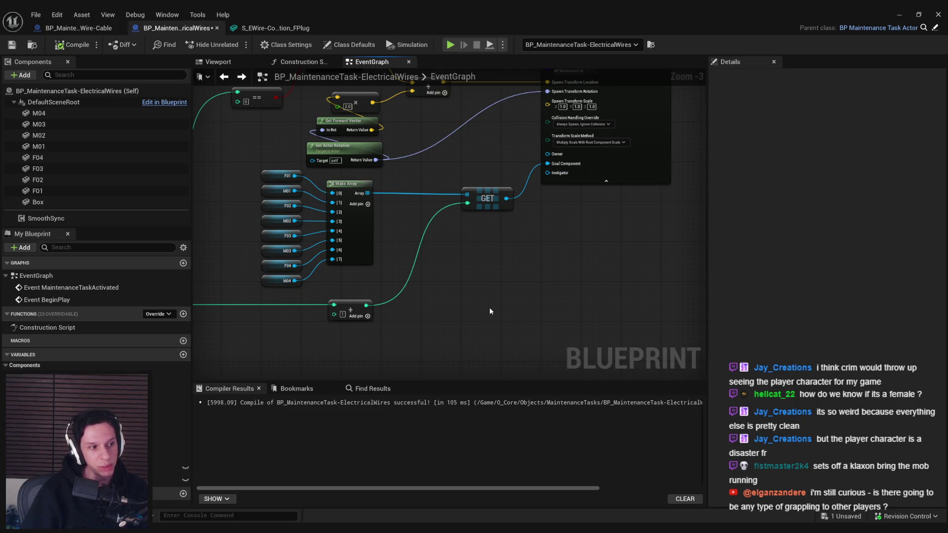
# - Align the Make Array node group's right edges, then compile and save the ElectricalWires blueprint
pyautogui.scroll(-1, 484, 299)
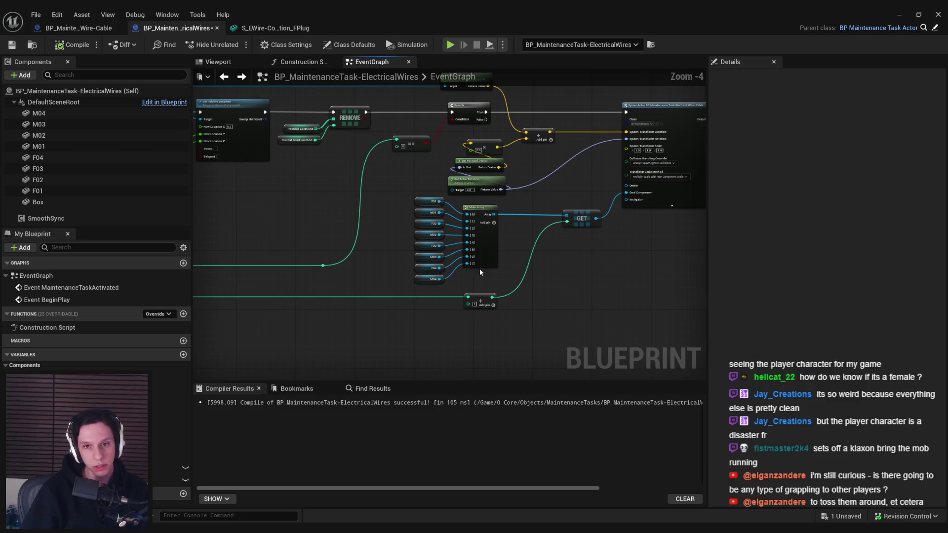
pyautogui.hotkey('ctrl', 's')
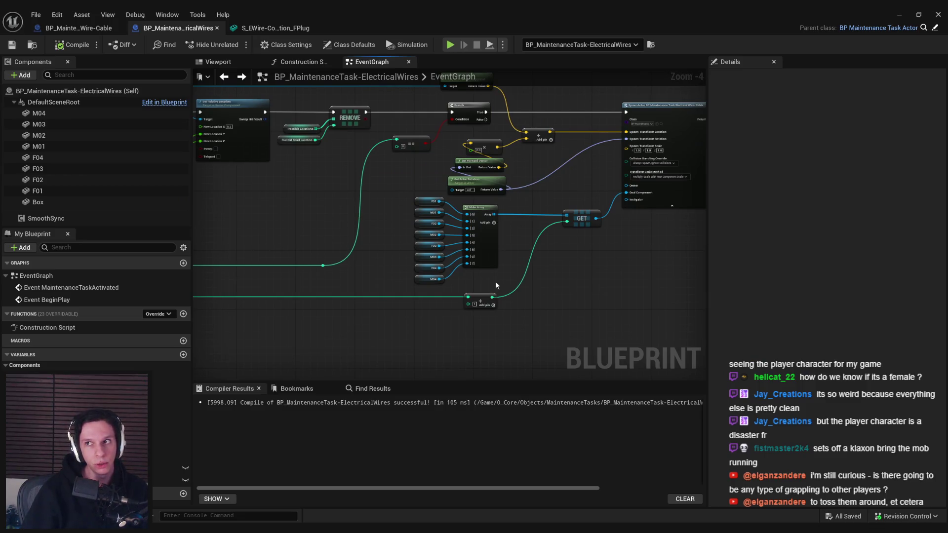
pyautogui.scroll(2, 516, 242)
pyautogui.scroll(-1, 510, 264)
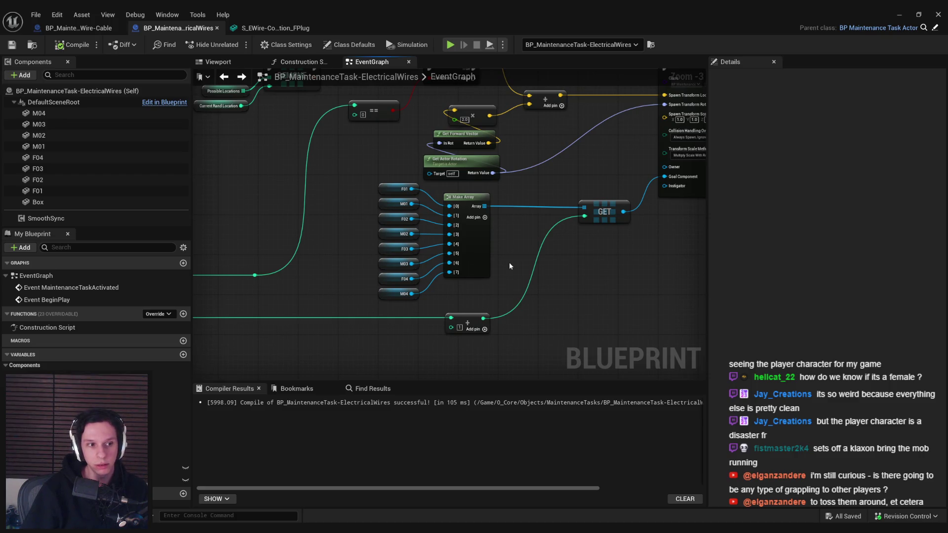
pyautogui.moveTo(494, 346)
pyautogui.mouseDown()
pyautogui.moveTo(445, 197)
pyautogui.moveTo(395, 106)
pyautogui.mouseUp()
pyautogui.hotkey('shift', 'd')
pyautogui.click(512, 179)
pyautogui.hotkey('ctrl', 's')
# - Switch to the BP_MaintenanceTask_ElectricalWire-Cable blueprint
pyautogui.moveTo(365, 149); pyautogui.dragTo(313, 152)
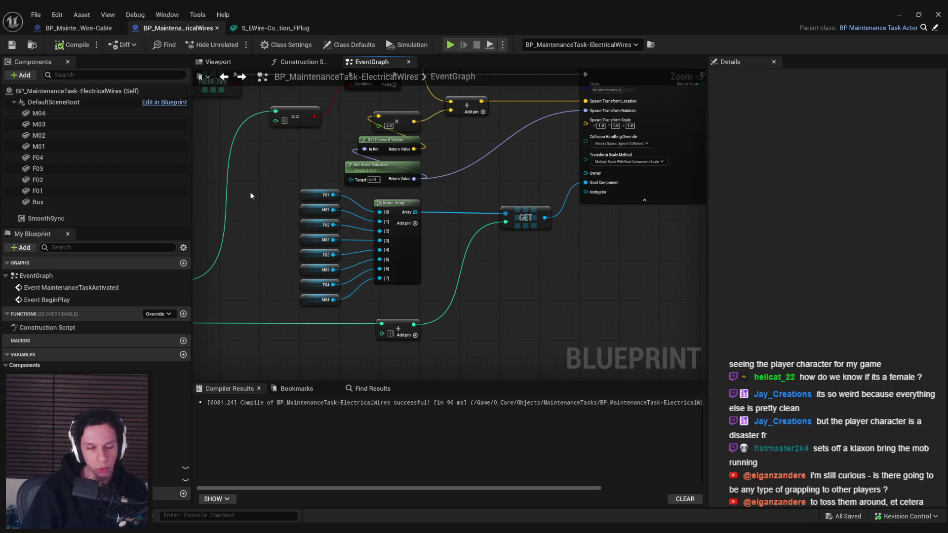
pyautogui.scroll(1, 268, 207)
pyautogui.scroll(-2, 275, 144)
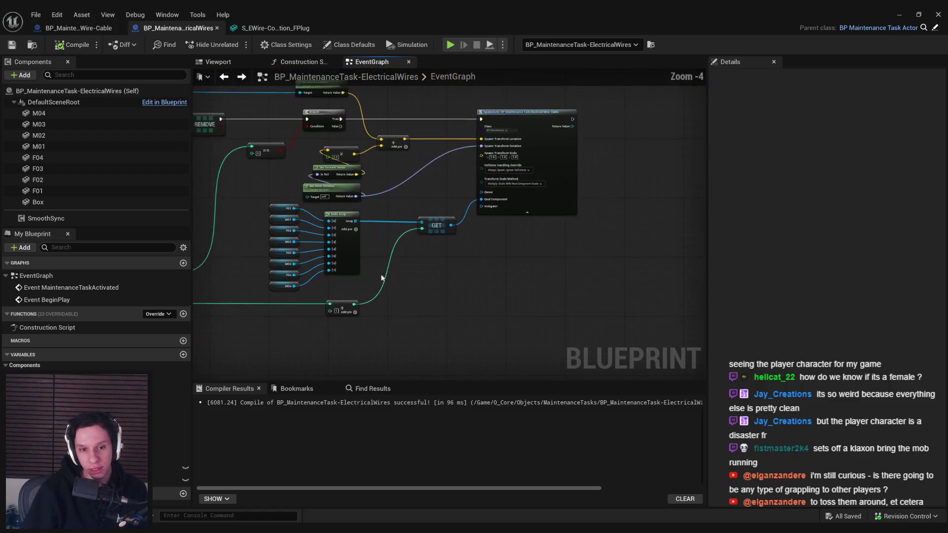
pyautogui.scroll(2, 425, 222)
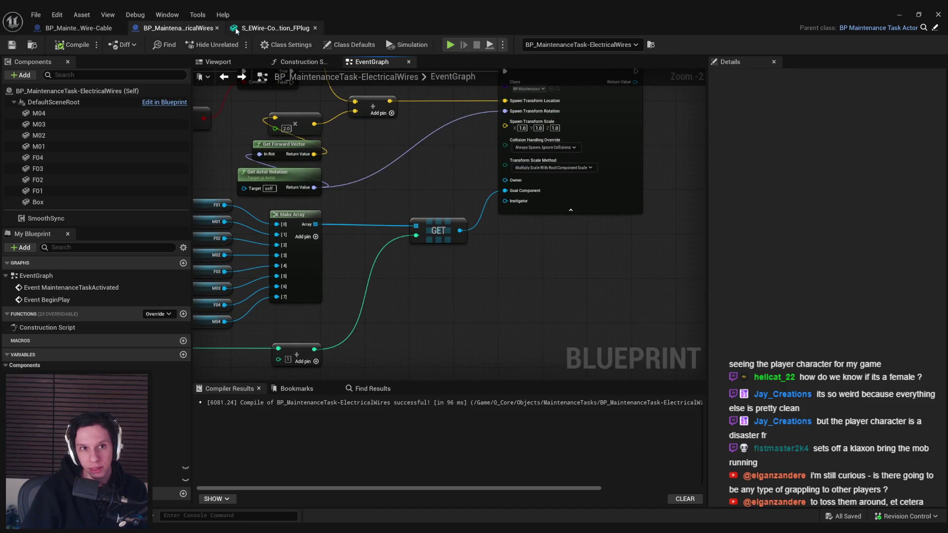
pyautogui.click(88, 28)
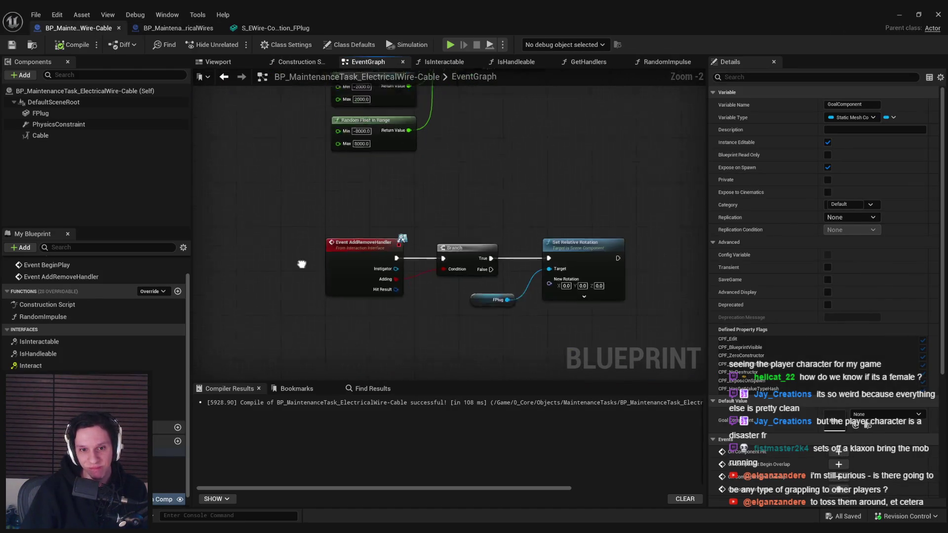
# - Add a Goal Component getter feeding a Get World Location node
pyautogui.moveTo(296, 266); pyautogui.dragTo(494, 207)
pyautogui.scroll(2, 574, 197)
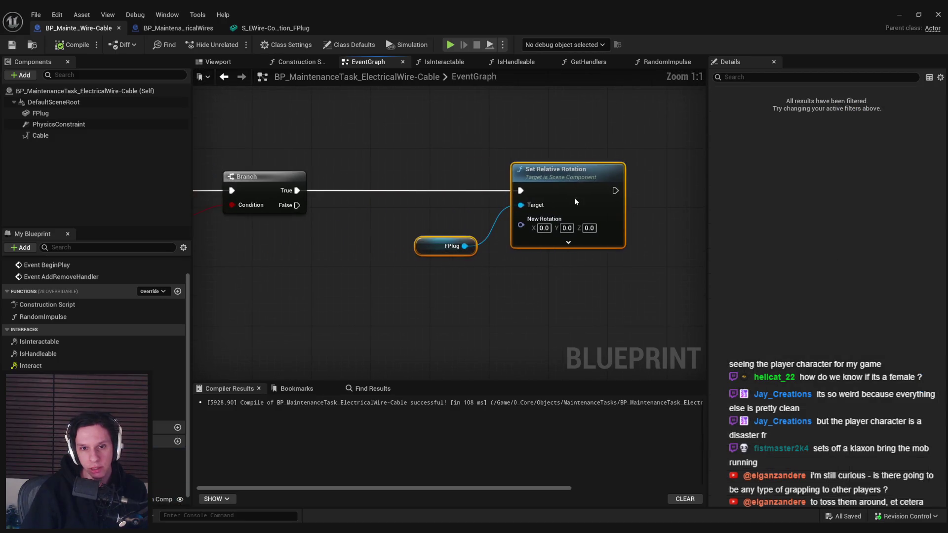
pyautogui.click(436, 260)
pyautogui.scroll(-2, 443, 223)
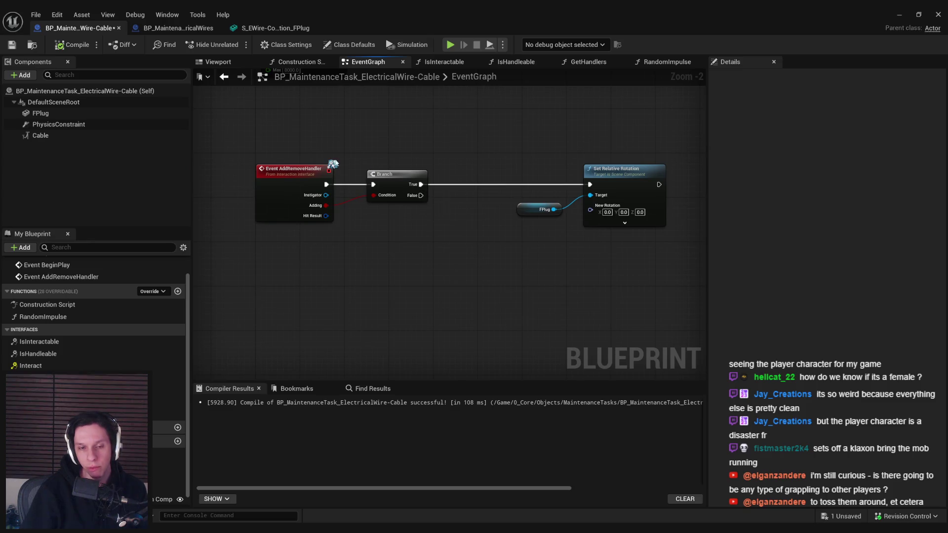
pyautogui.moveTo(507, 248); pyautogui.dragTo(454, 244)
pyautogui.moveTo(401, 188)
pyautogui.mouseDown()
pyautogui.moveTo(449, 287)
pyautogui.moveTo(461, 275)
pyautogui.moveTo(475, 287)
pyautogui.mouseUp()
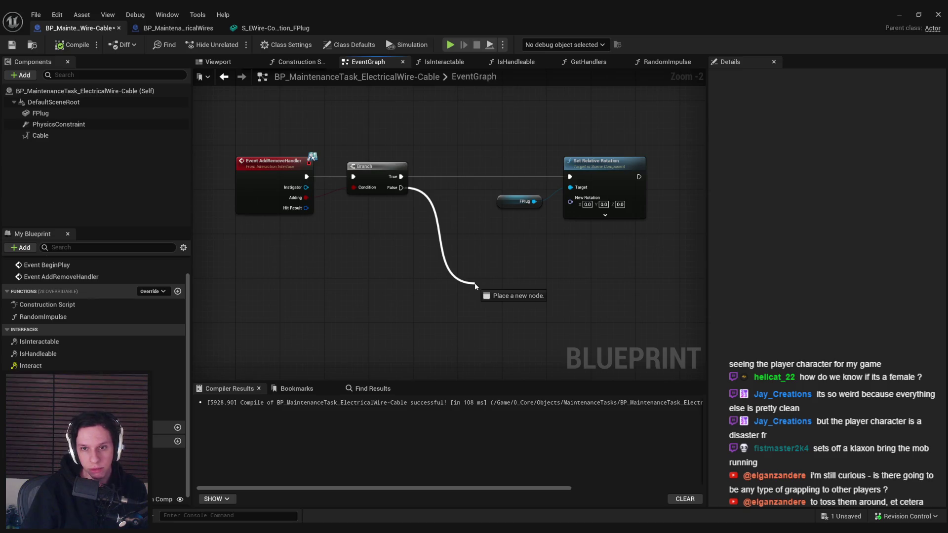
pyautogui.moveTo(476, 286); pyautogui.dragTo(476, 287)
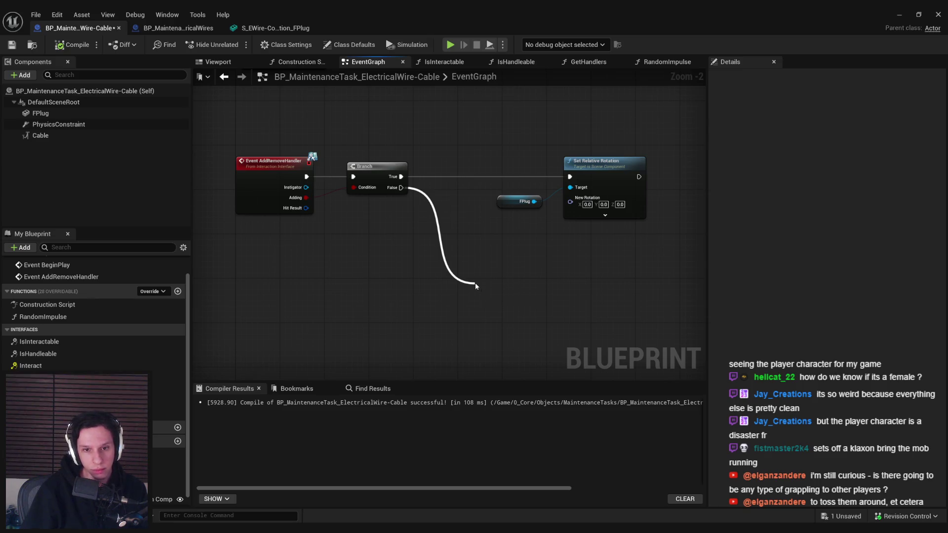
pyautogui.moveTo(165, 500)
pyautogui.mouseDown()
pyautogui.moveTo(296, 387)
pyautogui.moveTo(427, 346)
pyautogui.moveTo(450, 321)
pyautogui.mouseUp()
pyautogui.click(427, 345)
pyautogui.write('get world location')
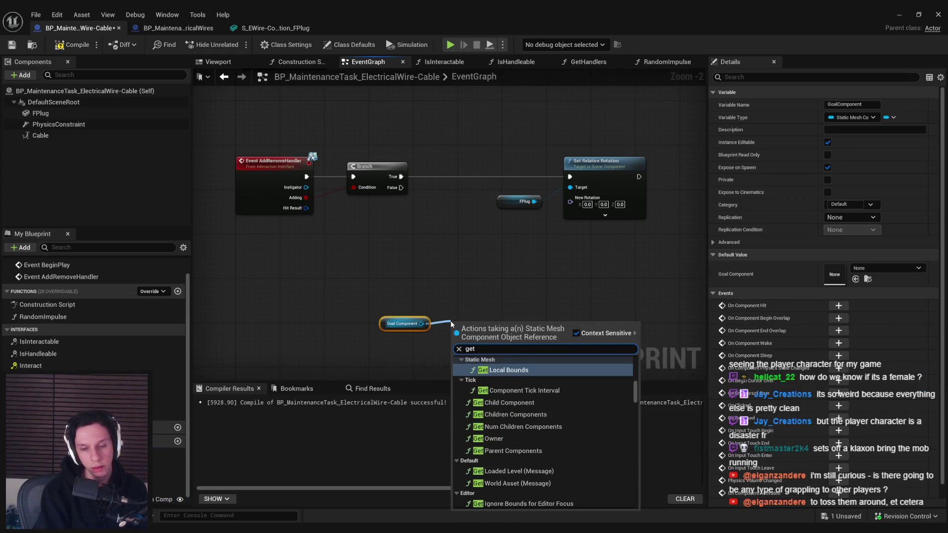
pyautogui.click(501, 391)
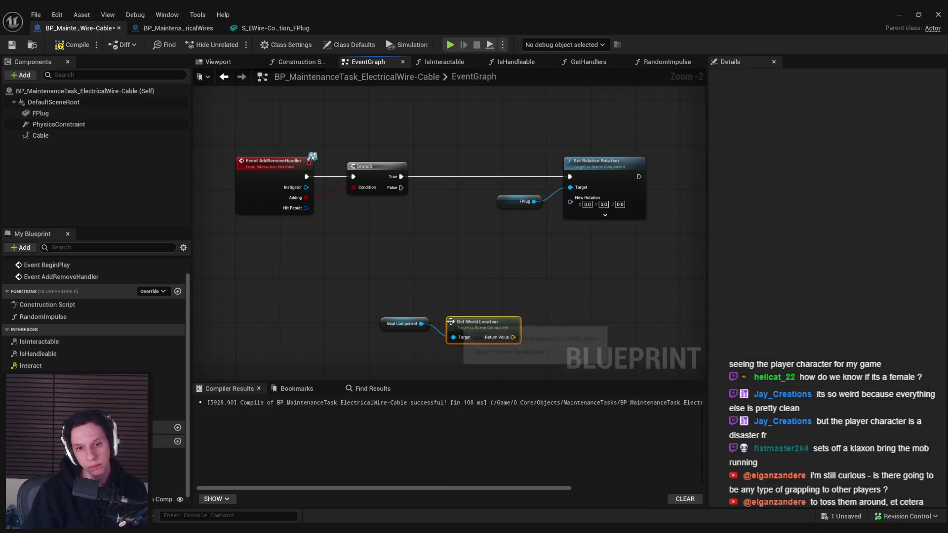
# - Add a second Get World Location for FPlug, and a Distance node between both locations
pyautogui.moveTo(402, 324); pyautogui.dragTo(397, 337)
pyautogui.moveTo(408, 306); pyautogui.dragTo(369, 311)
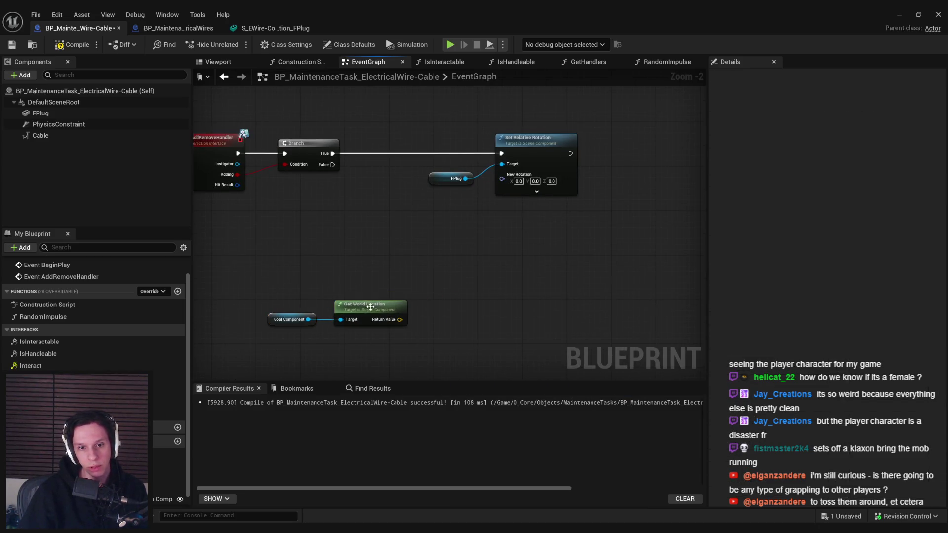
pyautogui.hotkey('ctrl', 'w')
pyautogui.moveTo(402, 154); pyautogui.dragTo(443, 185)
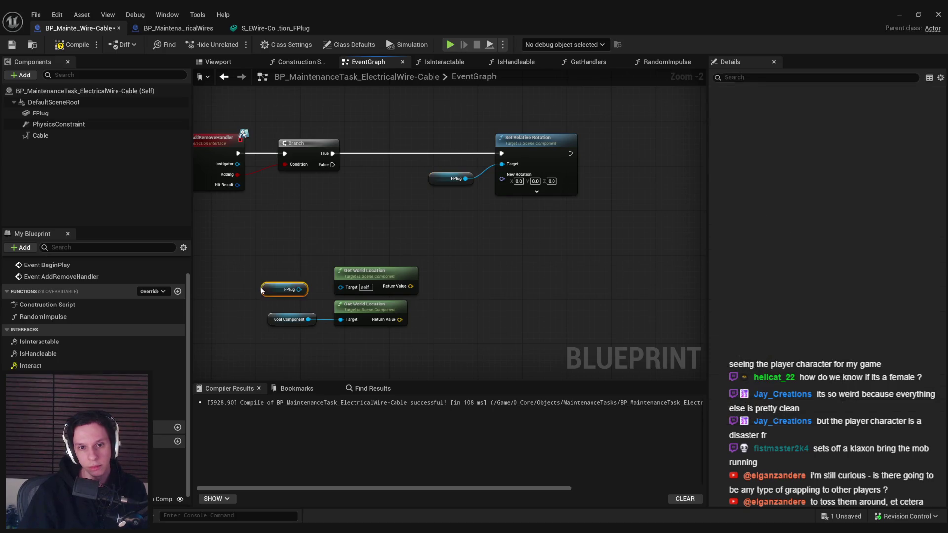
pyautogui.moveTo(40, 113); pyautogui.dragTo(334, 283)
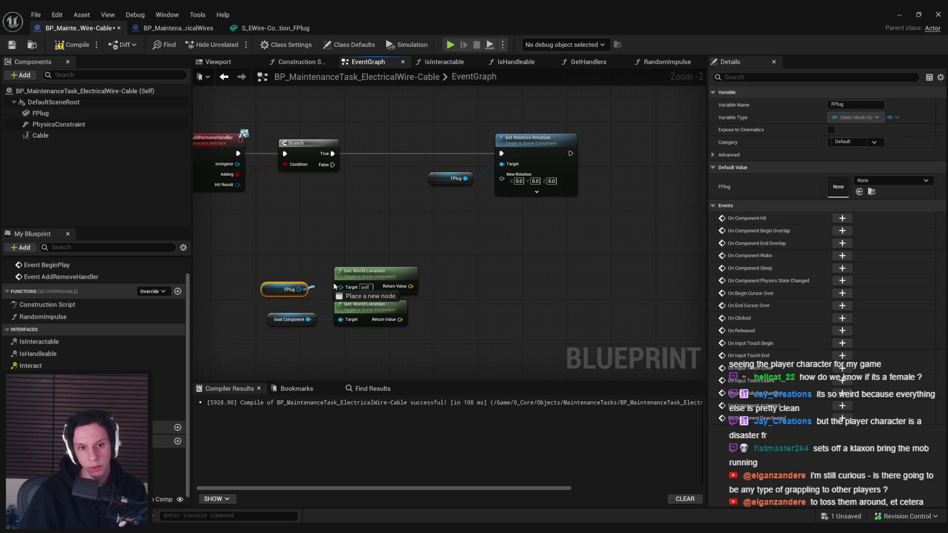
pyautogui.click(312, 340)
pyautogui.moveTo(400, 286)
pyautogui.mouseDown()
pyautogui.moveTo(430, 302)
pyautogui.moveTo(506, 294)
pyautogui.mouseUp()
pyautogui.write('dista')
pyautogui.click(460, 341)
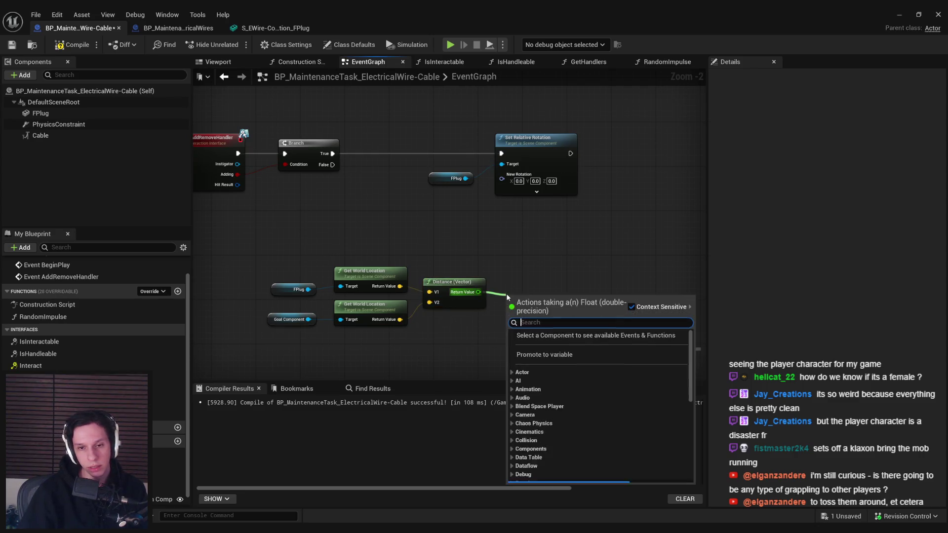
# - Add a <= comparison on the distance with threshold 6.0, then compile and save
pyautogui.write('<=')
pyautogui.press('Return')
pyautogui.click(521, 301)
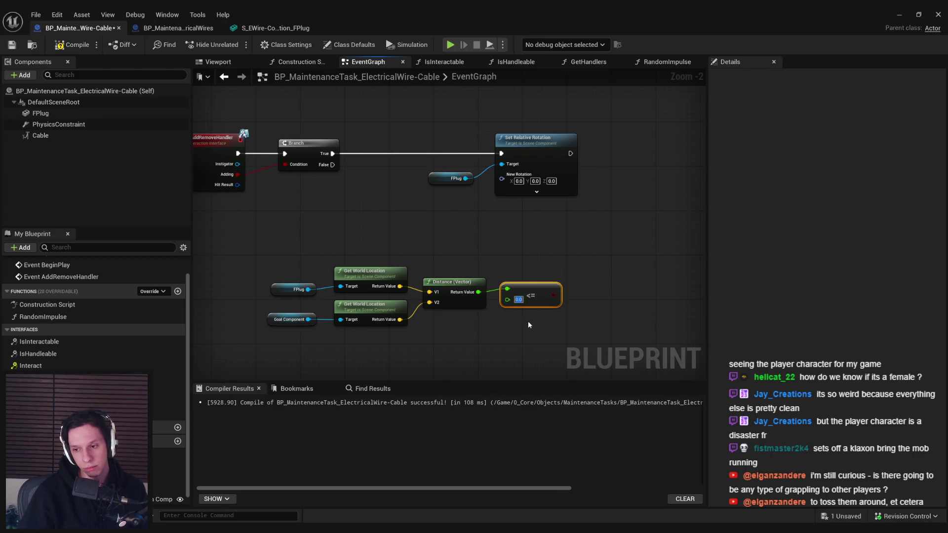
pyautogui.write('6')
pyautogui.click(532, 330)
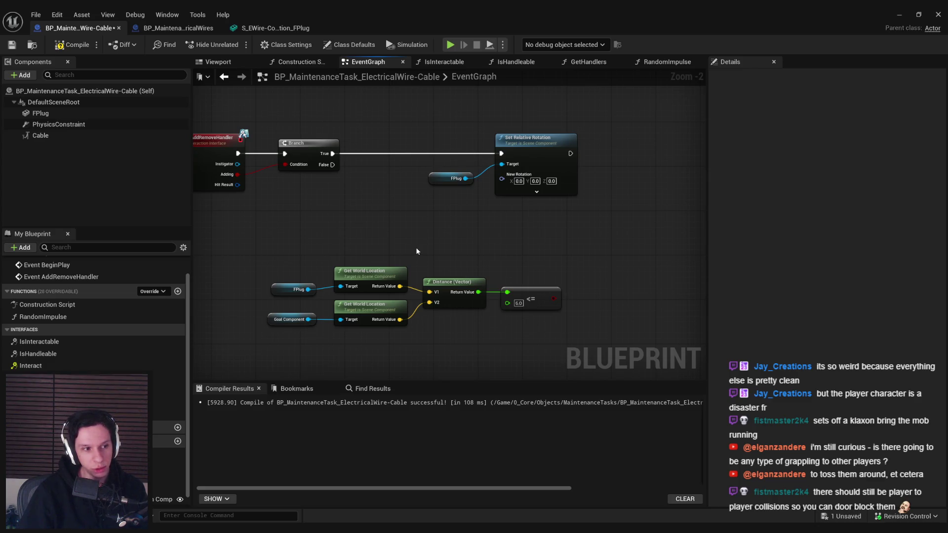
pyautogui.click(72, 45)
pyautogui.click(12, 45)
# - Align FPlug with its location node and move the distance-check group up and left
pyautogui.moveTo(268, 257)
pyautogui.mouseDown()
pyautogui.moveTo(431, 293)
pyautogui.moveTo(417, 293)
pyautogui.mouseUp()
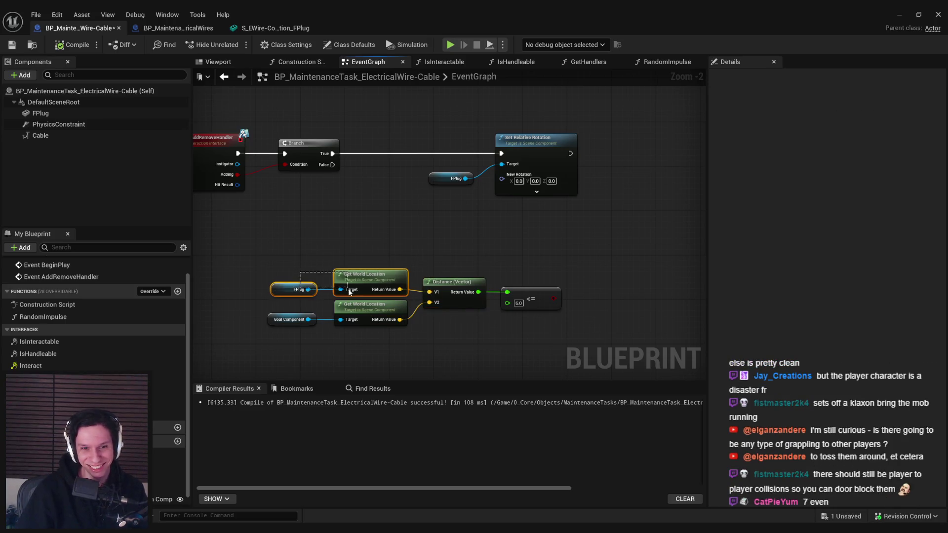
pyautogui.press('q')
pyautogui.click(477, 333)
pyautogui.moveTo(269, 254); pyautogui.dragTo(558, 340)
pyautogui.moveTo(471, 305); pyautogui.dragTo(388, 288)
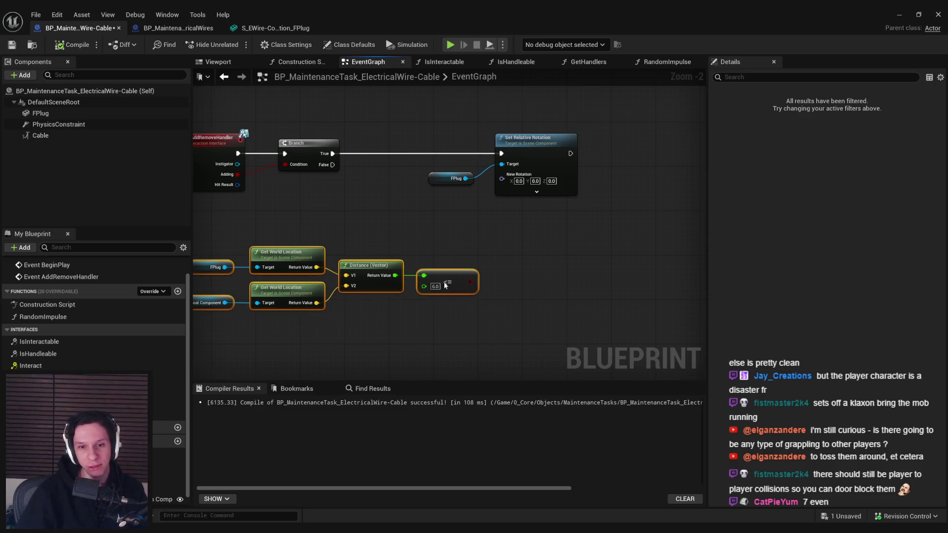
pyautogui.moveTo(526, 287); pyautogui.dragTo(461, 285)
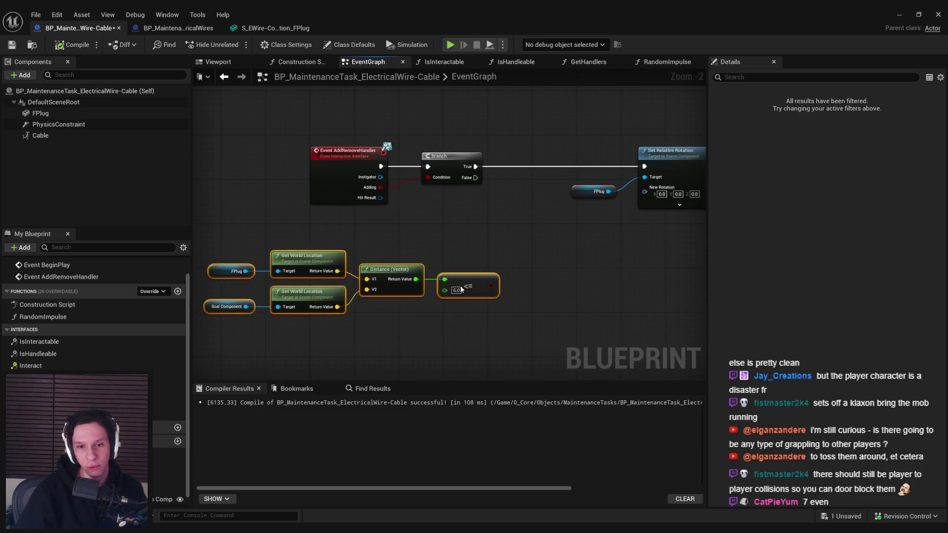
pyautogui.click(502, 267)
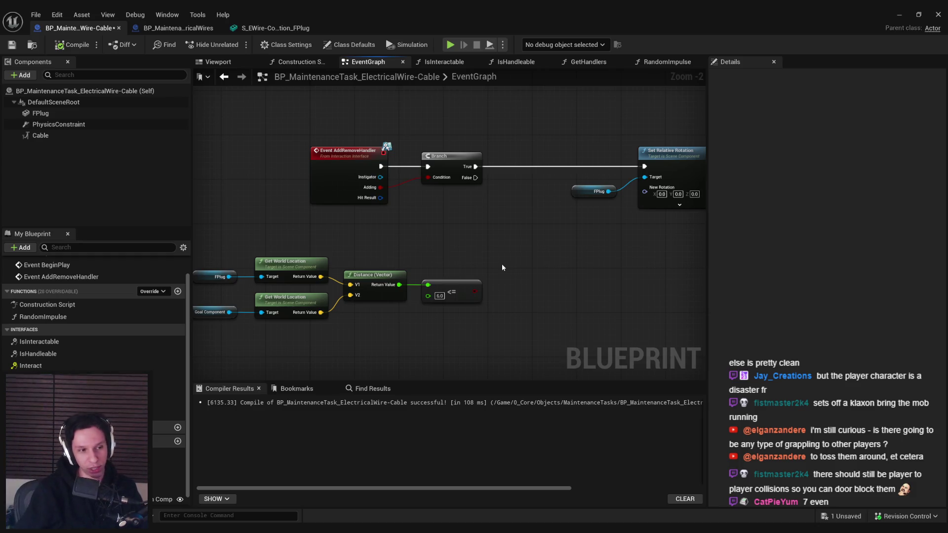
pyautogui.moveTo(460, 324); pyautogui.dragTo(399, 312)
pyautogui.click(399, 327)
pyautogui.moveTo(461, 328); pyautogui.dragTo(419, 300)
pyautogui.click(413, 336)
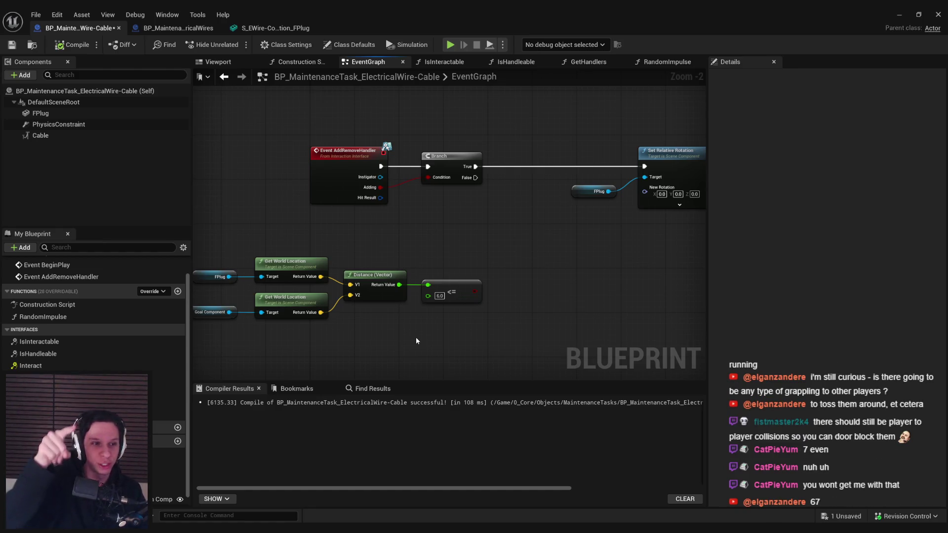
# - Shift the distance-check node group down and right, and save the blueprint
pyautogui.moveTo(245, 234); pyautogui.dragTo(359, 290)
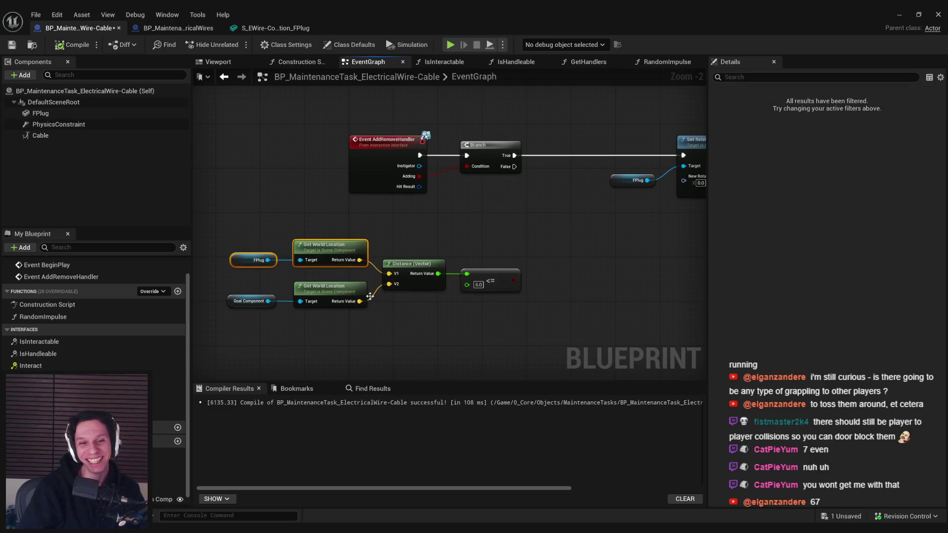
pyautogui.hotkey('ctrl', 's')
pyautogui.moveTo(534, 322); pyautogui.dragTo(222, 235)
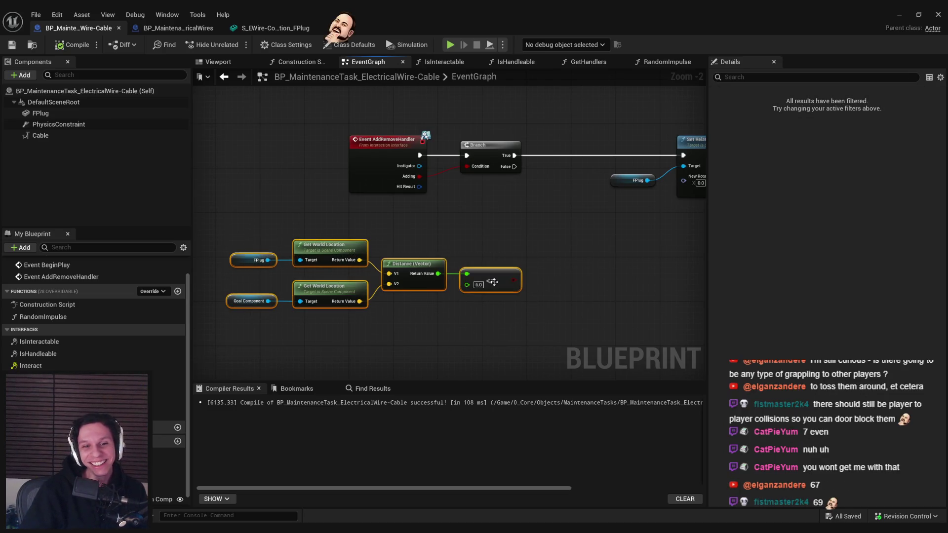
pyautogui.moveTo(427, 280); pyautogui.dragTo(432, 294)
pyautogui.click(525, 163)
# - Add a second Branch on the first Branch's False output
pyautogui.moveTo(515, 167)
pyautogui.mouseDown()
pyautogui.moveTo(574, 230)
pyautogui.moveTo(581, 216)
pyautogui.moveTo(585, 264)
pyautogui.moveTo(594, 229)
pyautogui.moveTo(603, 271)
pyautogui.mouseUp()
pyautogui.write('branc')
pyautogui.press('Return')
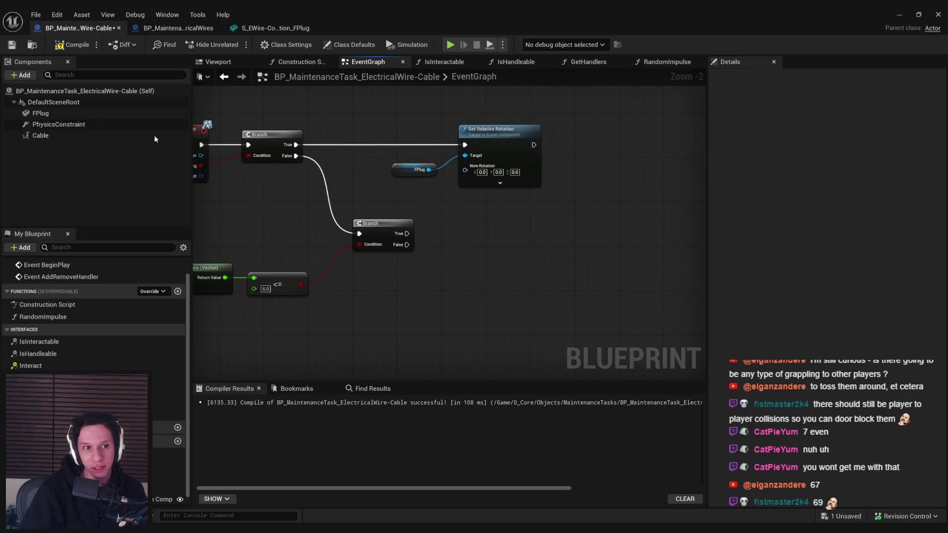
# - Add a Set Simulate Physics node for FPlug on the lower Branch's True path
pyautogui.click(63, 46)
pyautogui.hotkey('ctrl', 's')
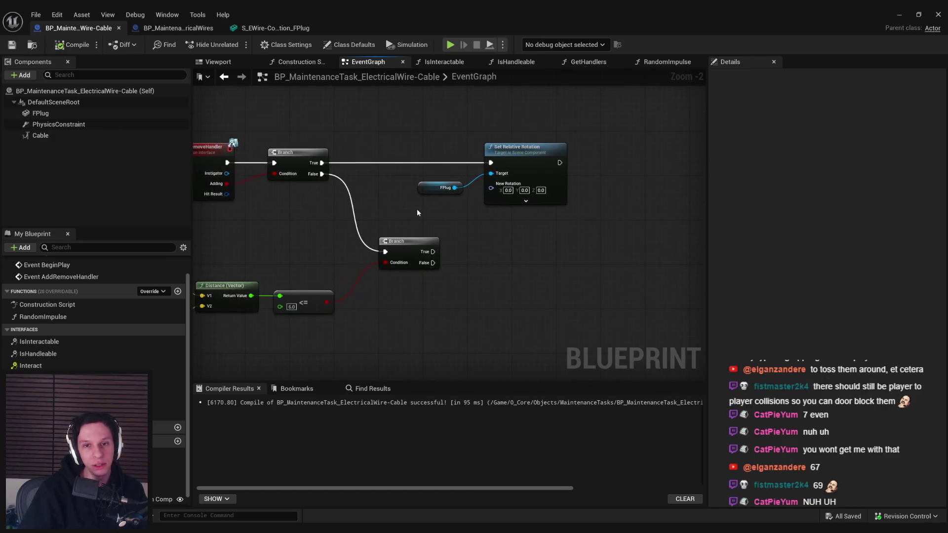
pyautogui.click(442, 188)
pyautogui.hotkey('ctrl', 'c')
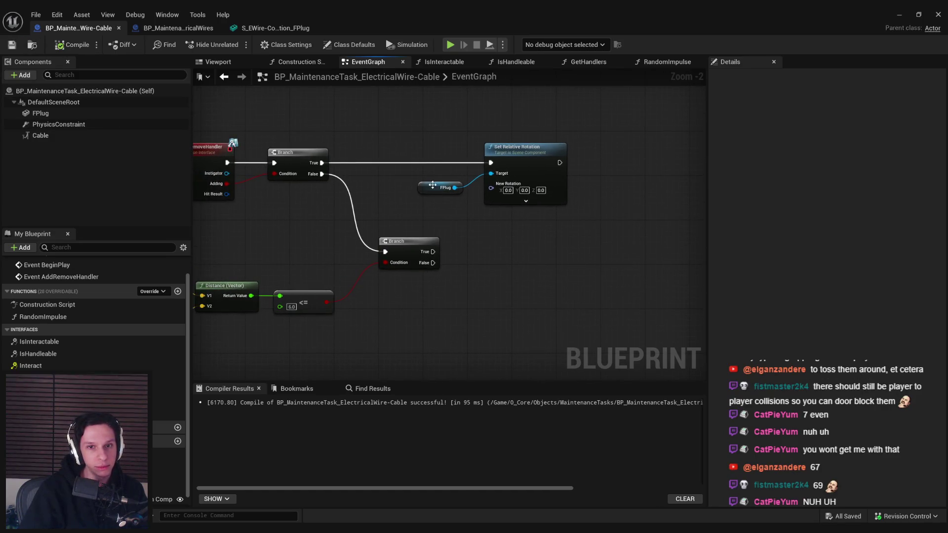
pyautogui.hotkey('ctrl', 'v')
pyautogui.moveTo(445, 307); pyautogui.dragTo(473, 286)
pyautogui.write('set simulate')
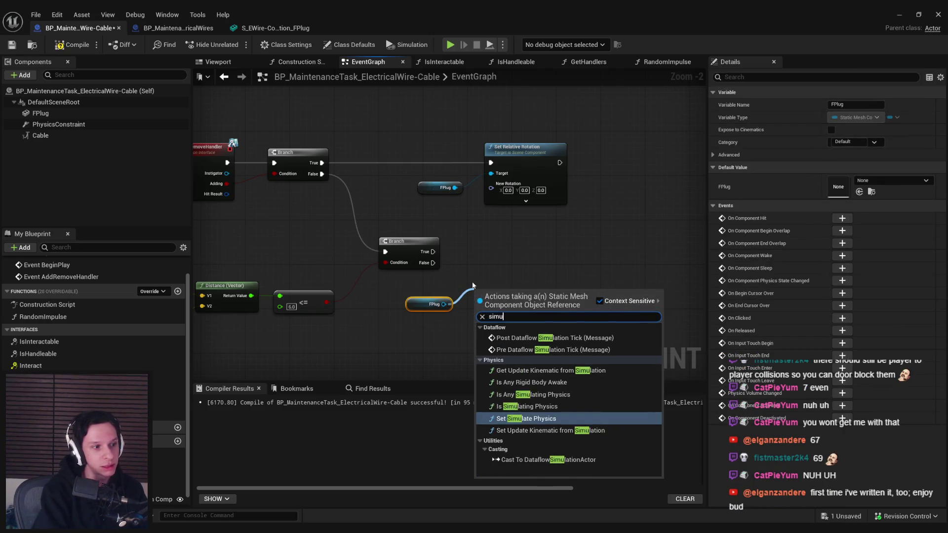
pyautogui.press('Return')
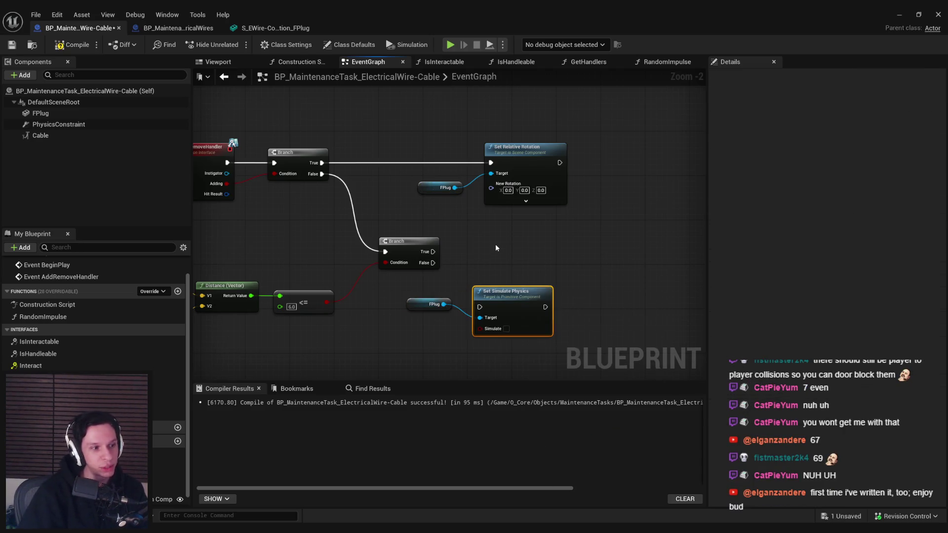
pyautogui.scroll(1, 496, 244)
pyautogui.moveTo(499, 310); pyautogui.dragTo(499, 245)
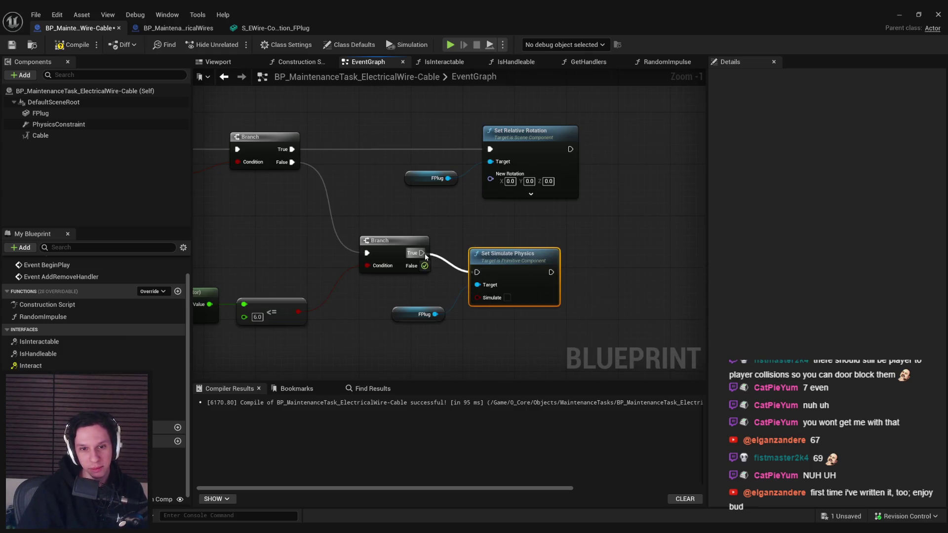
pyautogui.moveTo(422, 253); pyautogui.dragTo(477, 253)
# - Place a copy of the physics nodes after Set Relative Rotation with Simulate turned on
pyautogui.moveTo(498, 301); pyautogui.dragTo(388, 335)
pyautogui.keyDown('ctrl'); pyautogui.click(524, 247); pyautogui.keyUp('ctrl')
pyautogui.moveTo(527, 216); pyautogui.dragTo(462, 259)
pyautogui.hotkey('ctrl', 'c')
pyautogui.hotkey('ctrl', 'v')
pyautogui.moveTo(505, 192)
pyautogui.mouseDown()
pyautogui.moveTo(588, 200)
pyautogui.moveTo(646, 192)
pyautogui.moveTo(651, 215)
pyautogui.mouseUp()
pyautogui.click(650, 218)
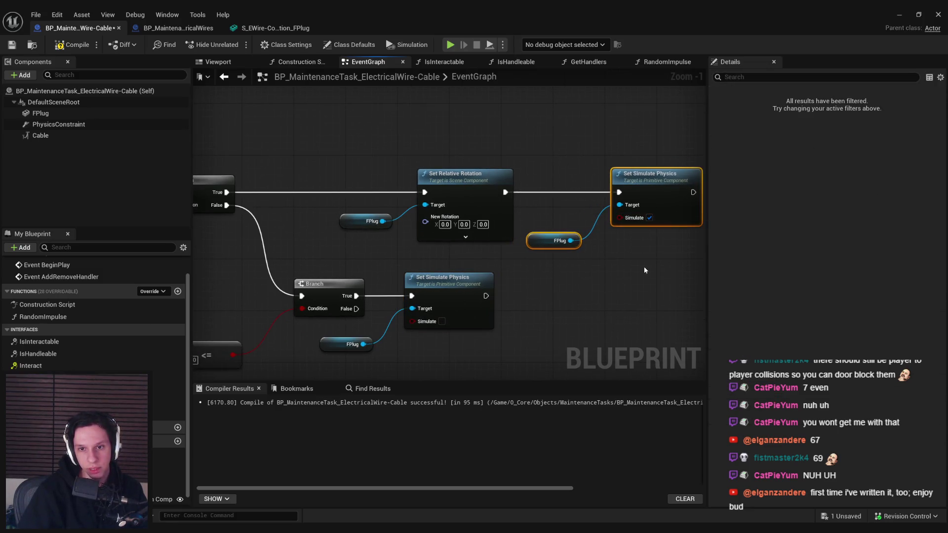
pyautogui.click(597, 257)
# - Add a Set World Location node for FPlug after Set Simulate Physics
pyautogui.moveTo(448, 296)
pyautogui.mouseDown()
pyautogui.moveTo(564, 177)
pyautogui.moveTo(468, 191)
pyautogui.mouseUp()
pyautogui.moveTo(387, 141)
pyautogui.mouseDown()
pyautogui.moveTo(494, 144)
pyautogui.moveTo(299, 227)
pyautogui.mouseUp()
pyautogui.hotkey('ctrl', 'c')
pyautogui.hotkey('ctrl', 'v')
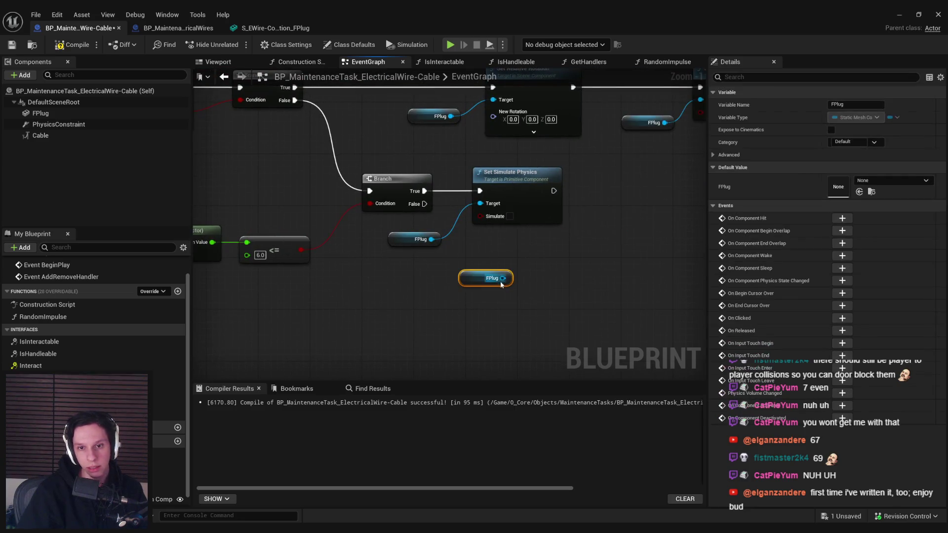
pyautogui.moveTo(503, 278); pyautogui.dragTo(536, 269)
pyautogui.write('set location')
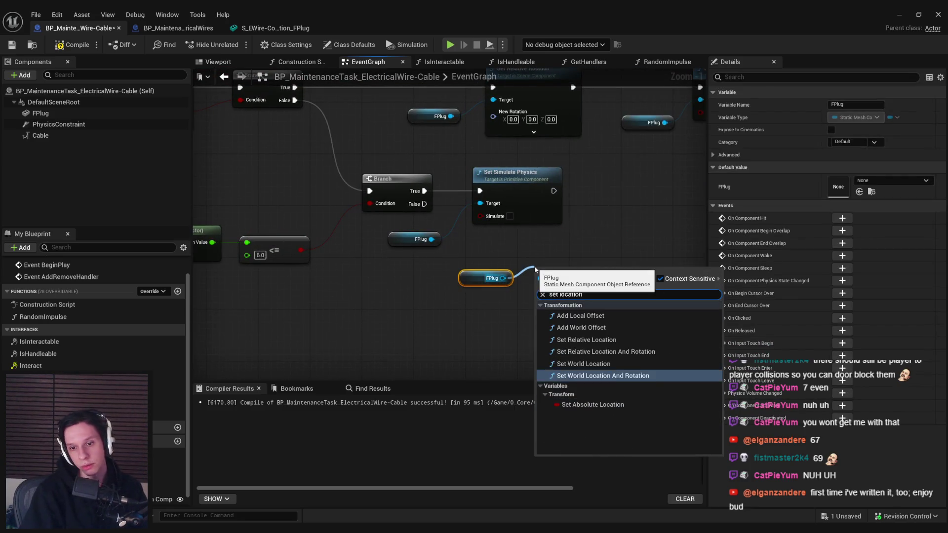
pyautogui.click(584, 364)
pyautogui.moveTo(407, 291)
pyautogui.mouseDown()
pyautogui.moveTo(491, 210)
pyautogui.moveTo(517, 200)
pyautogui.mouseUp()
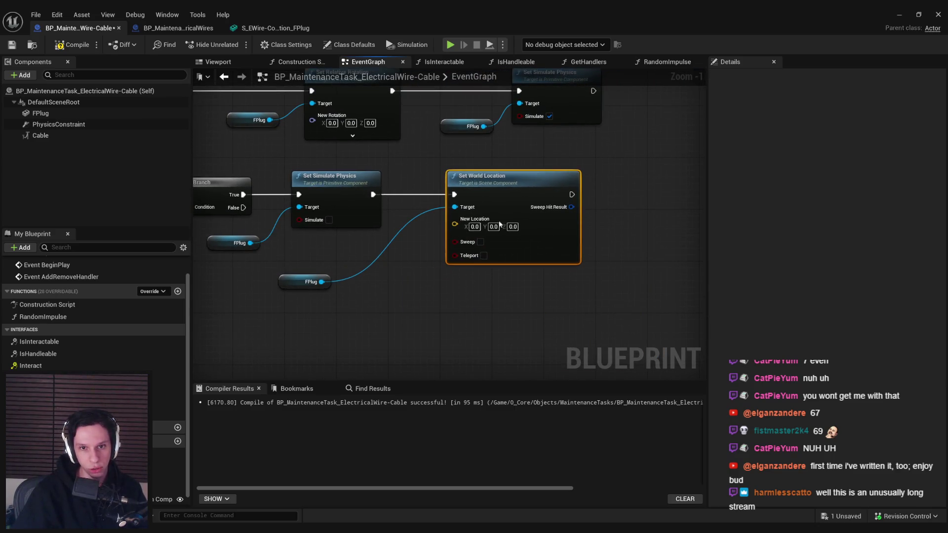
pyautogui.moveTo(284, 283); pyautogui.dragTo(361, 257)
pyautogui.click(384, 305)
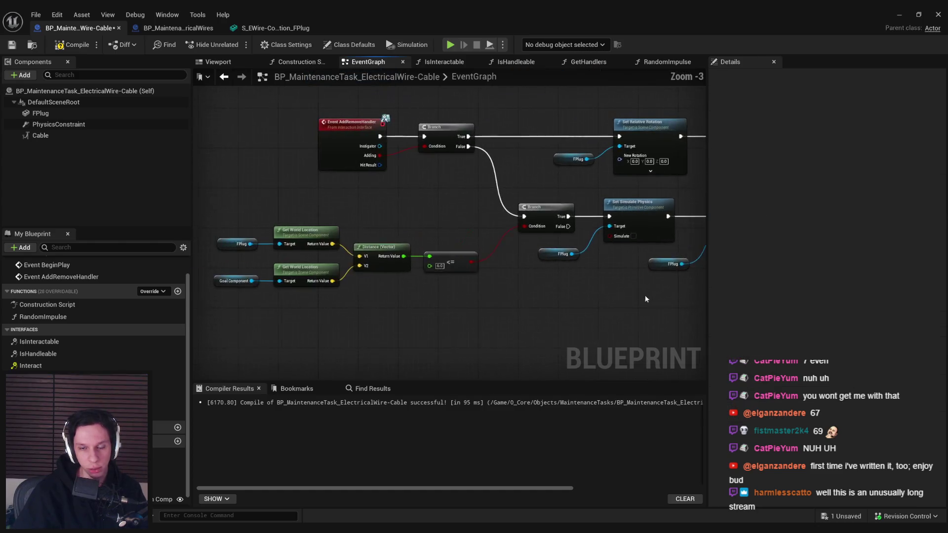
# - Place Goal Component's Get World Location beside Set World Location as its input
pyautogui.scroll(-2, 428, 290)
pyautogui.moveTo(422, 266); pyautogui.dragTo(512, 304)
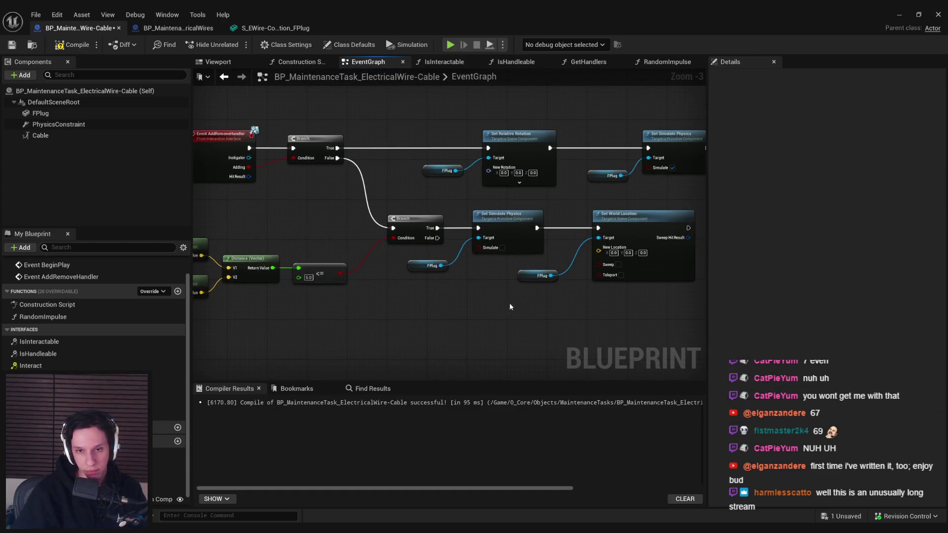
pyautogui.scroll(3, 596, 306)
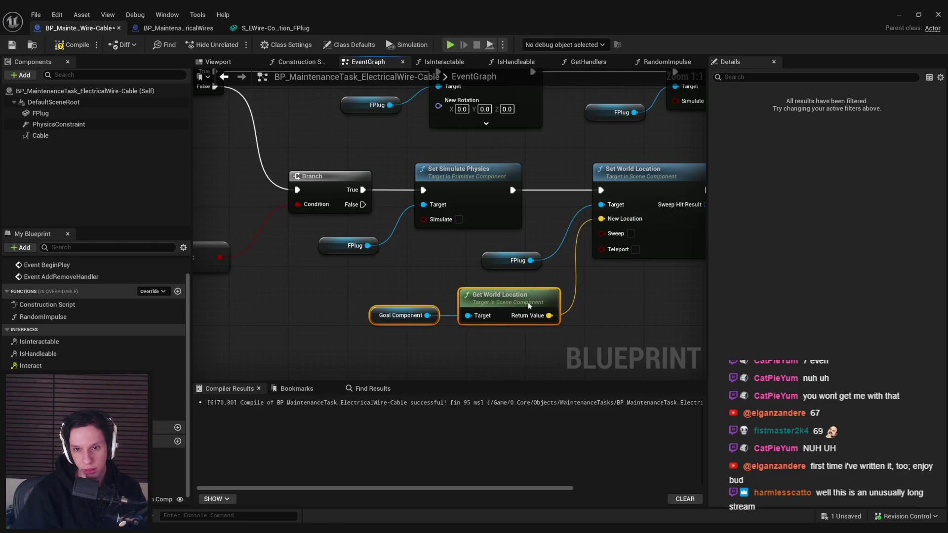
pyautogui.scroll(-2, 365, 253)
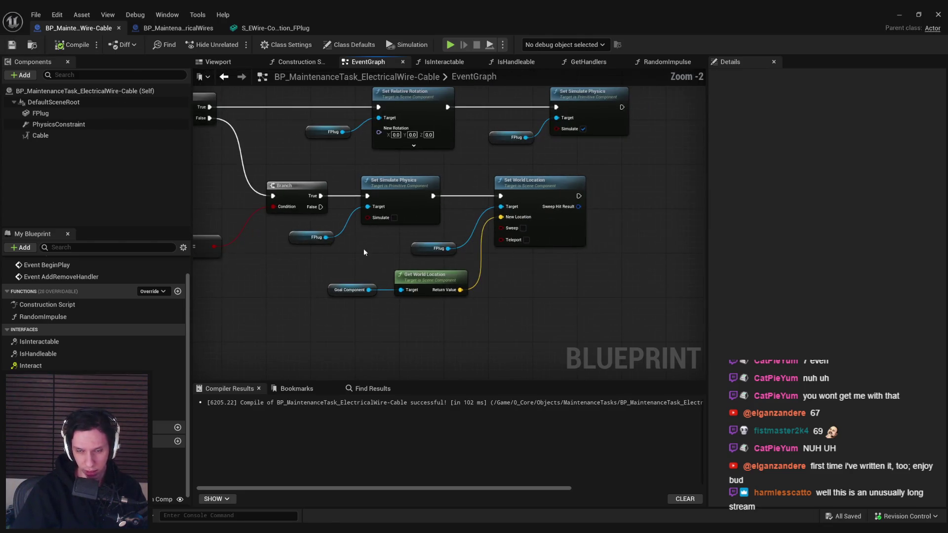
pyautogui.click(899, 15)
# - Playtest the level, carrying a cable end and plugging it into the blue square socket
pyautogui.hotkey('alt', 'p')
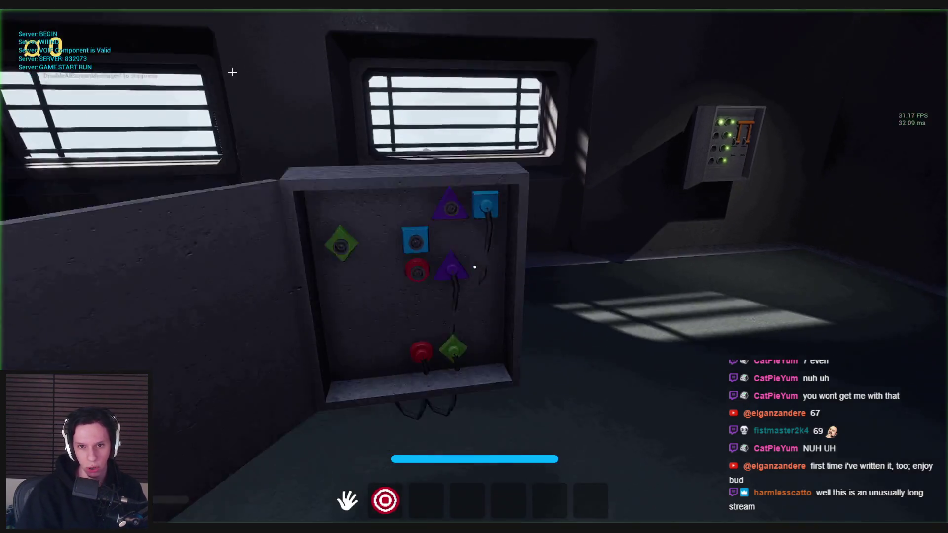
pyautogui.press('s')
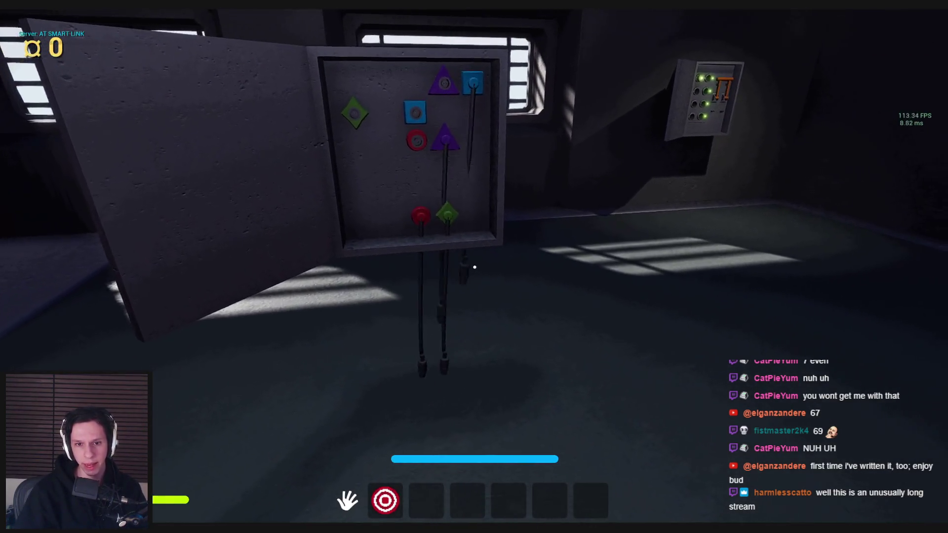
pyautogui.click(474, 267)
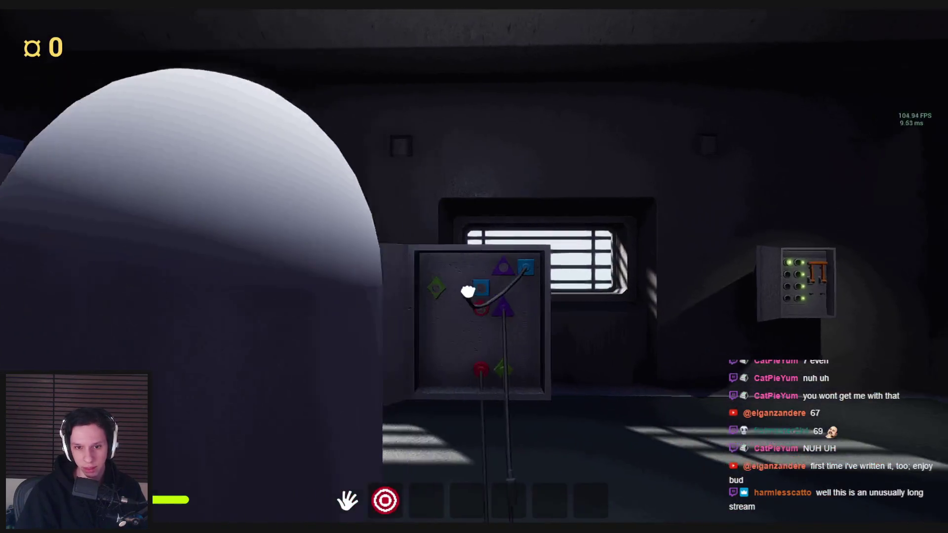
pyautogui.press('w')
pyautogui.click(474, 267)
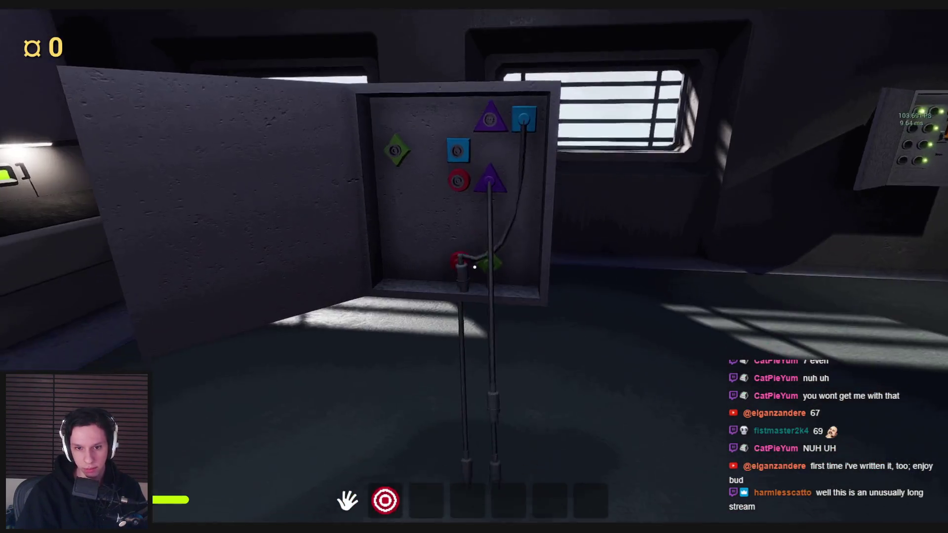
pyautogui.click(474, 266)
pyautogui.press('w')
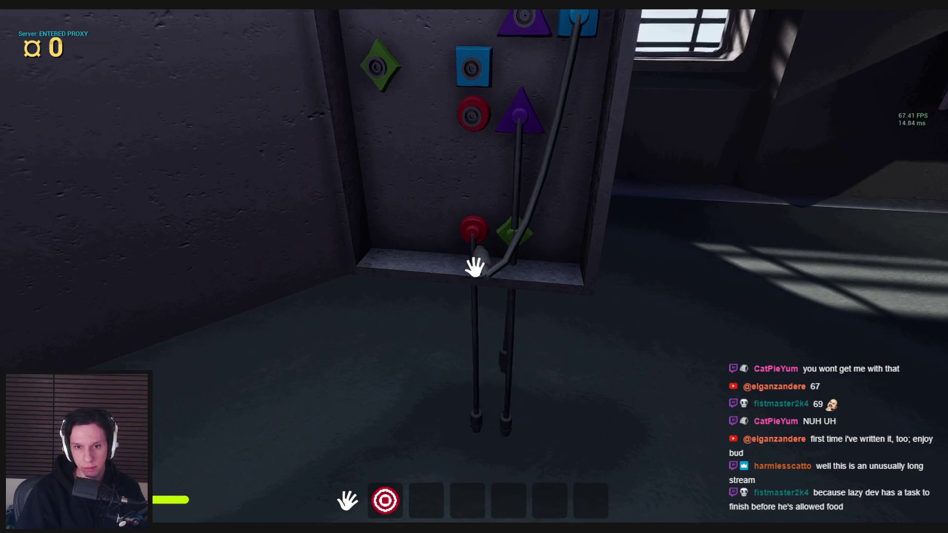
pyautogui.click(474, 266)
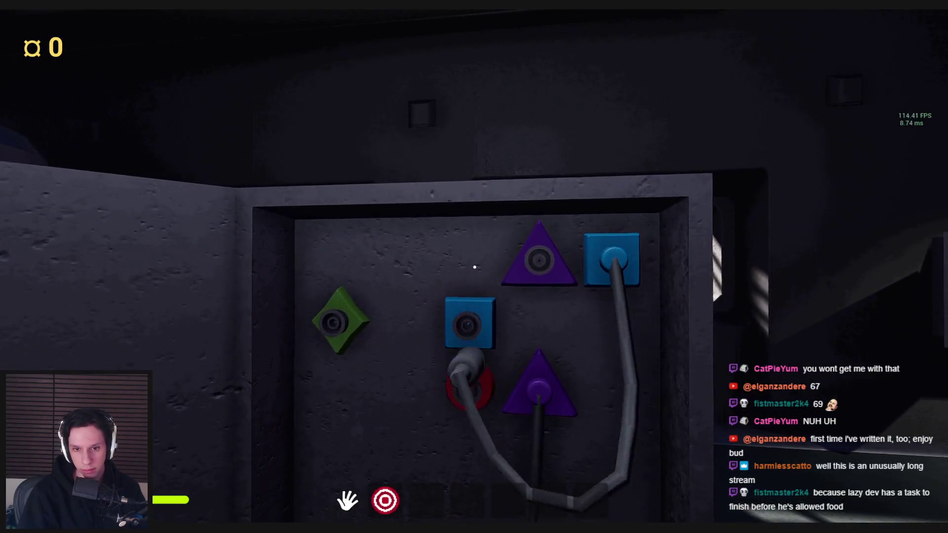
pyautogui.press('Escape')
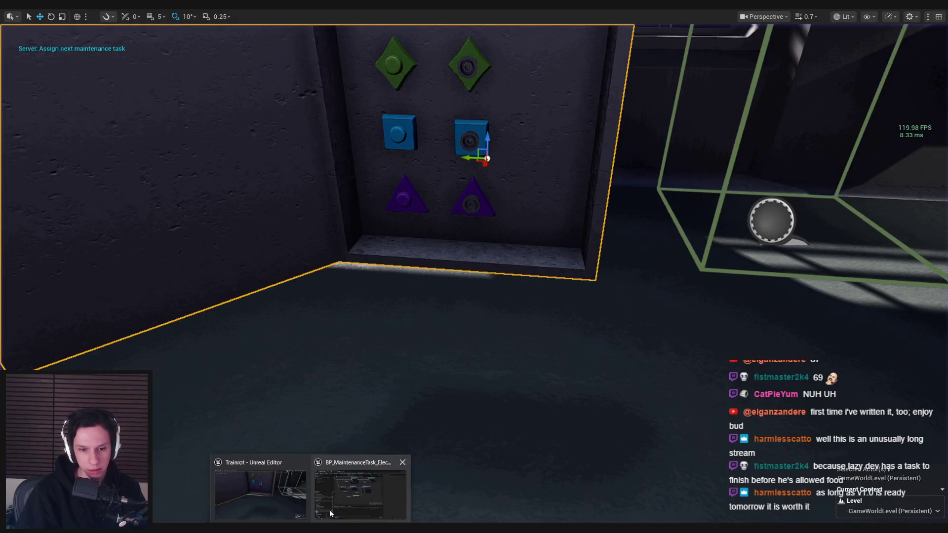
# - Playtest again, grabbing a cable end and carrying it down to the panel ledge
pyautogui.click(321, 519)
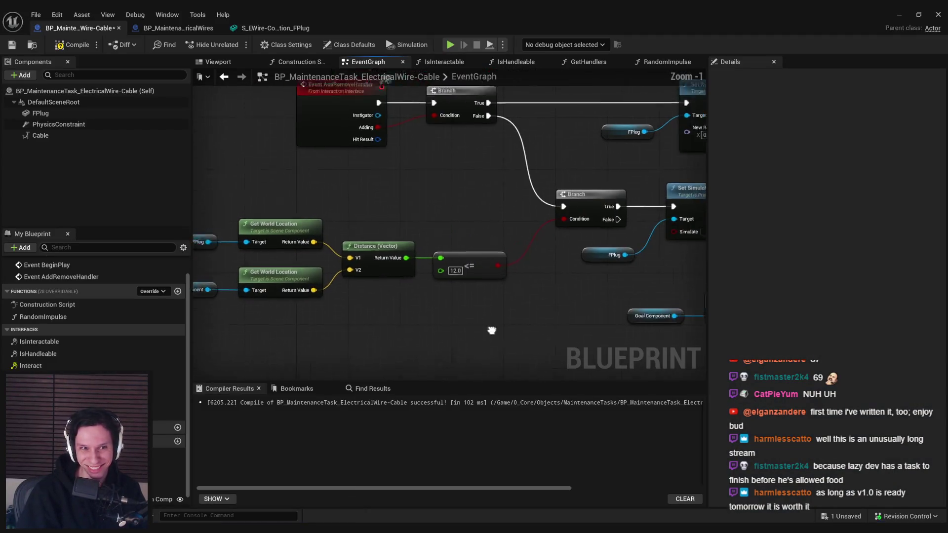
pyautogui.click(899, 16)
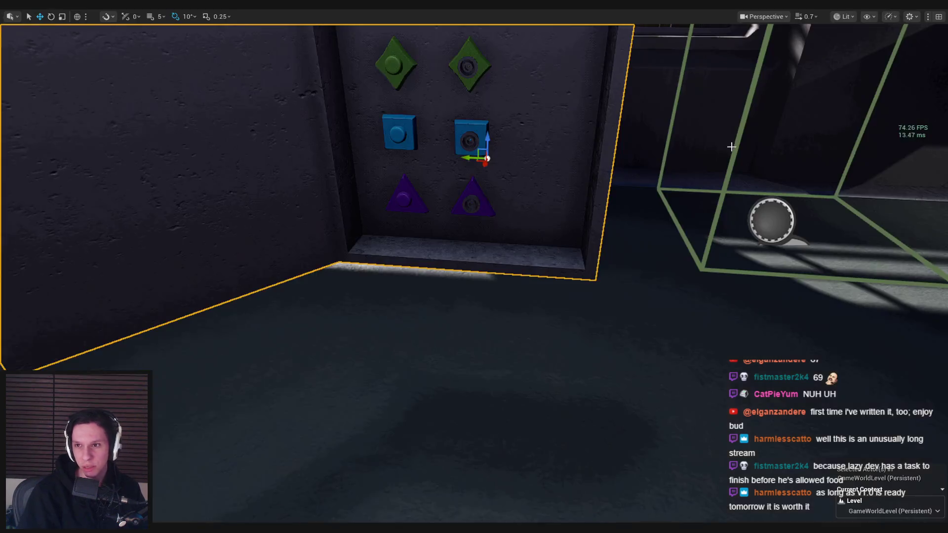
pyautogui.hotkey('alt', 'p')
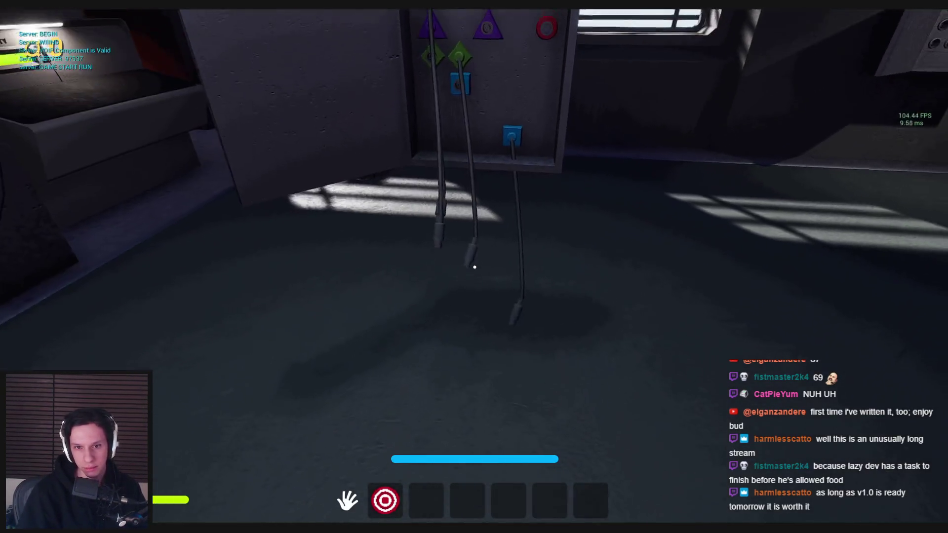
pyautogui.press('w')
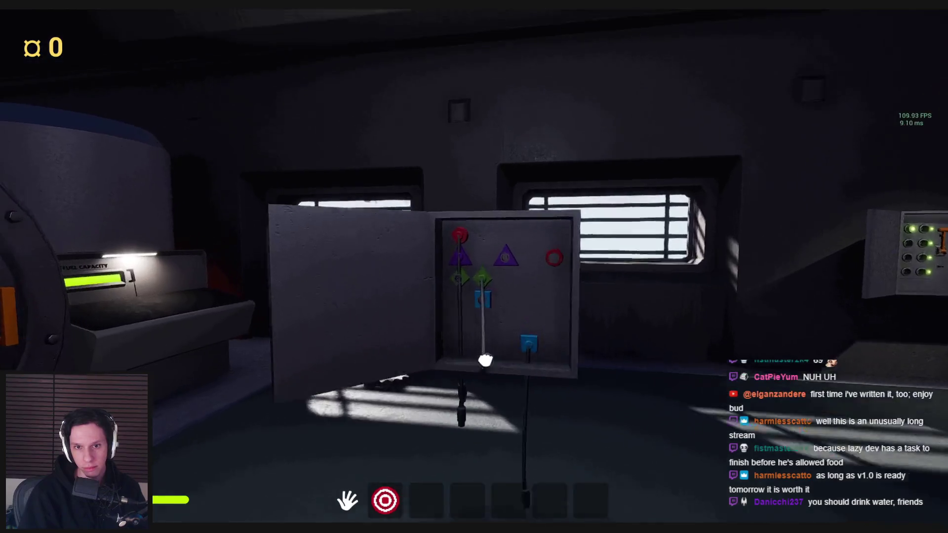
pyautogui.press('s')
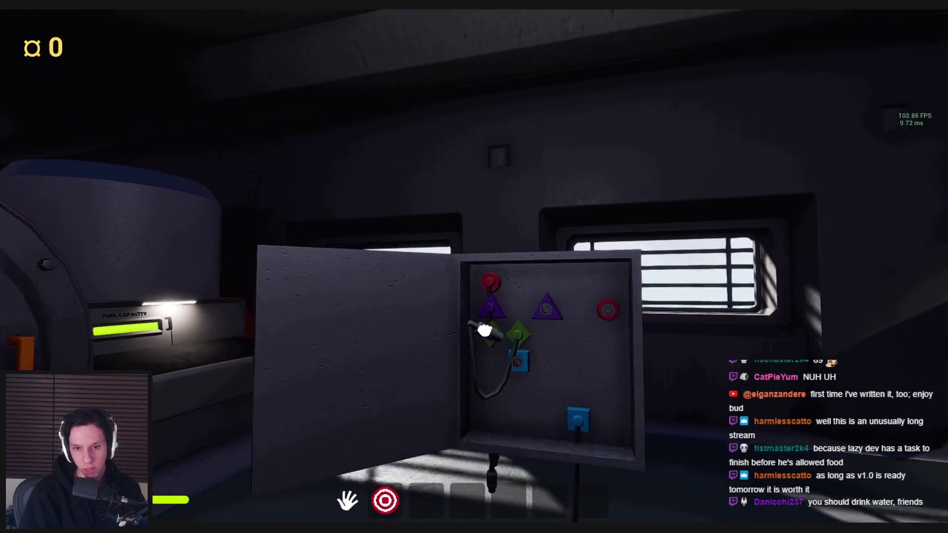
pyautogui.press('w')
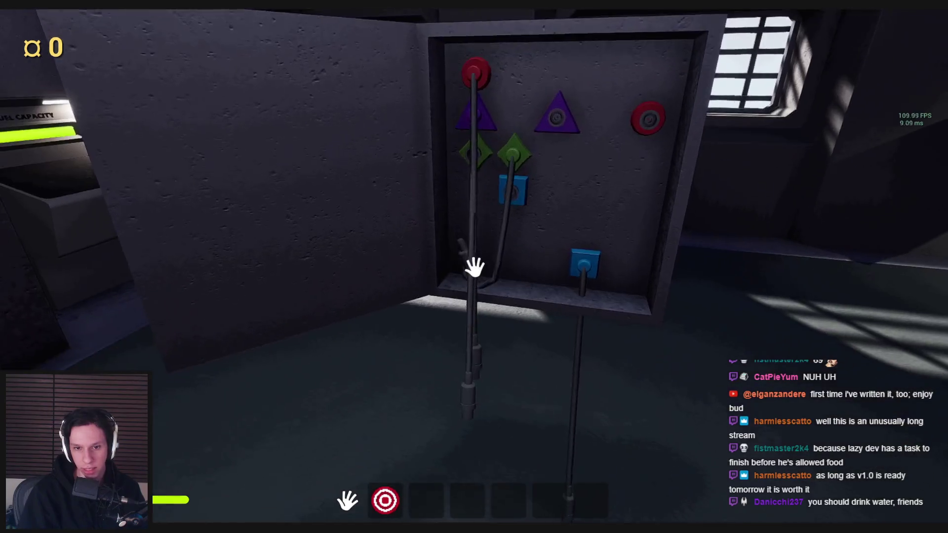
pyautogui.press('s')
pyautogui.click(475, 267)
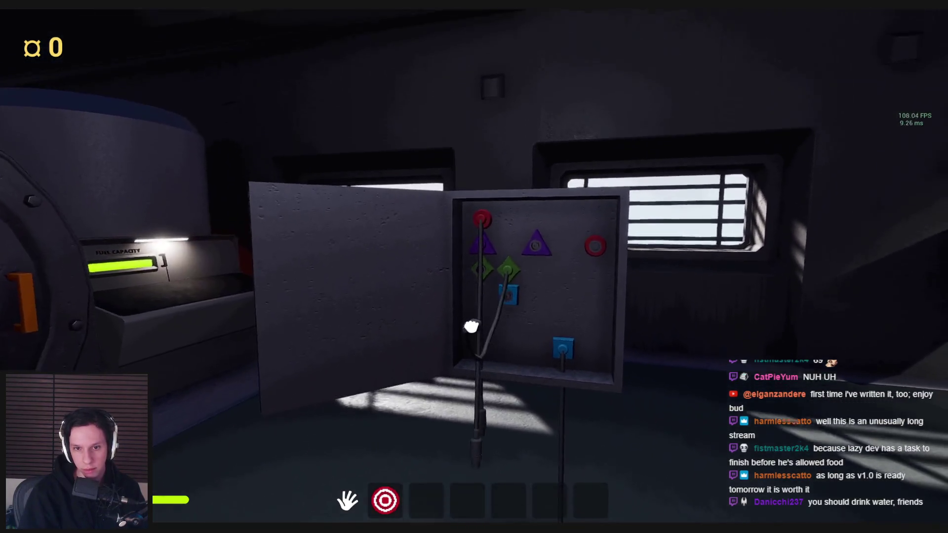
pyautogui.press('w')
pyautogui.press('w')
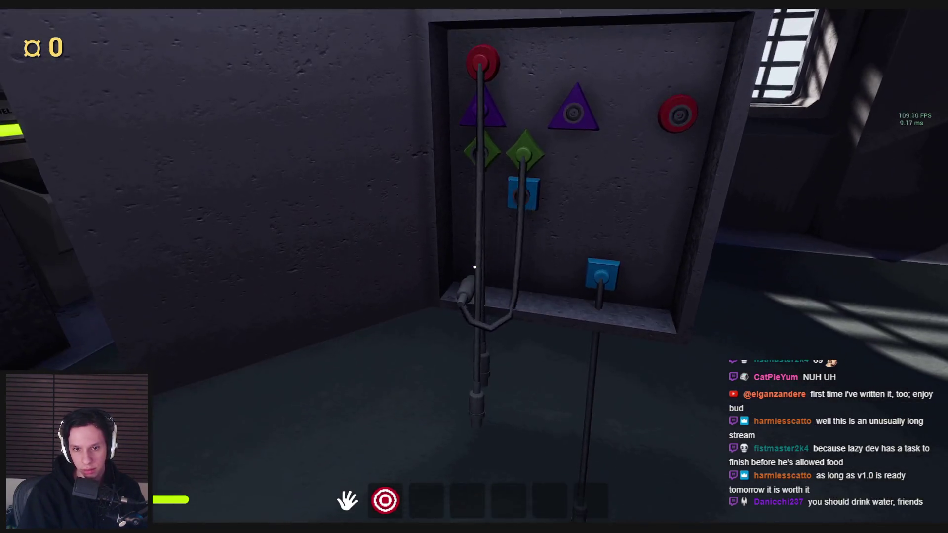
pyautogui.press('s')
pyautogui.press('w')
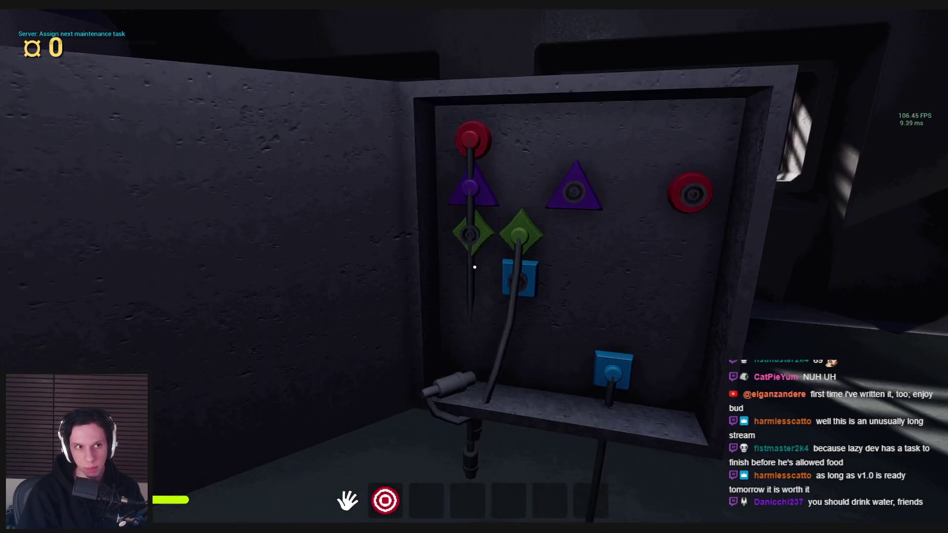
pyautogui.press('F8')
# - Playtest a third time, plugging a cable into the left red socket, then return to the distance check
pyautogui.click(340, 507)
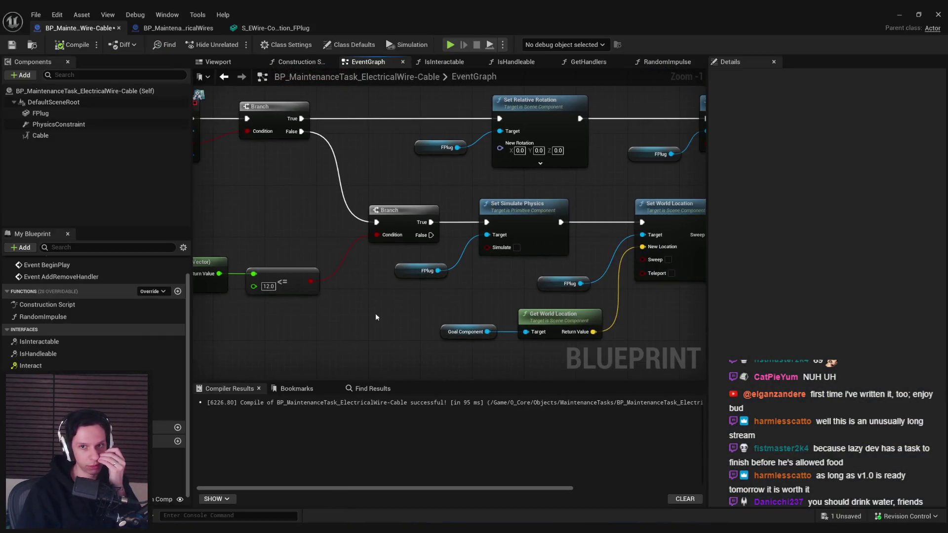
pyautogui.click(898, 14)
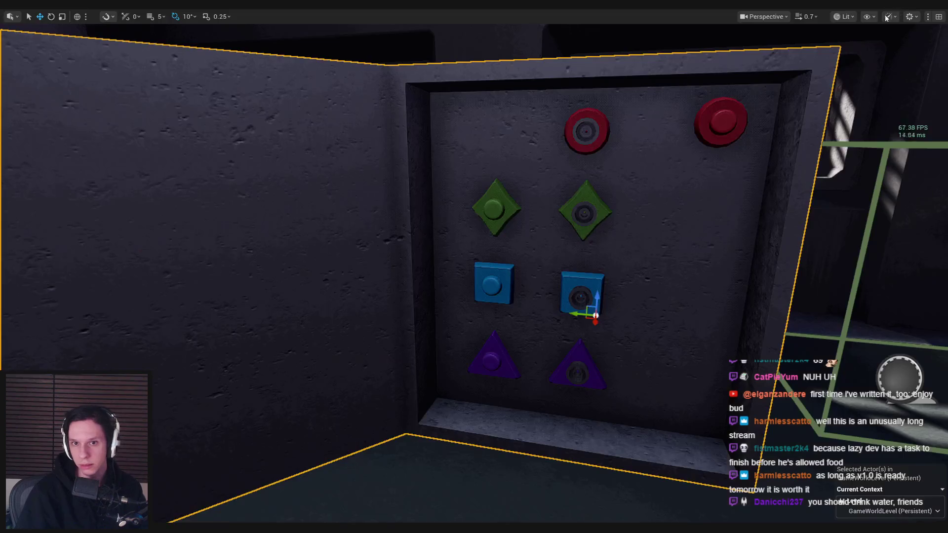
pyautogui.press('F8')
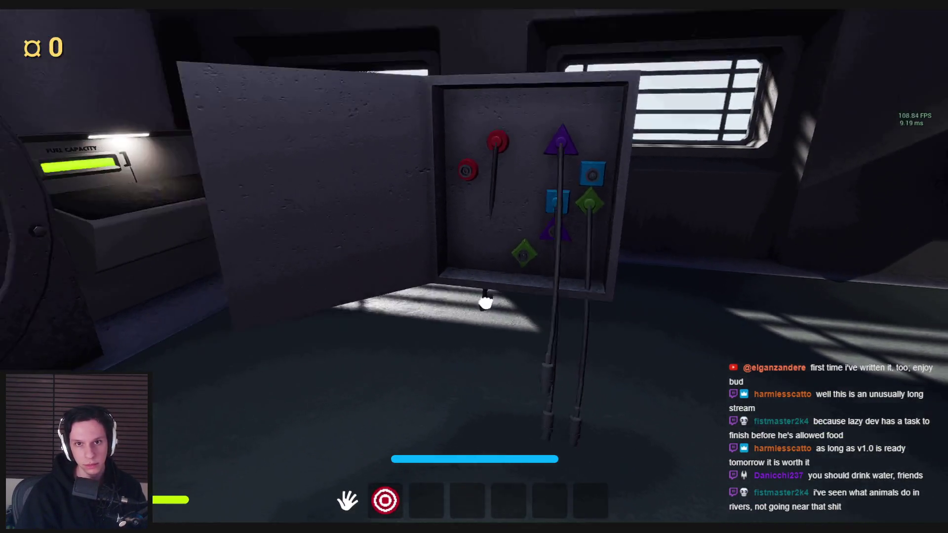
pyautogui.click(474, 267)
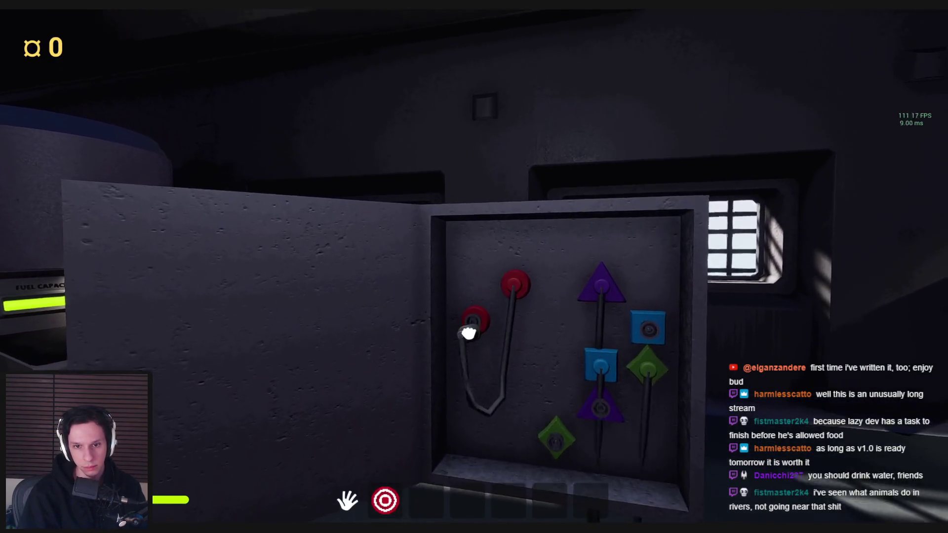
pyautogui.press('w')
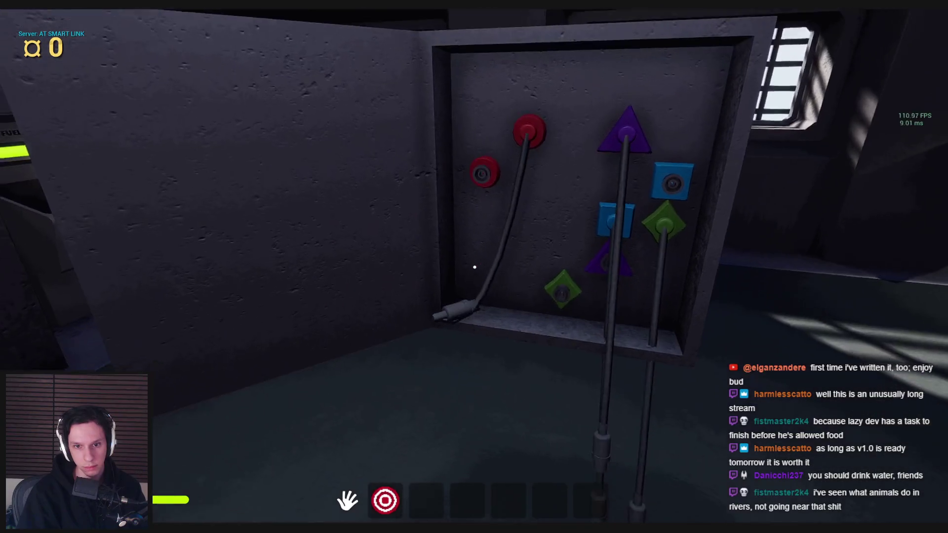
pyautogui.moveTo(475, 267)
pyautogui.mouseDown()
pyautogui.moveTo(461, 267)
pyautogui.moveTo(466, 345)
pyautogui.moveTo(482, 282)
pyautogui.moveTo(470, 302)
pyautogui.moveTo(481, 313)
pyautogui.moveTo(464, 362)
pyautogui.moveTo(474, 269)
pyautogui.mouseUp()
pyautogui.press('w')
pyautogui.press('Escape')
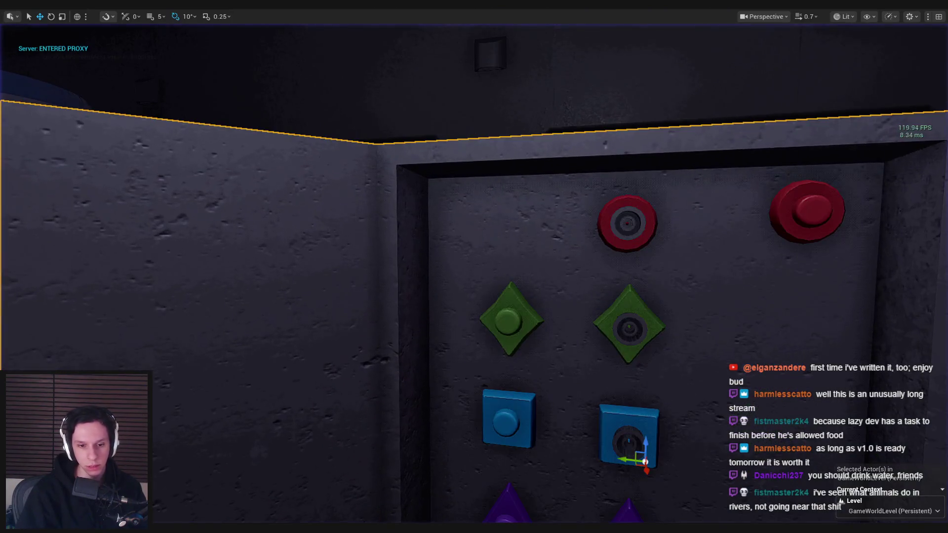
pyautogui.moveTo(283, 313); pyautogui.dragTo(448, 294)
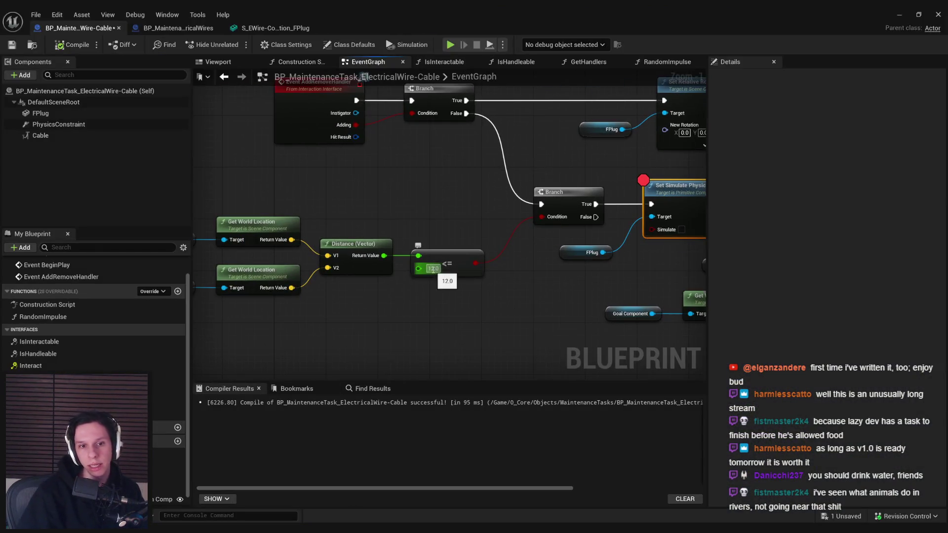
# - Add a socket named 'Connection' to the FPlug static mesh and save the mesh
pyautogui.scroll(-1, 433, 270)
pyautogui.click(41, 113)
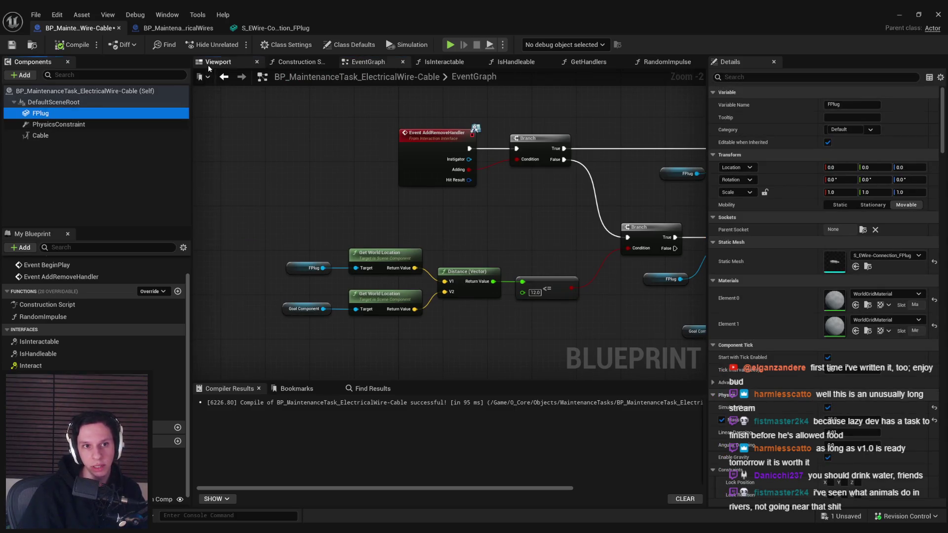
pyautogui.click(218, 62)
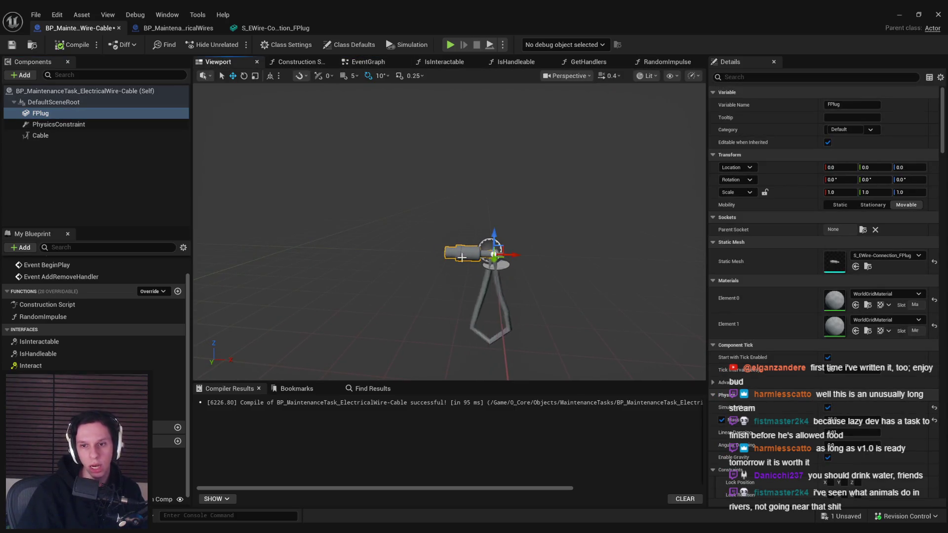
pyautogui.doubleClick(833, 269)
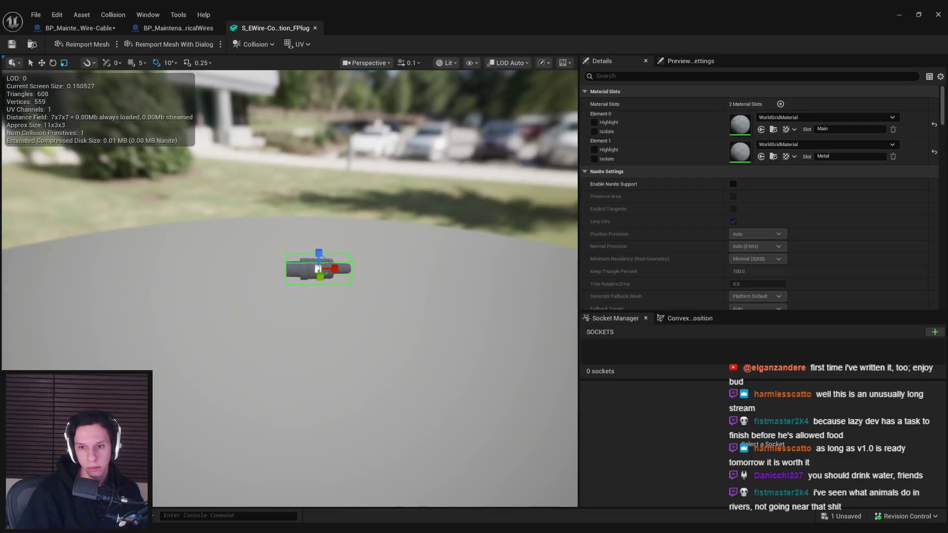
pyautogui.click(935, 332)
pyautogui.write('Connection')
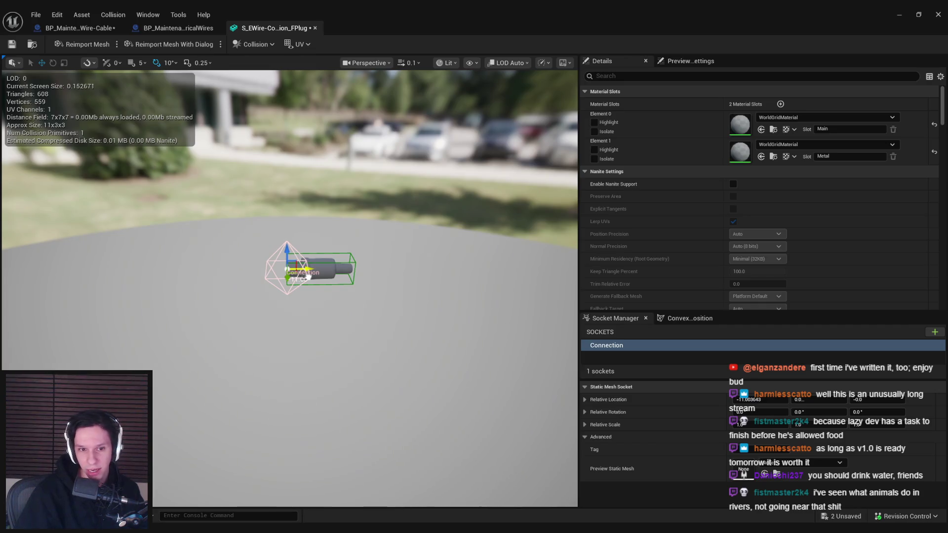
pyautogui.hotkey('ctrl', 'shift', 's')
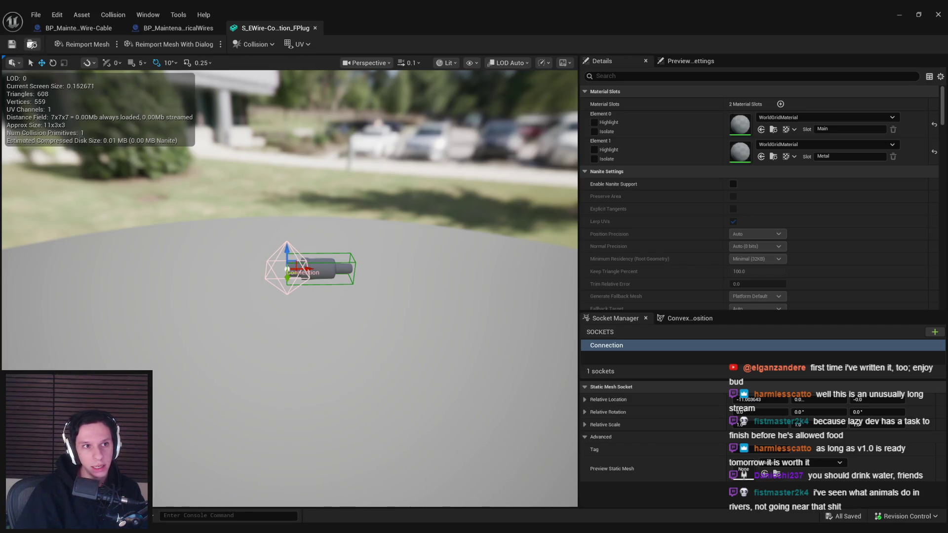
# - In the EventGraph, replace FPlug's Get World Location node with Get Socket Location
pyautogui.click(102, 25)
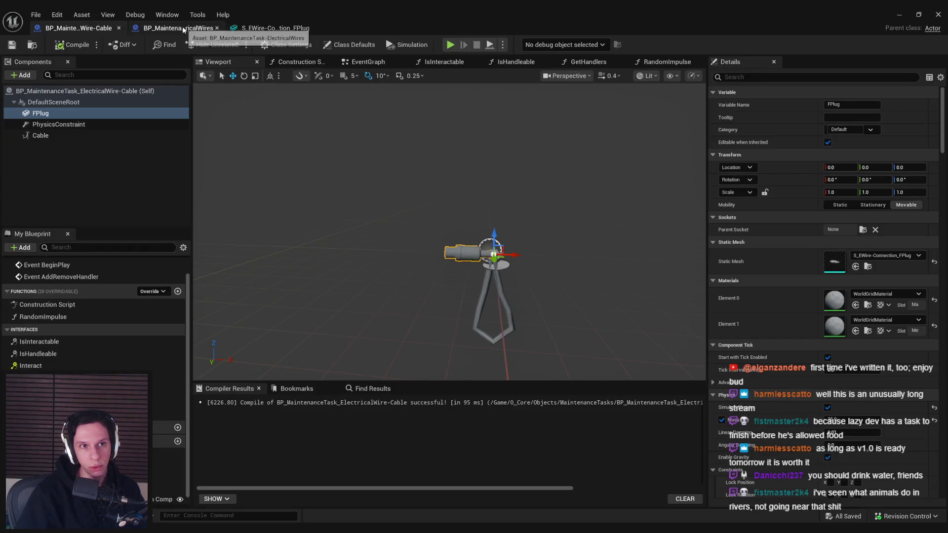
pyautogui.click(360, 64)
pyautogui.scroll(2, 311, 286)
pyautogui.moveTo(358, 237); pyautogui.dragTo(357, 212)
pyautogui.write('get socket location')
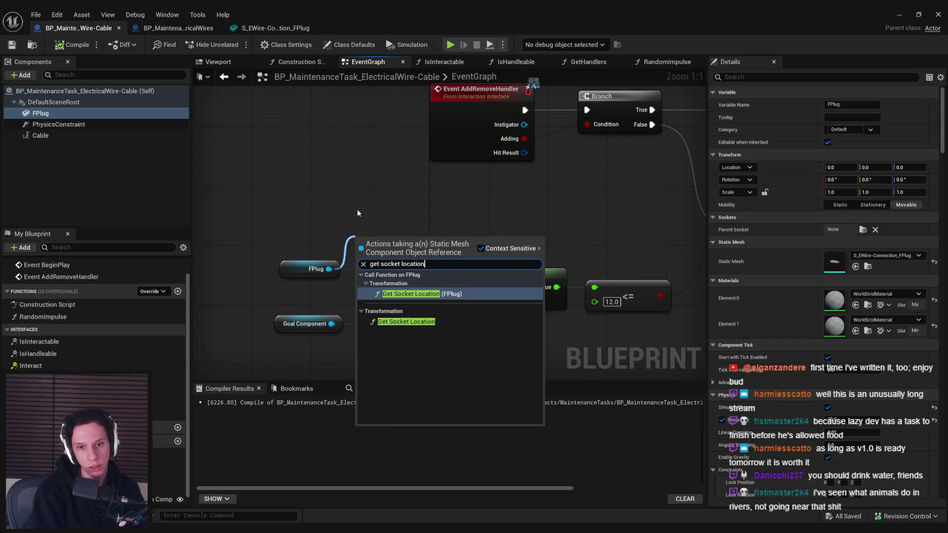
pyautogui.press('Return')
pyautogui.click(300, 225)
pyautogui.press('Delete')
pyautogui.write('Connection')
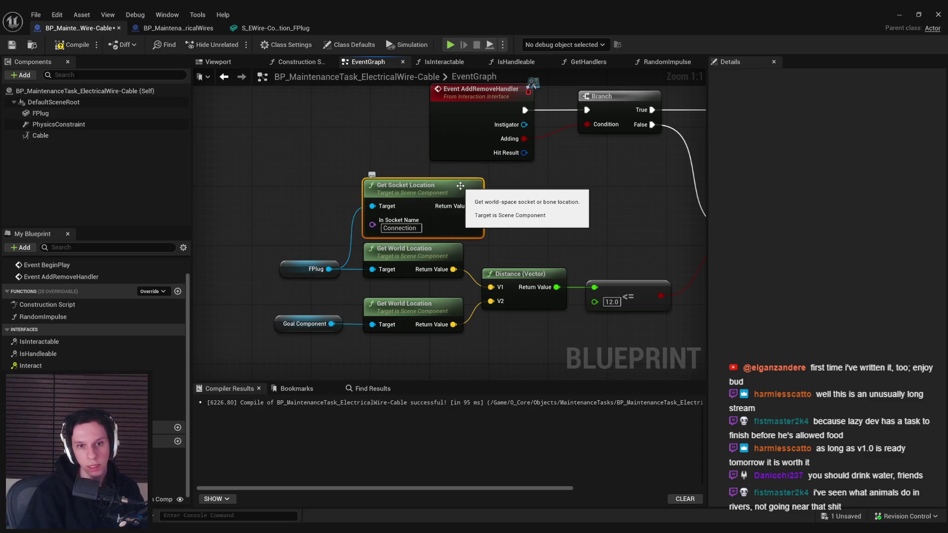
# - Check the 'Connection' socket name, line up the socket-location nodes, and minimize the blueprint
pyautogui.click(303, 29)
pyautogui.click(65, 28)
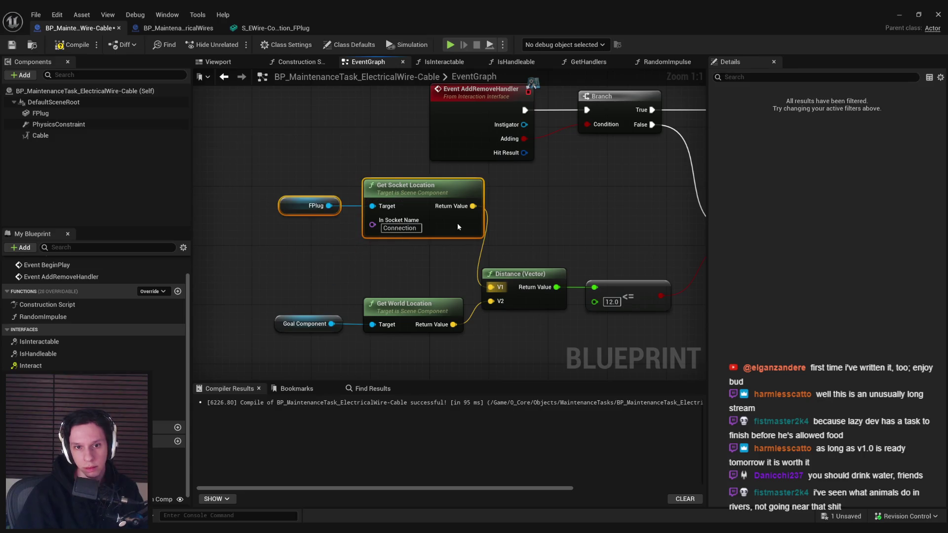
pyautogui.moveTo(457, 224); pyautogui.dragTo(436, 262)
pyautogui.click(437, 263)
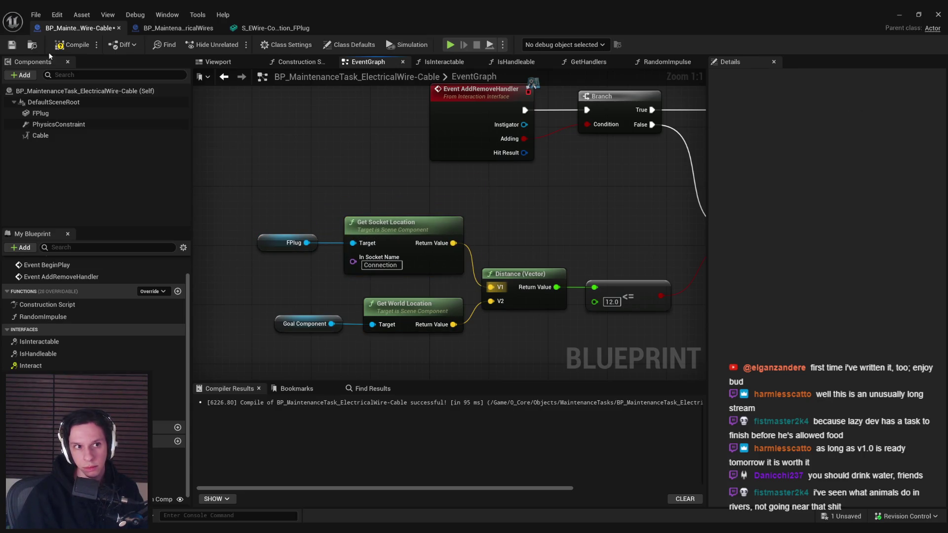
pyautogui.click(899, 13)
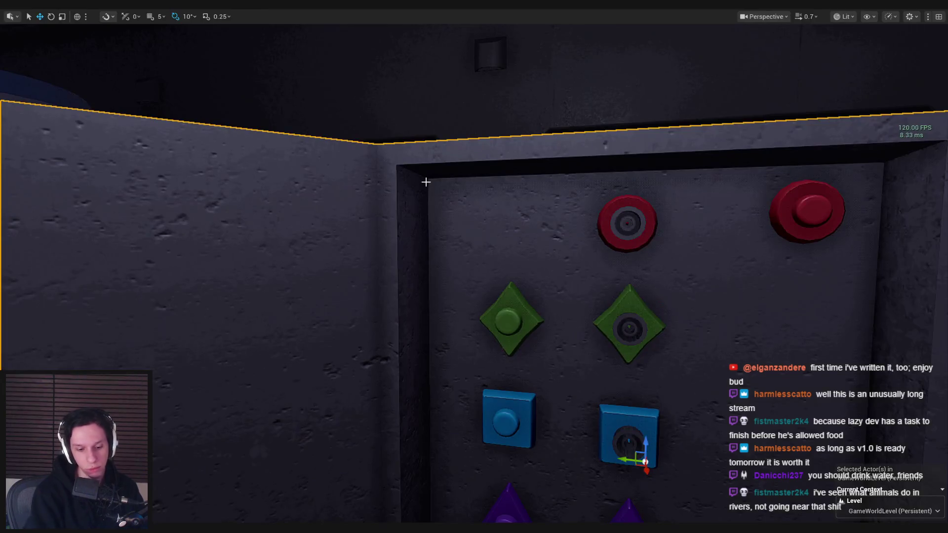
# - Play-test plugging a cable into the purple triangle socket to watch how it hangs
pyautogui.hotkey('alt', 'p')
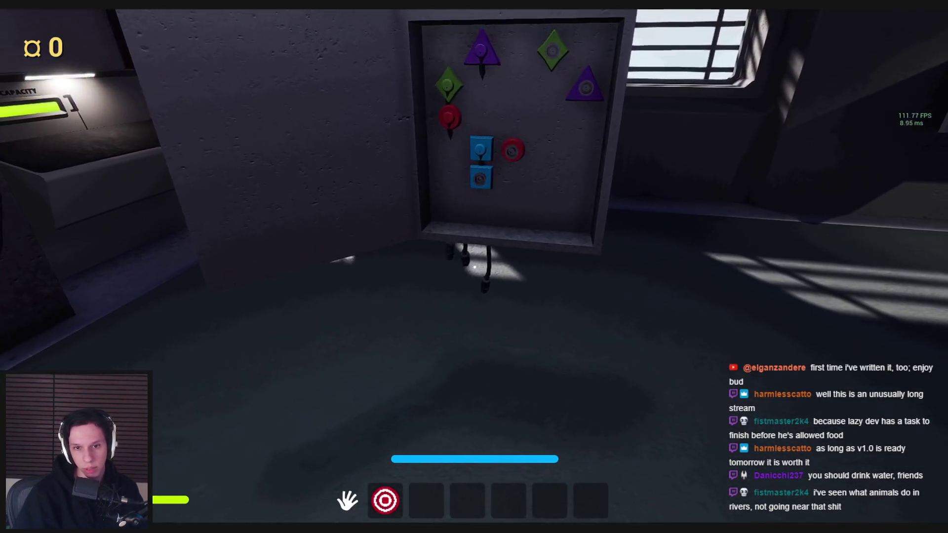
pyautogui.click(474, 267)
pyautogui.press('s')
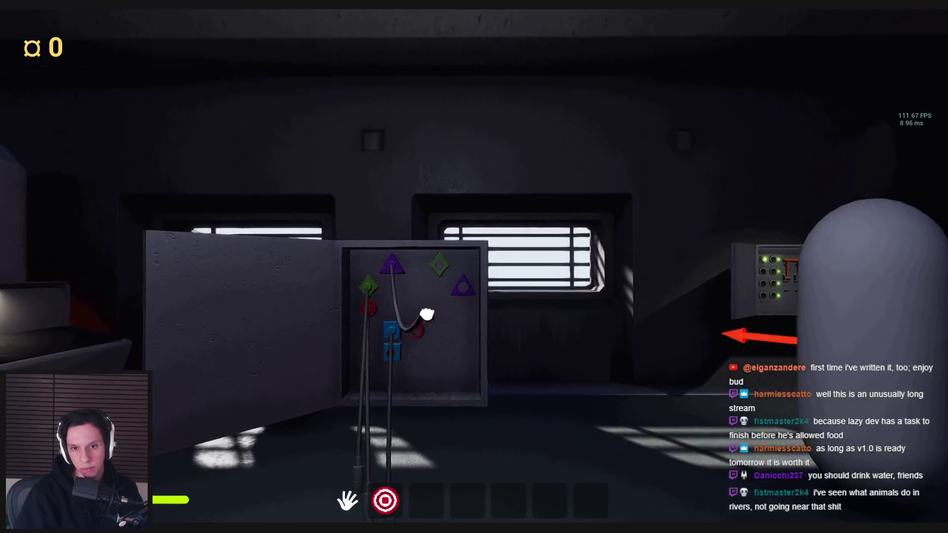
pyautogui.press('w')
pyautogui.click(503, 310)
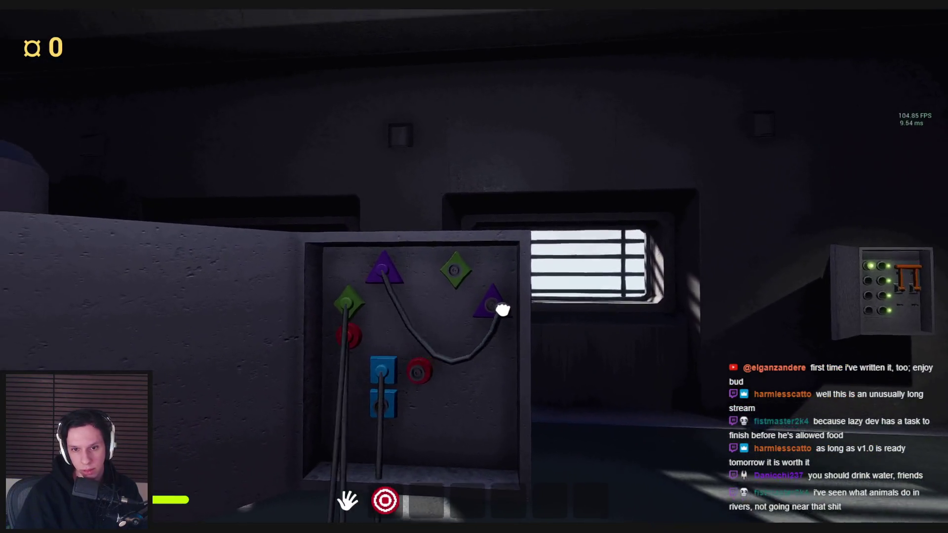
pyautogui.press('s')
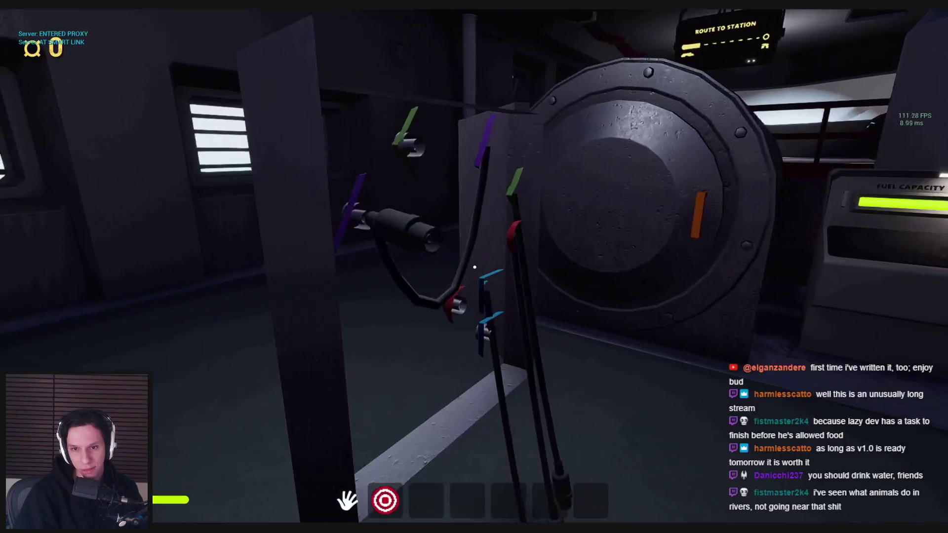
pyautogui.press('Escape')
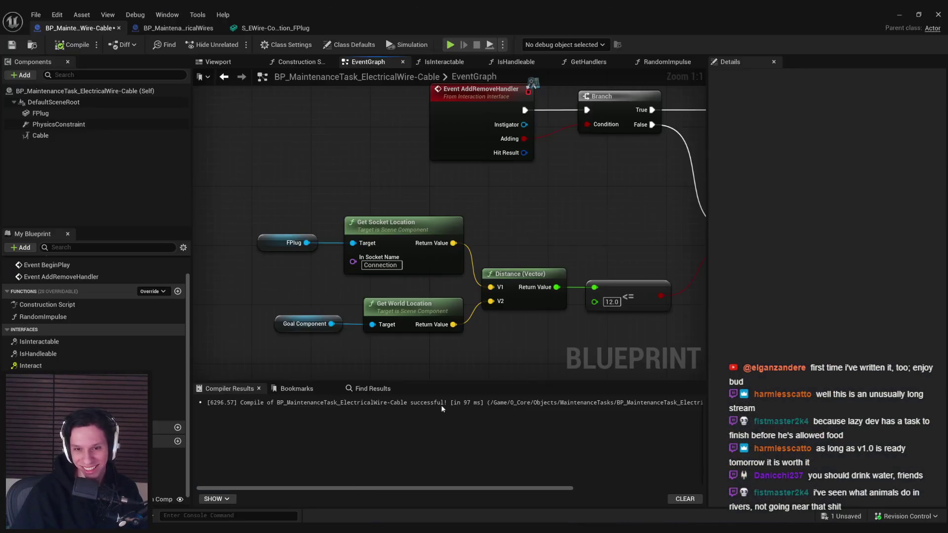
# - Paste a Set Relative Rotation node (FPlug, 0,0,0) after Set World Location
pyautogui.scroll(-2, 627, 212)
pyautogui.moveTo(627, 213); pyautogui.dragTo(415, 177)
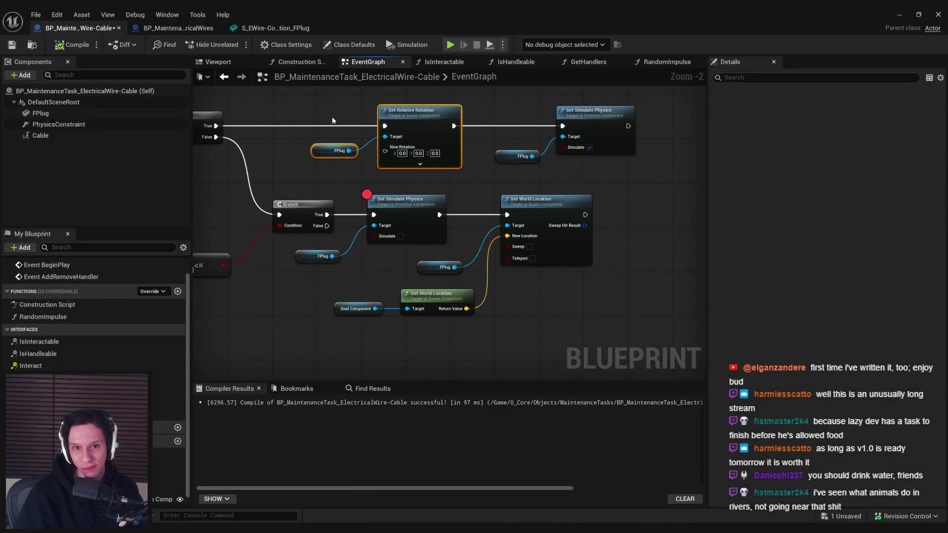
pyautogui.moveTo(664, 229); pyautogui.dragTo(522, 236)
pyautogui.hotkey('ctrl', 'v')
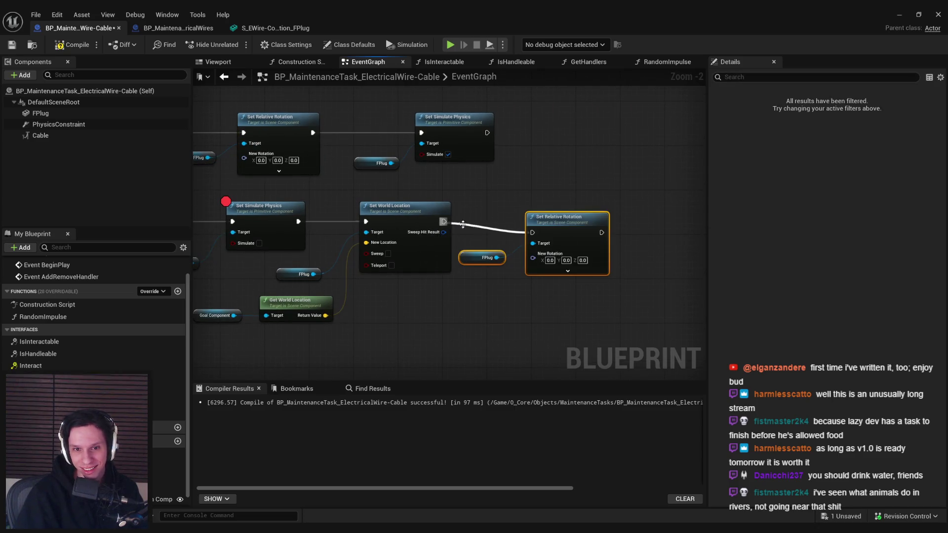
# - Remove the breakpoint from the Set Simulate Physics node
pyautogui.moveTo(267, 225); pyautogui.dragTo(448, 240)
pyautogui.rightClick(448, 241)
pyautogui.moveTo(489, 400)
pyautogui.click(488, 431)
pyautogui.click(347, 341)
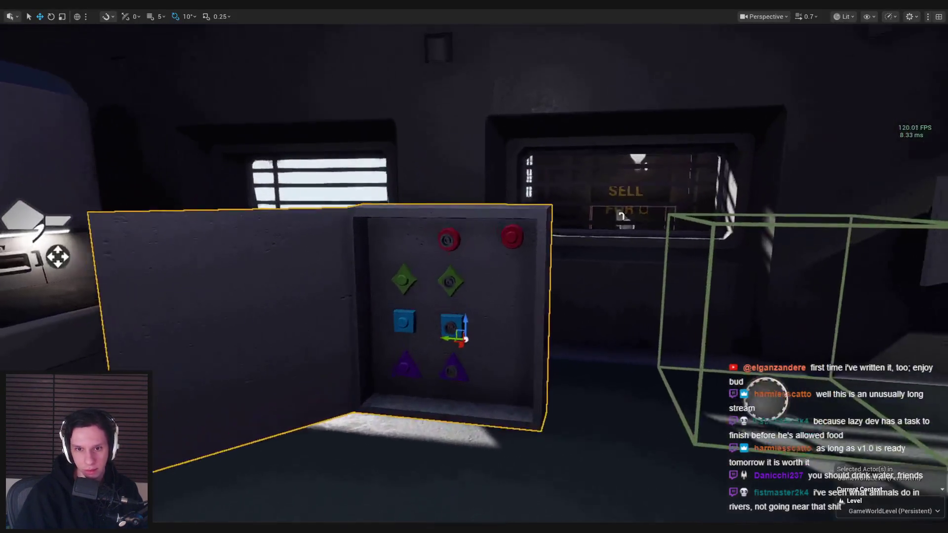
# - Replay the level to inspect the wire panel, then bring the cable blueprint back
pyautogui.press('s')
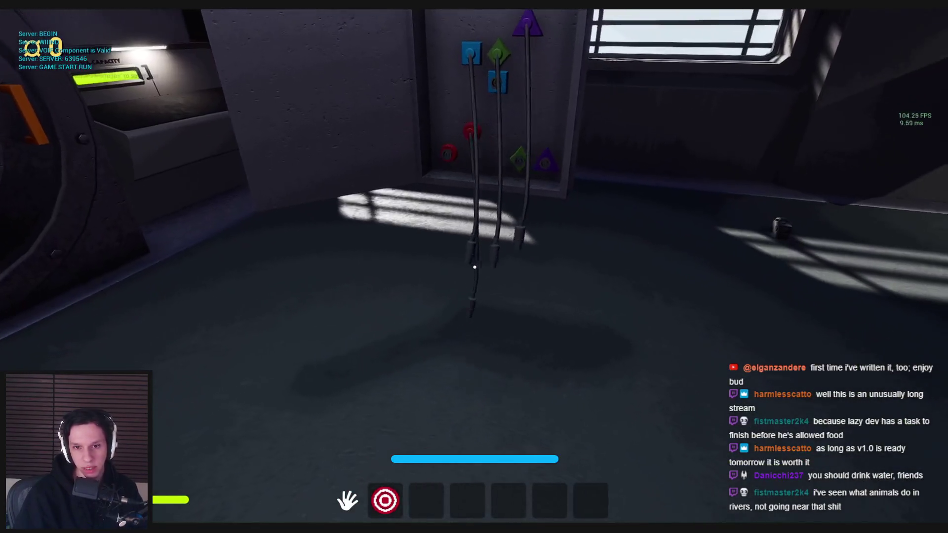
pyautogui.press('s')
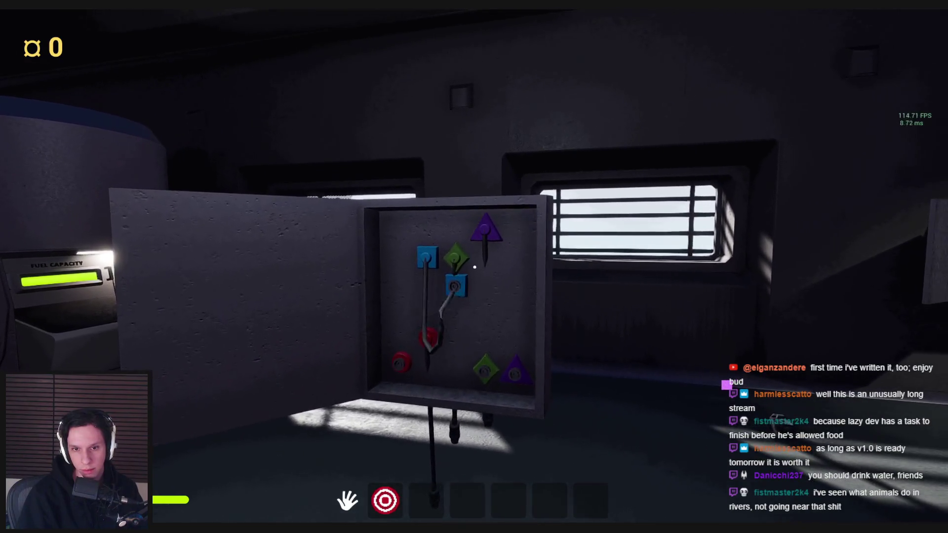
pyautogui.press('a')
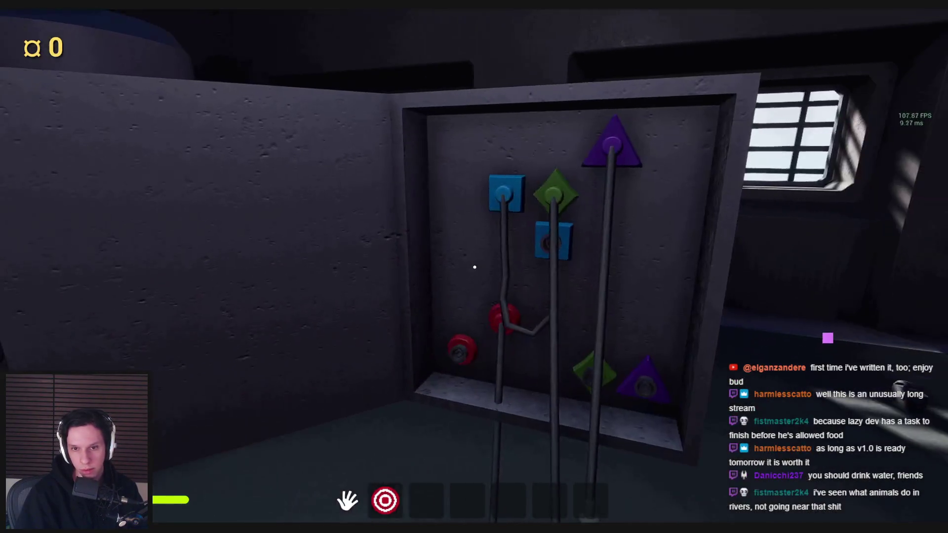
pyautogui.press('Escape')
pyautogui.click(356, 497)
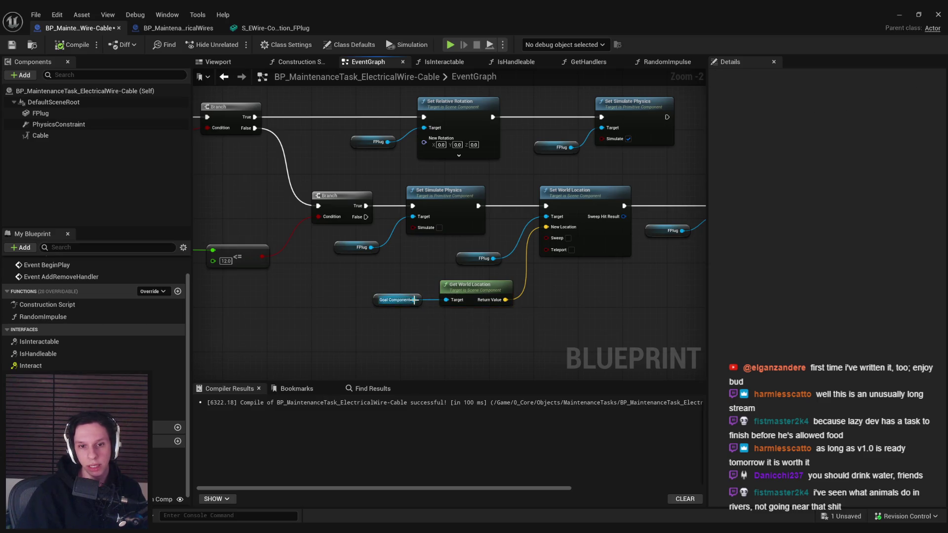
# - Offset the Goal Component location by its forward vector multiplied by -15
pyautogui.moveTo(447, 343); pyautogui.dragTo(446, 342)
pyautogui.click(364, 342)
pyautogui.moveTo(415, 300); pyautogui.dragTo(442, 337)
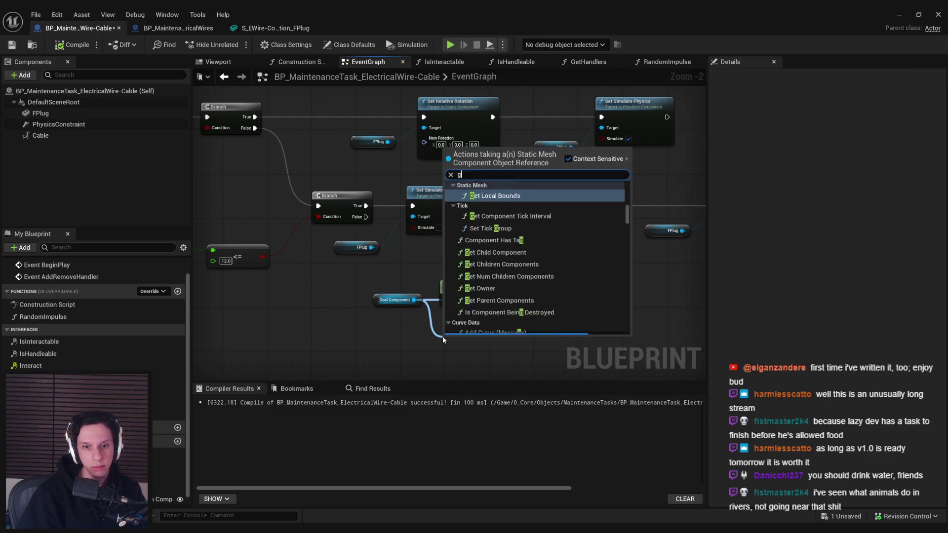
pyautogui.write('get forward')
pyautogui.press('Return')
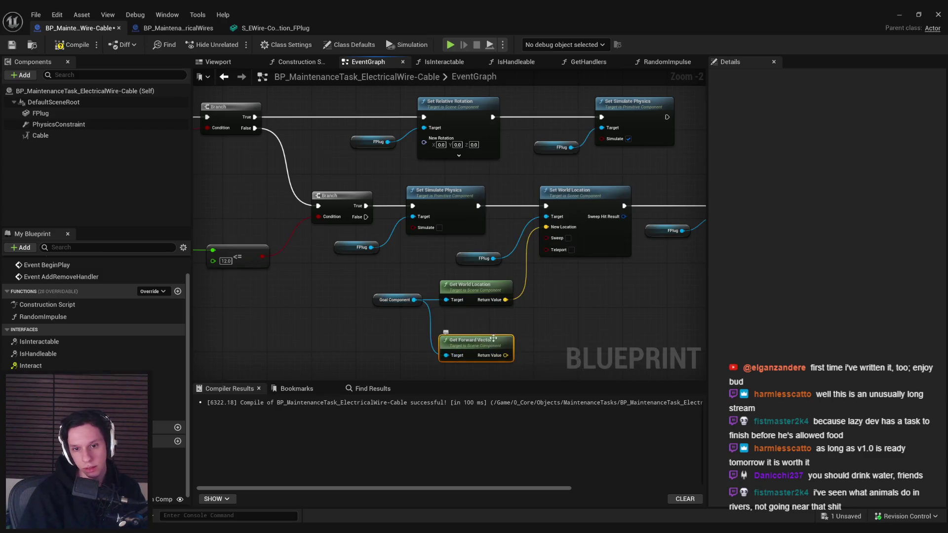
pyautogui.moveTo(505, 343); pyautogui.dragTo(538, 341)
pyautogui.click(577, 201)
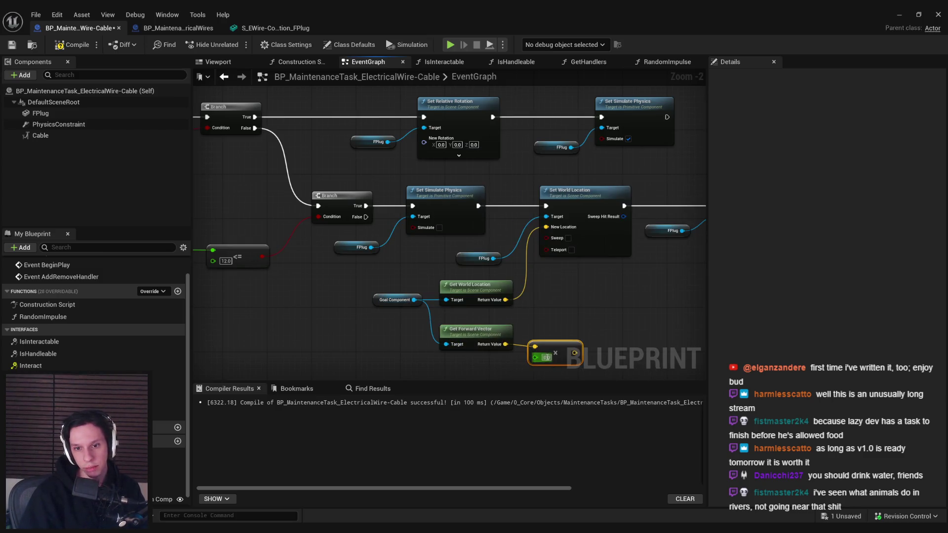
pyautogui.write('-15')
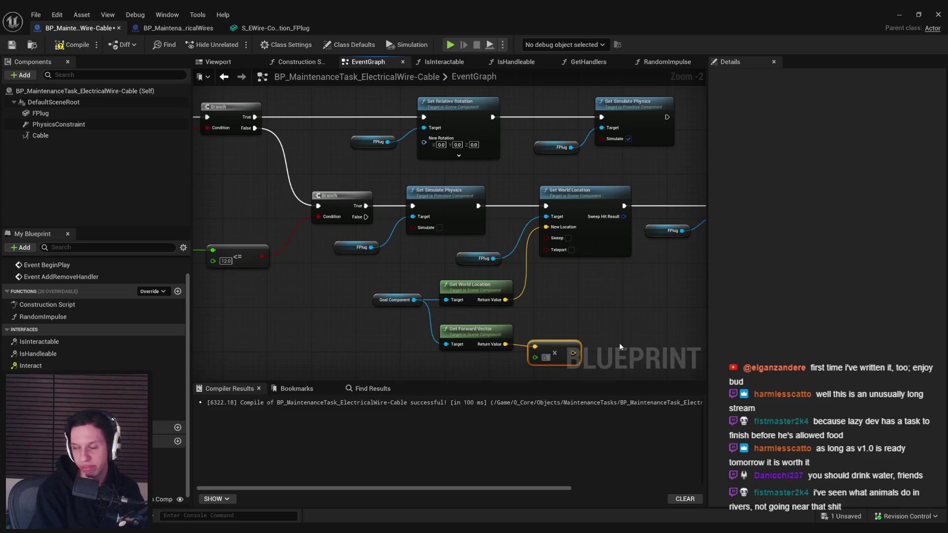
pyautogui.press('Return')
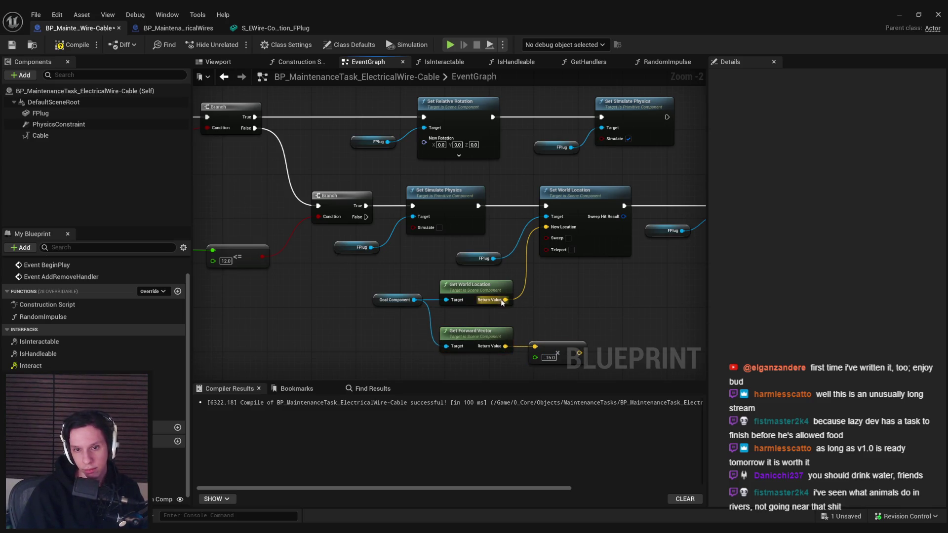
pyautogui.moveTo(505, 299); pyautogui.dragTo(552, 307)
pyautogui.press('Return')
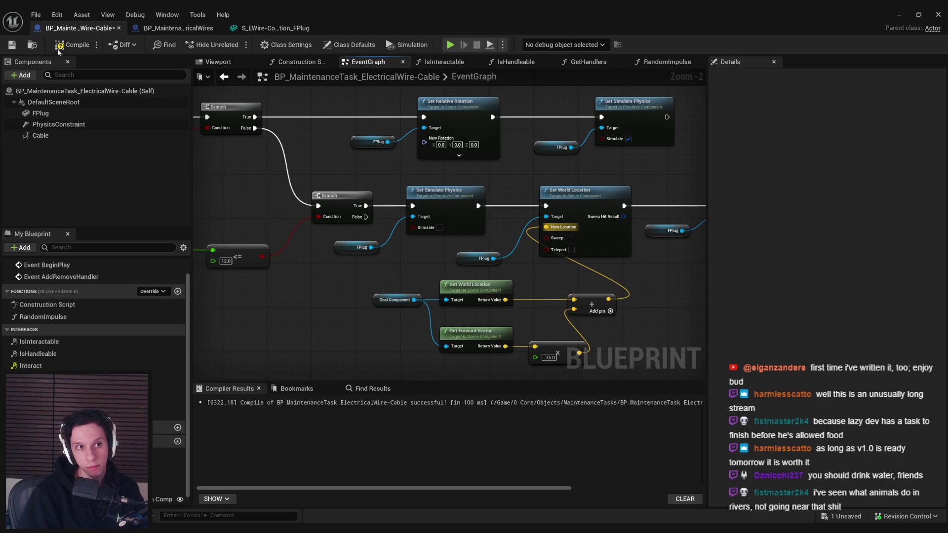
# - Play-test grabbing the blue cable plug, then return to the cable blueprint
pyautogui.click(923, 11)
pyautogui.hotkey('alt', 'p')
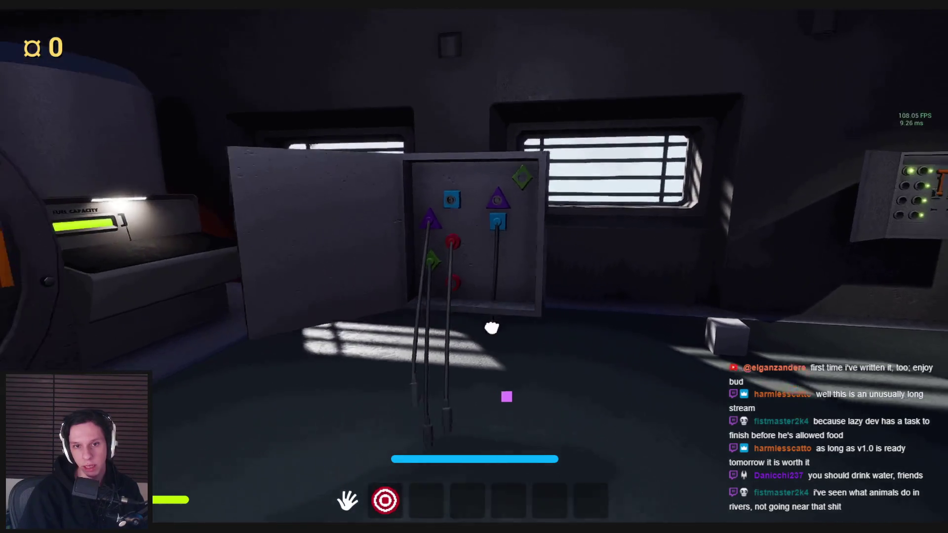
pyautogui.click(491, 328)
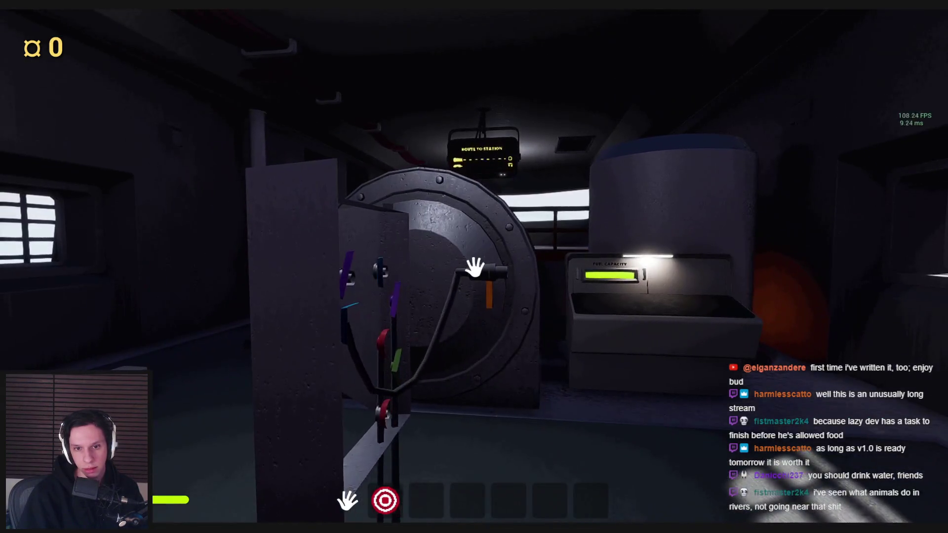
pyautogui.press('Escape')
pyautogui.click(361, 492)
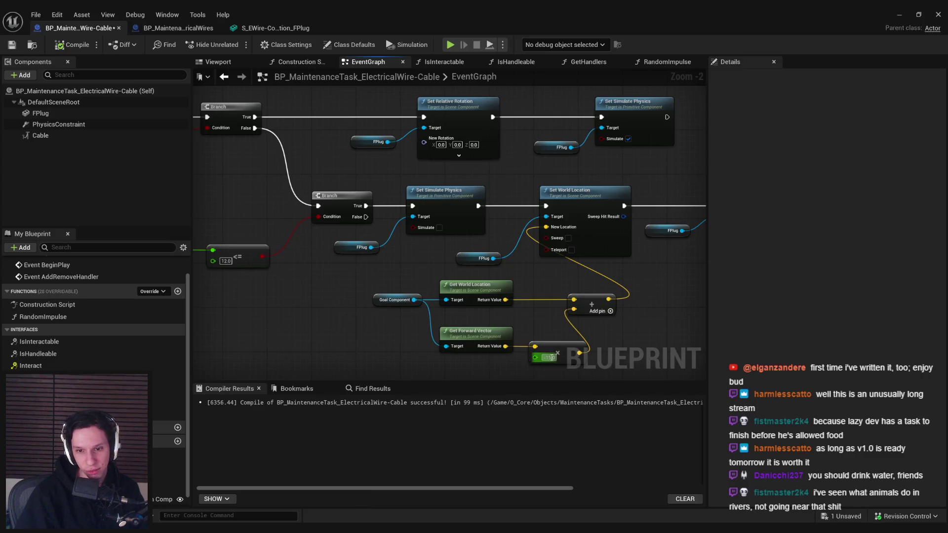
# - Run another play test picking up the plug near the blue socket, then reopen the blueprint
pyautogui.click(897, 14)
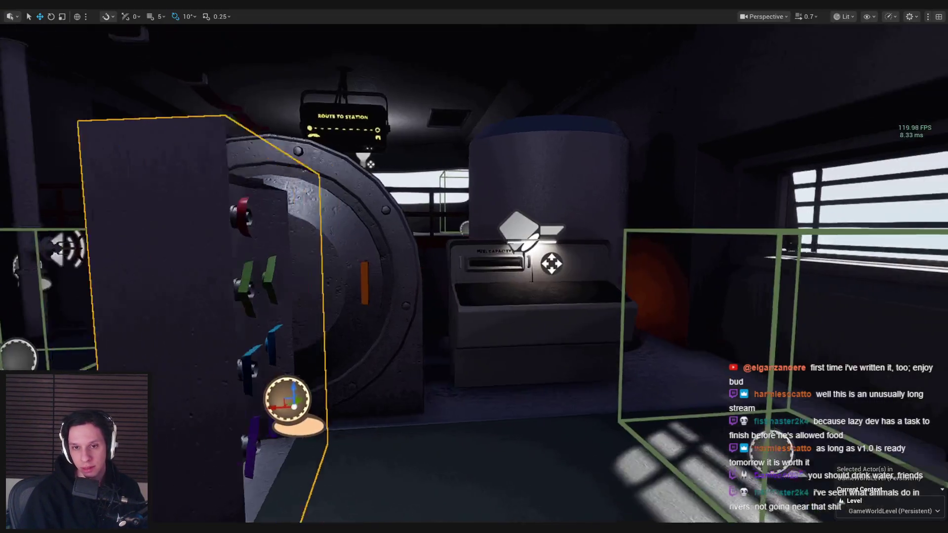
pyautogui.hotkey('alt', 'p')
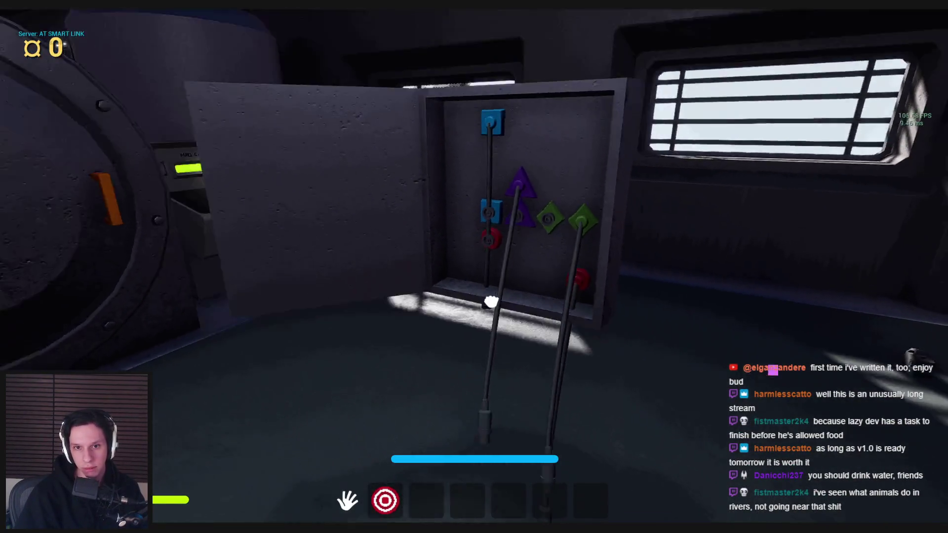
pyautogui.click(490, 302)
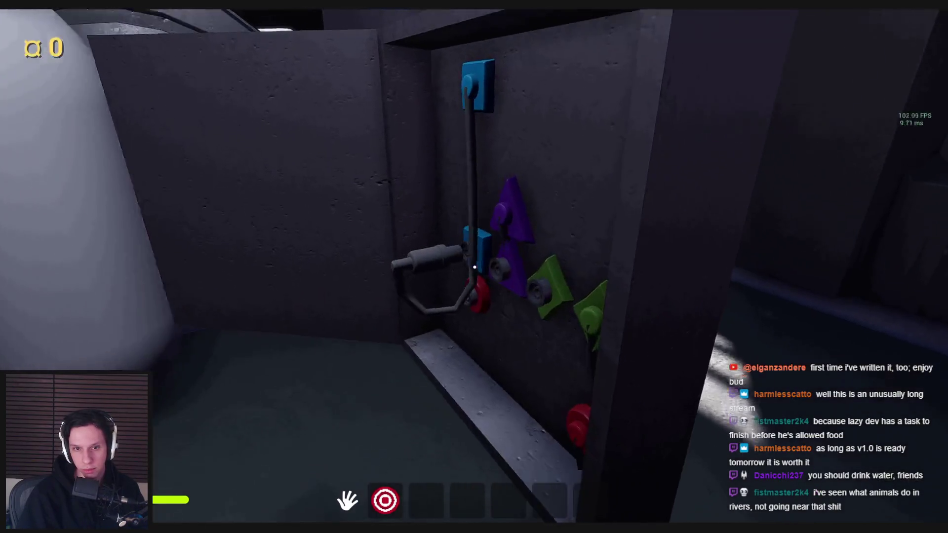
pyautogui.press('Escape')
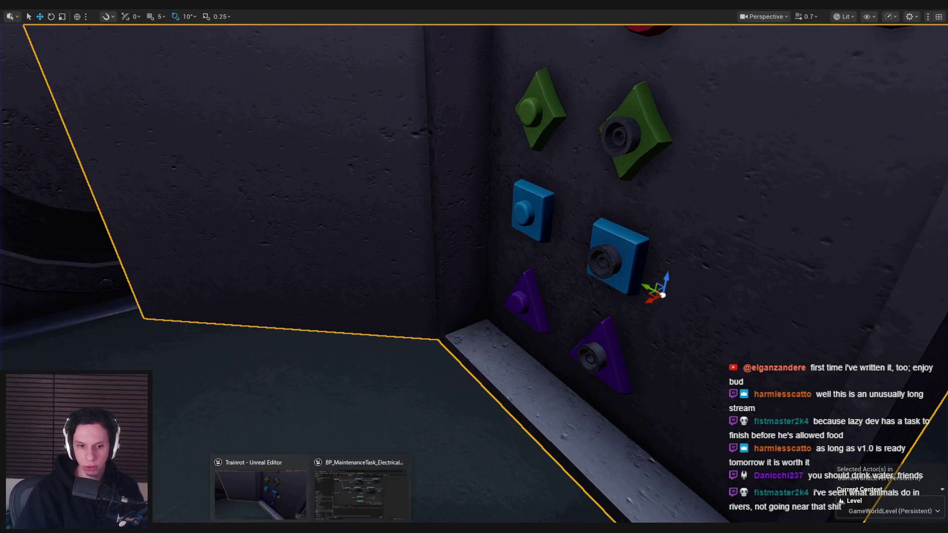
pyautogui.click(362, 491)
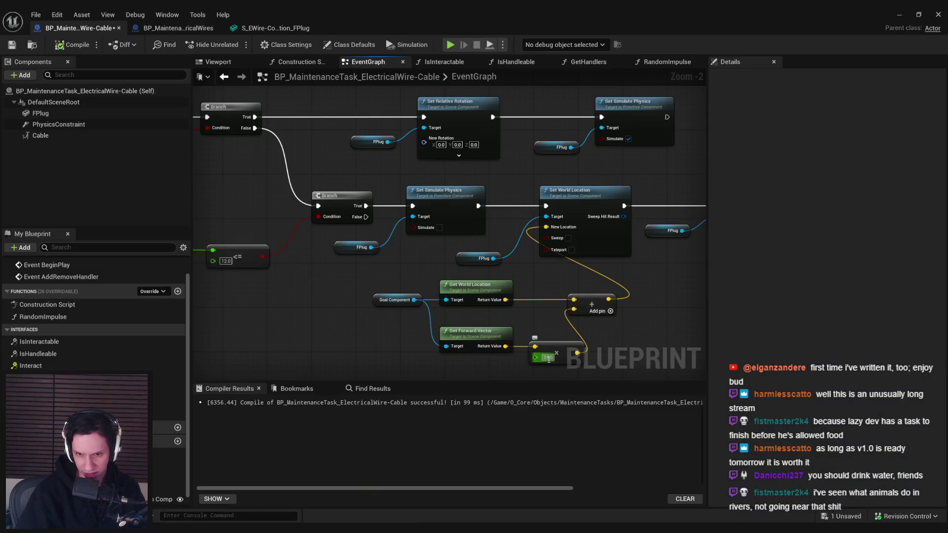
# - In a new play test, carry a cable over and plug it into the top red socket
pyautogui.click(900, 14)
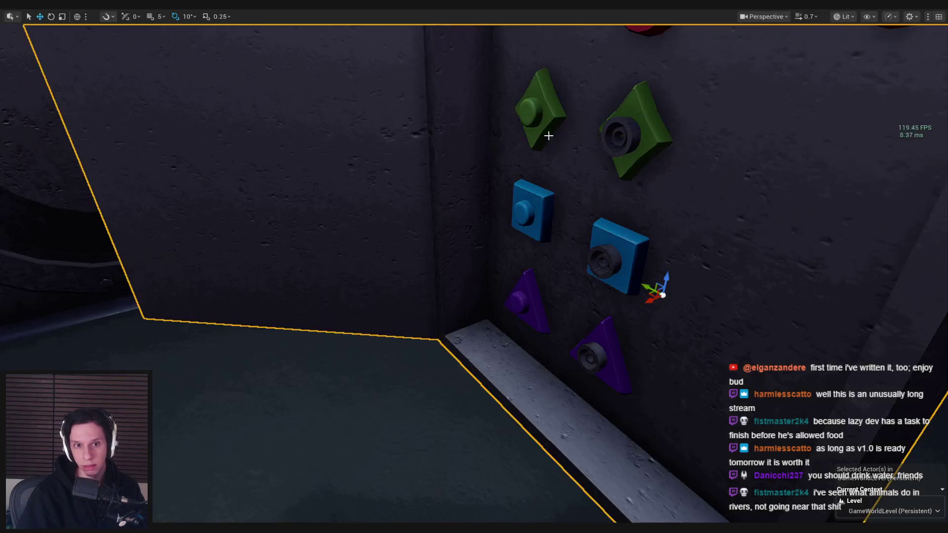
pyautogui.scroll(-5, 500, 150)
pyautogui.hotkey('alt', 'p')
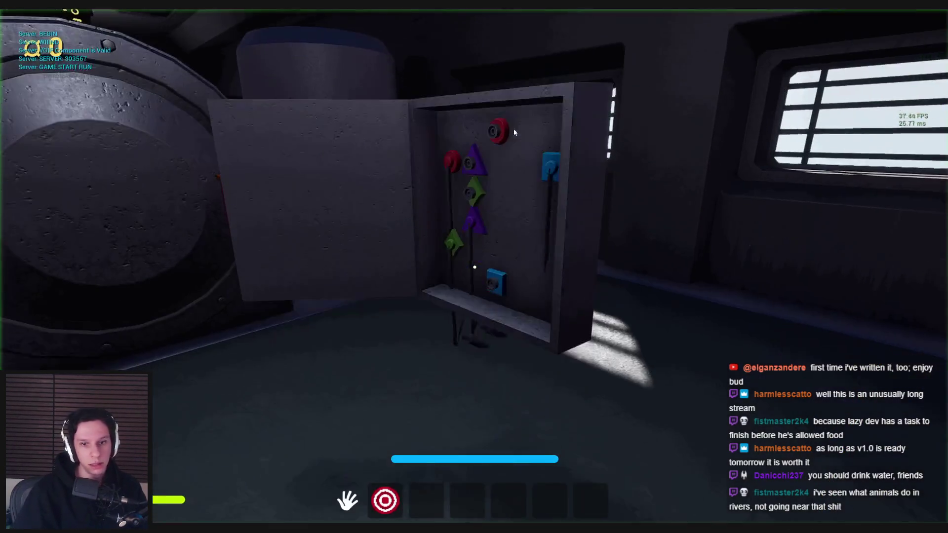
pyautogui.press('w')
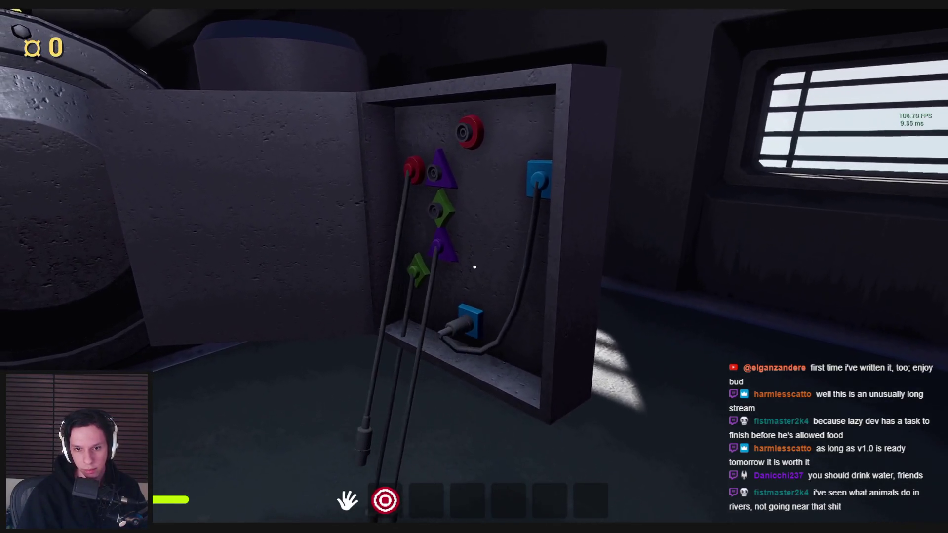
pyautogui.press('w')
pyautogui.press('s')
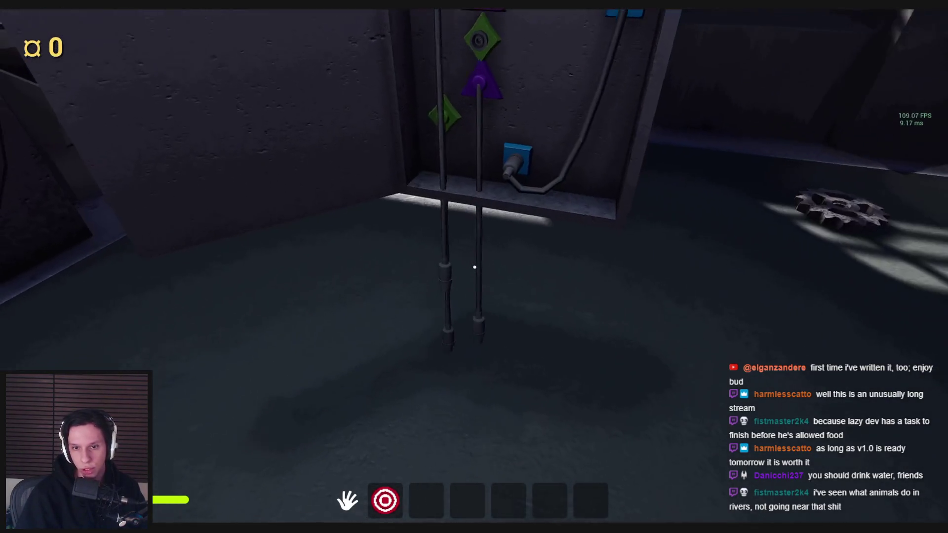
pyautogui.press('w')
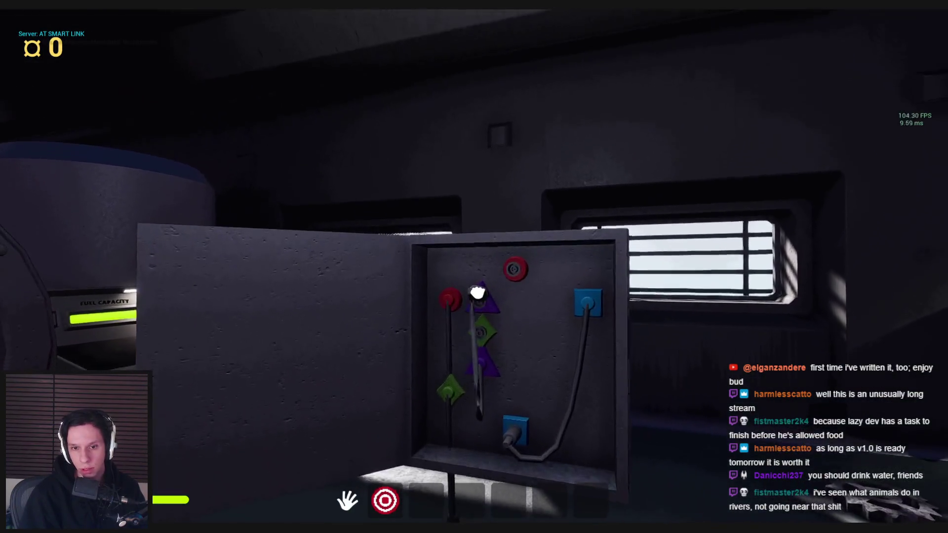
pyautogui.press('s')
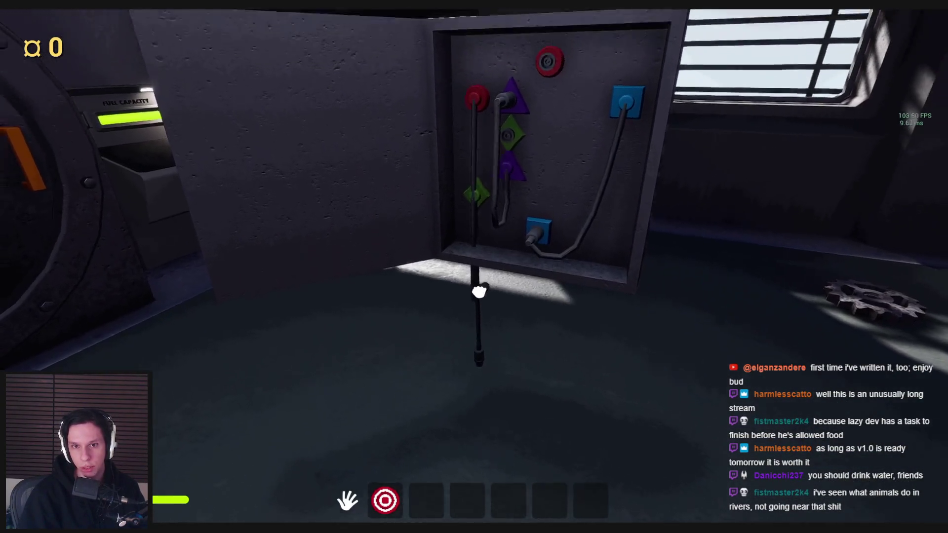
pyautogui.press('s')
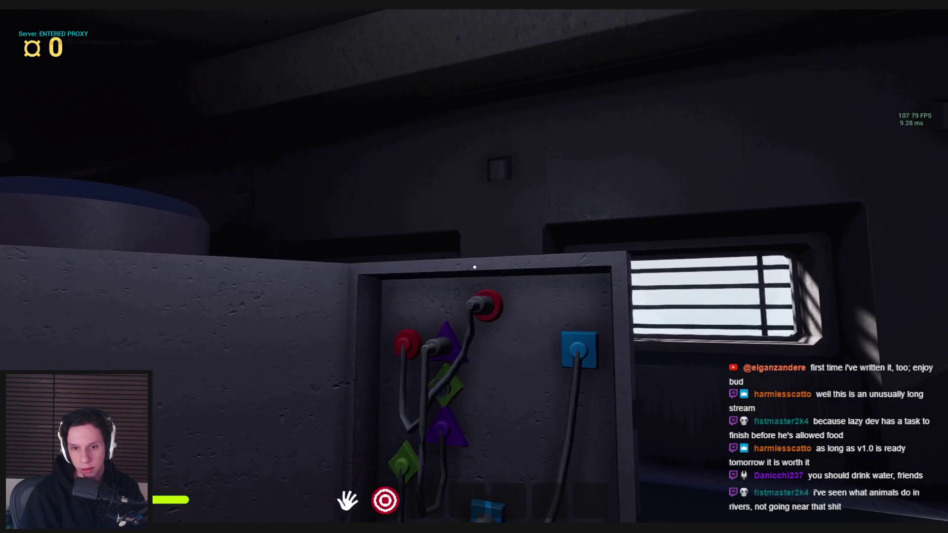
pyautogui.press('s')
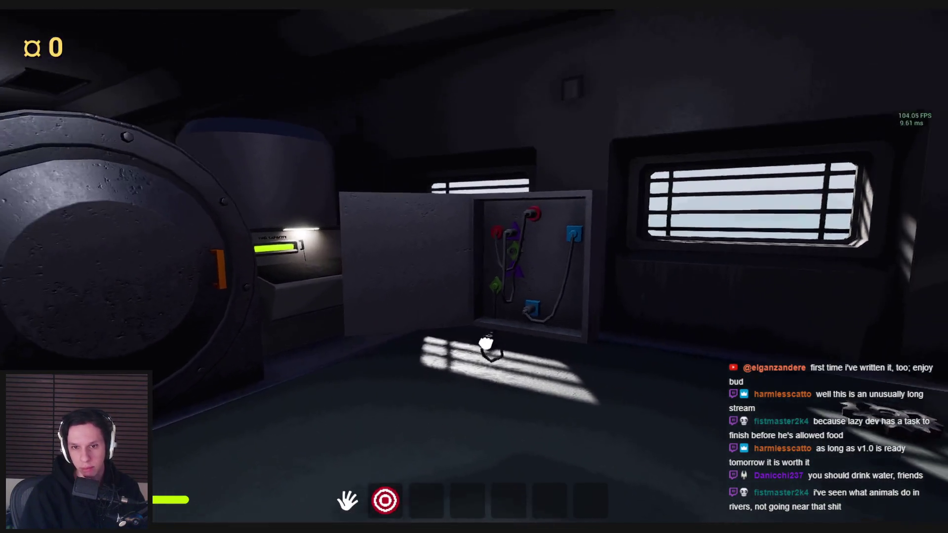
pyautogui.press('w')
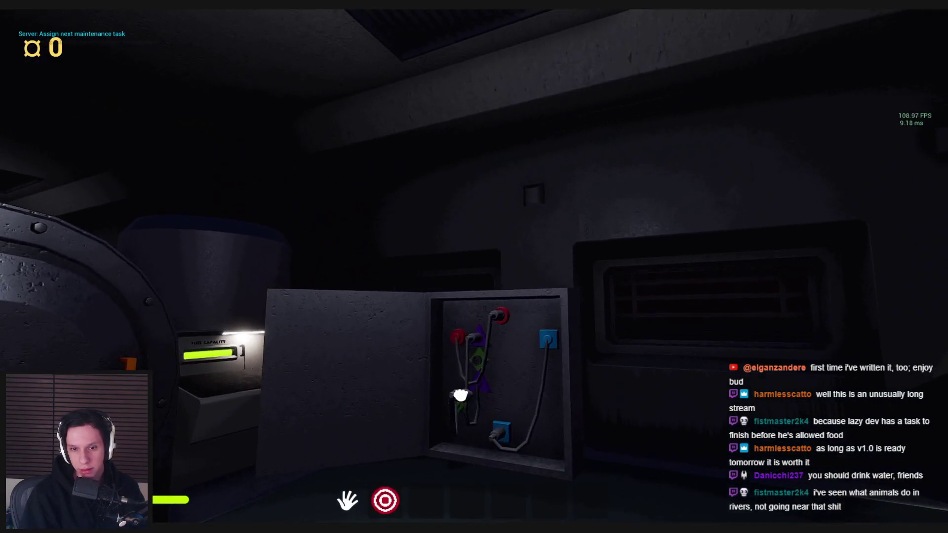
pyautogui.click(474, 268)
# - Look over the seated plugs from both sides, then end play and switch to the blueprint
pyautogui.press('w')
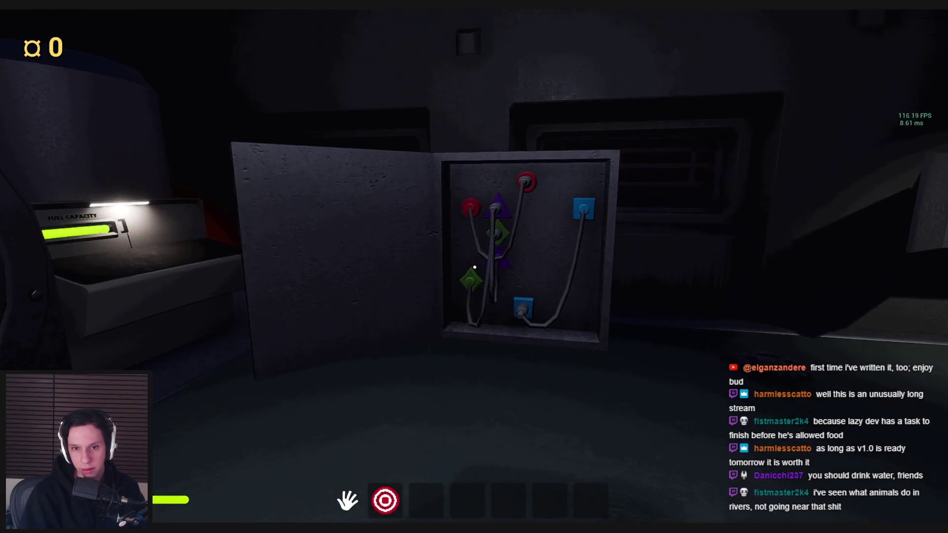
pyautogui.press('s')
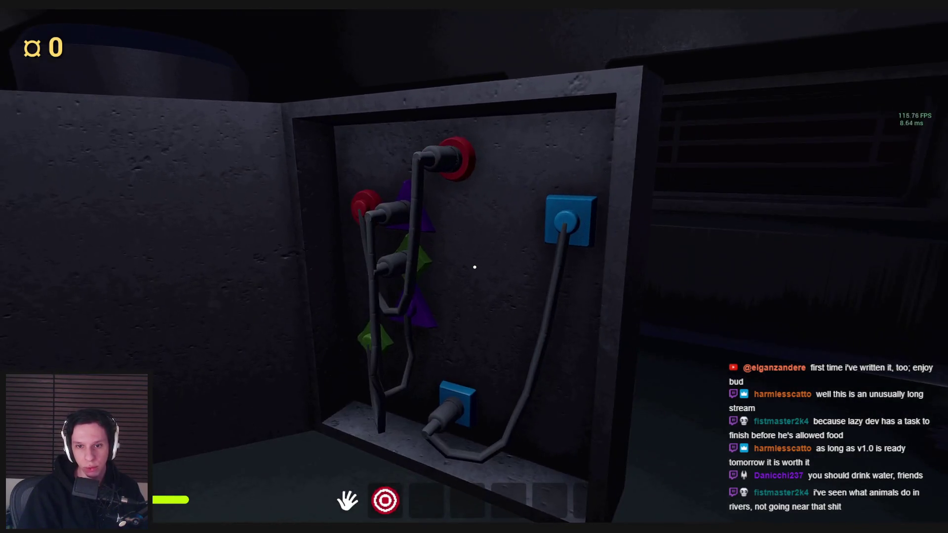
pyautogui.press('w')
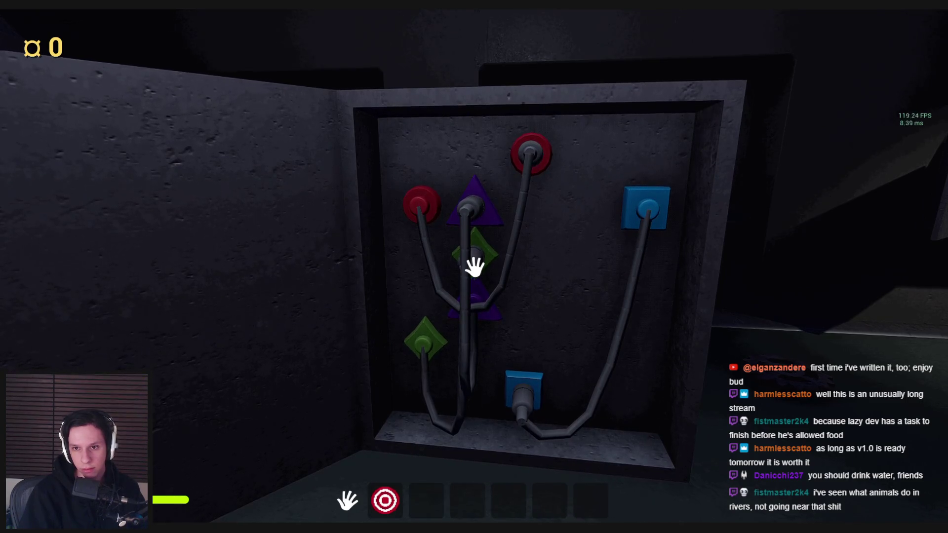
pyautogui.press('d')
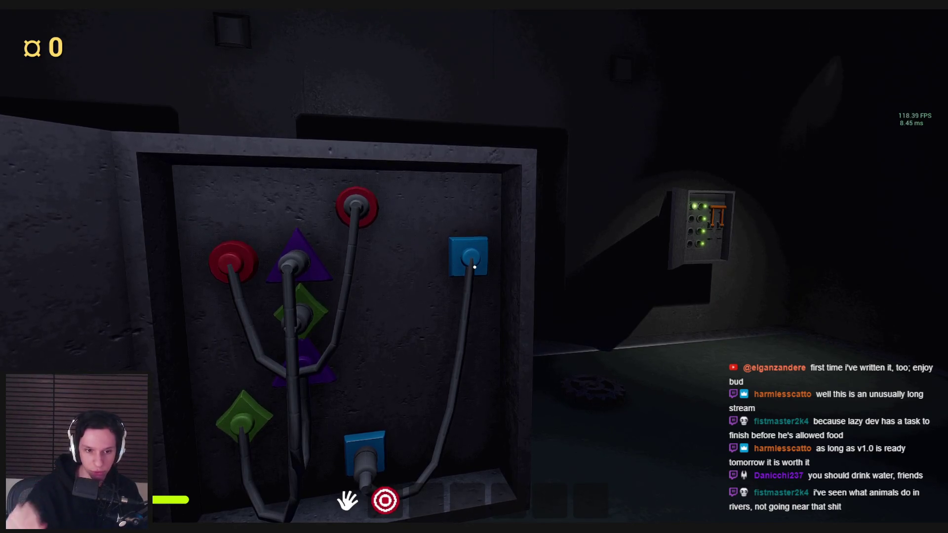
pyautogui.press('a')
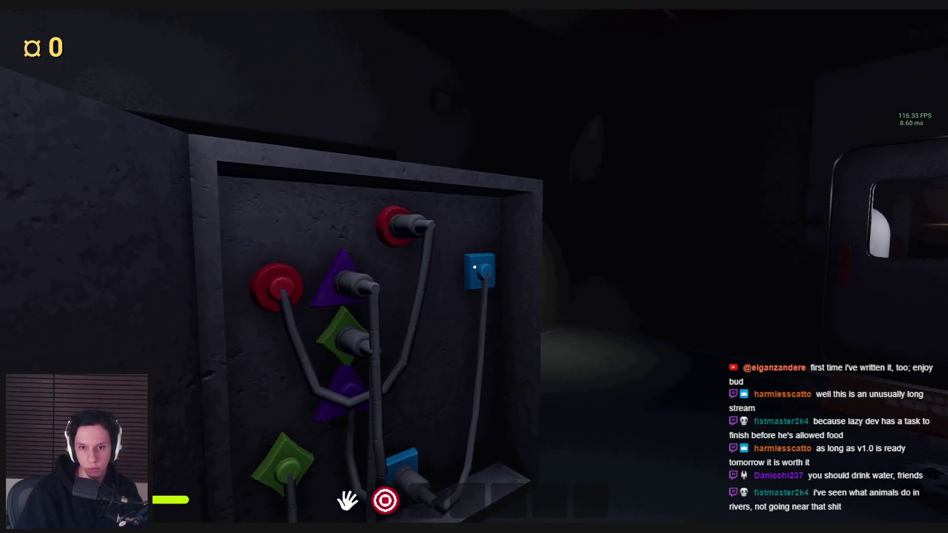
pyautogui.press('Escape')
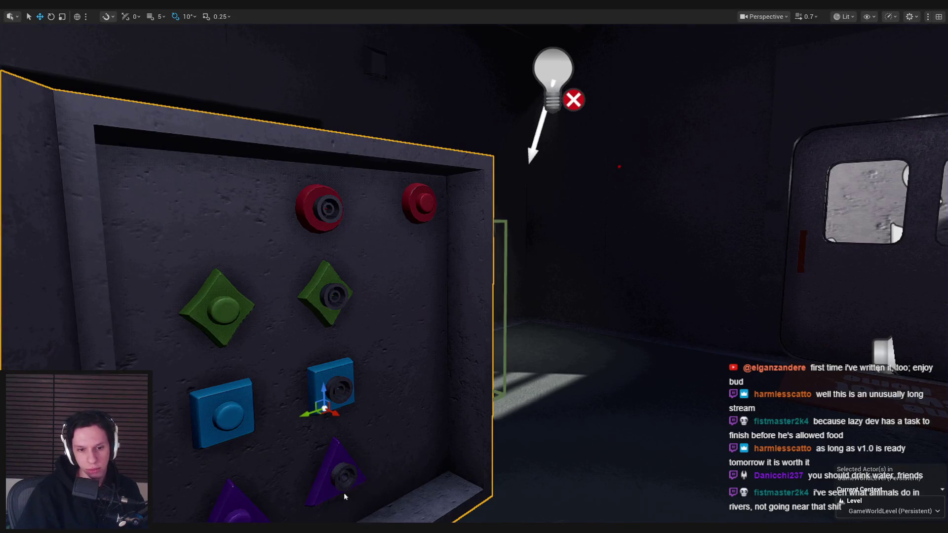
pyautogui.hotkey('alt', 'Tab')
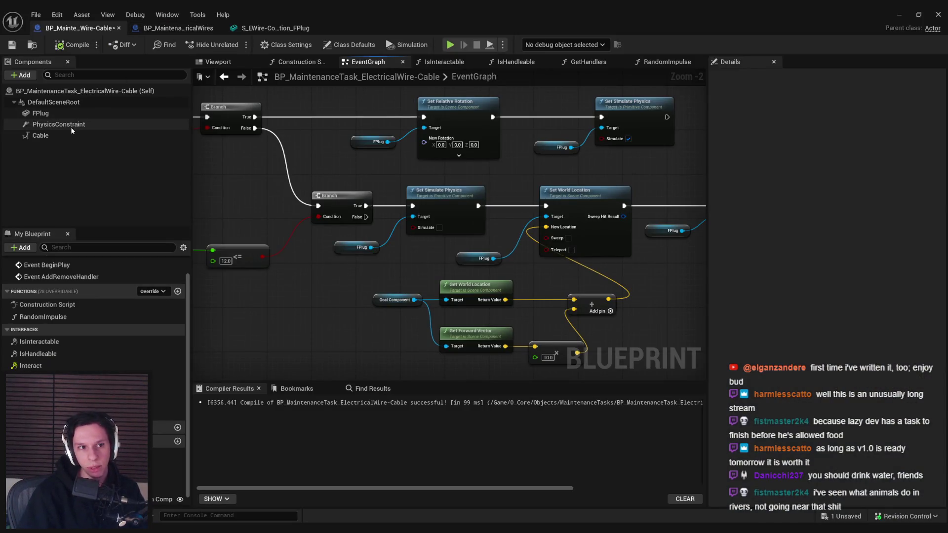
# - Review the Cable component's cable settings in the Details panel
pyautogui.click(60, 136)
pyautogui.scroll(-2, 766, 305)
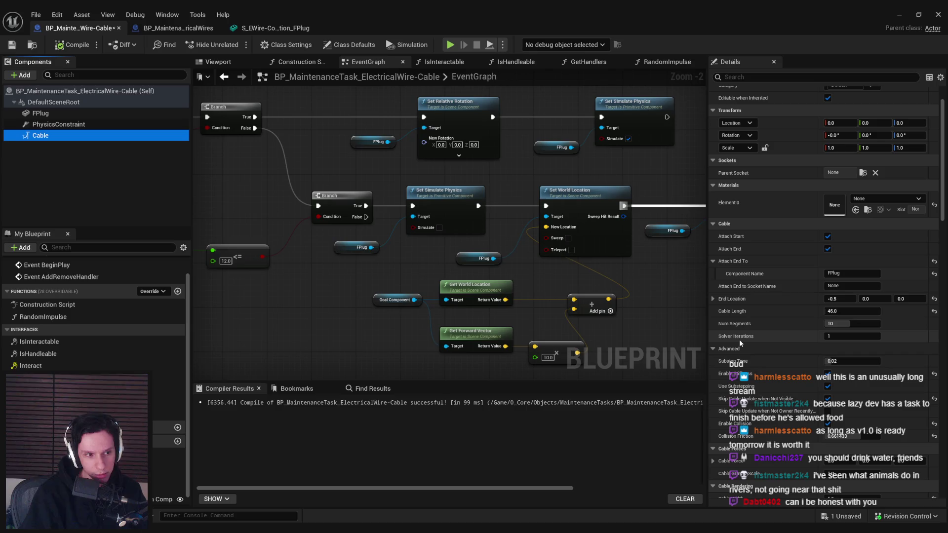
pyautogui.scroll(-2, 739, 339)
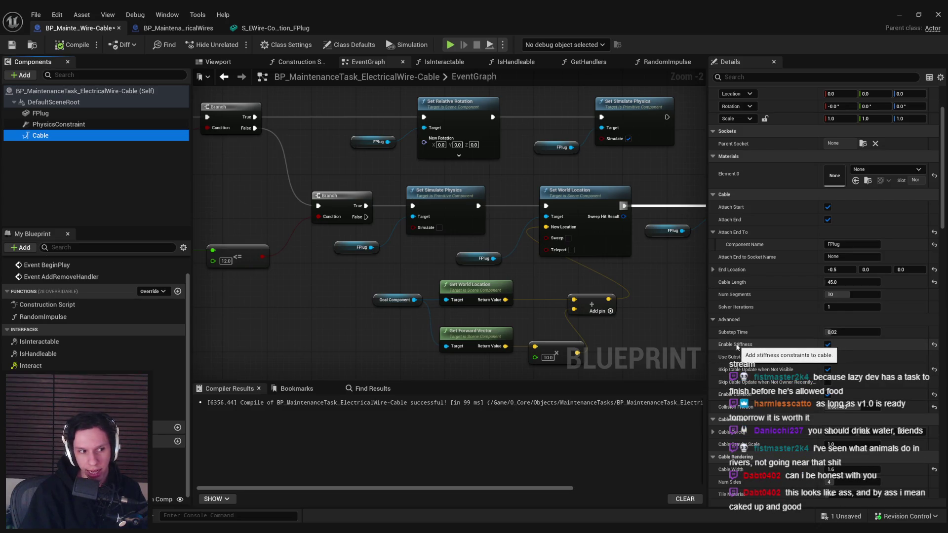
pyautogui.scroll(-3, 738, 348)
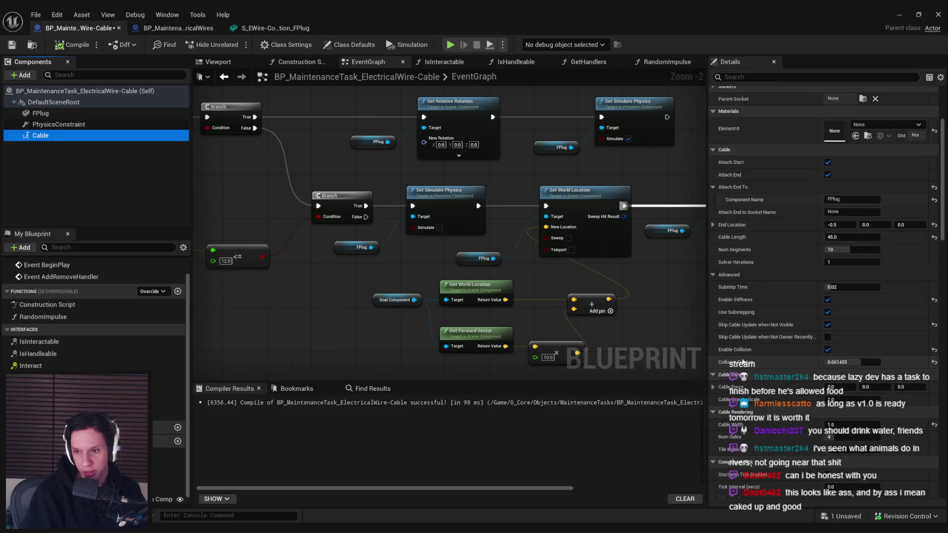
pyautogui.scroll(-1, 738, 354)
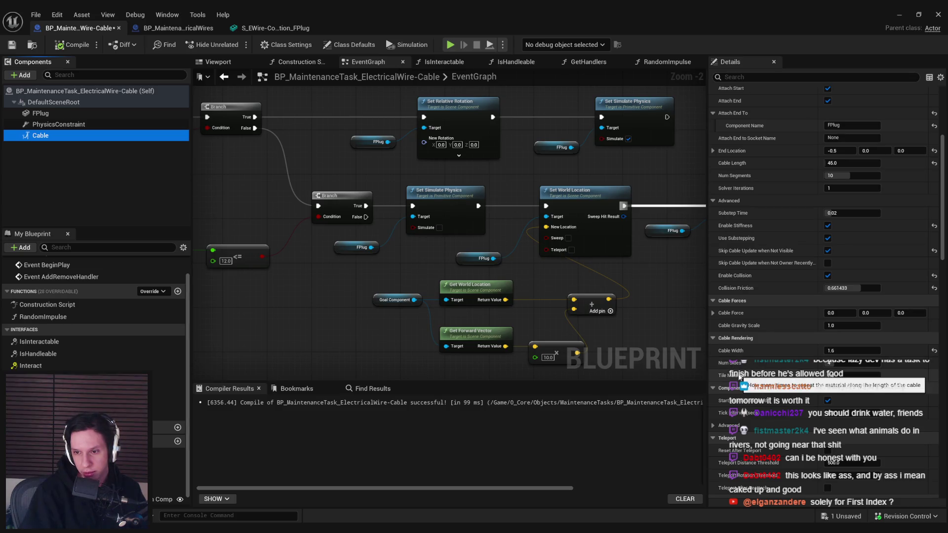
pyautogui.scroll(-8, 740, 377)
pyautogui.moveTo(945, 280)
pyautogui.mouseDown()
pyautogui.moveTo(946, 407)
pyautogui.moveTo(928, 159)
pyautogui.moveTo(935, 202)
pyautogui.mouseUp()
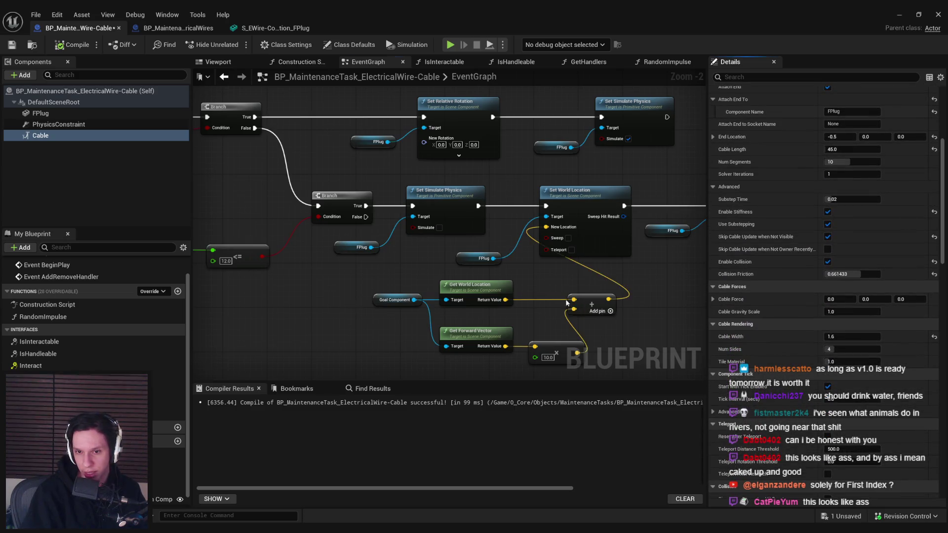
# - Box-select the Goal Component offset nodes and move them further left
pyautogui.moveTo(623, 337); pyautogui.dragTo(364, 242)
pyautogui.moveTo(476, 257); pyautogui.dragTo(358, 251)
pyautogui.moveTo(527, 295); pyautogui.dragTo(487, 213)
# - Uncheck Enable Collision on the Cable component, then minimize the blueprint editor
pyautogui.click(452, 328)
pyautogui.click(513, 311)
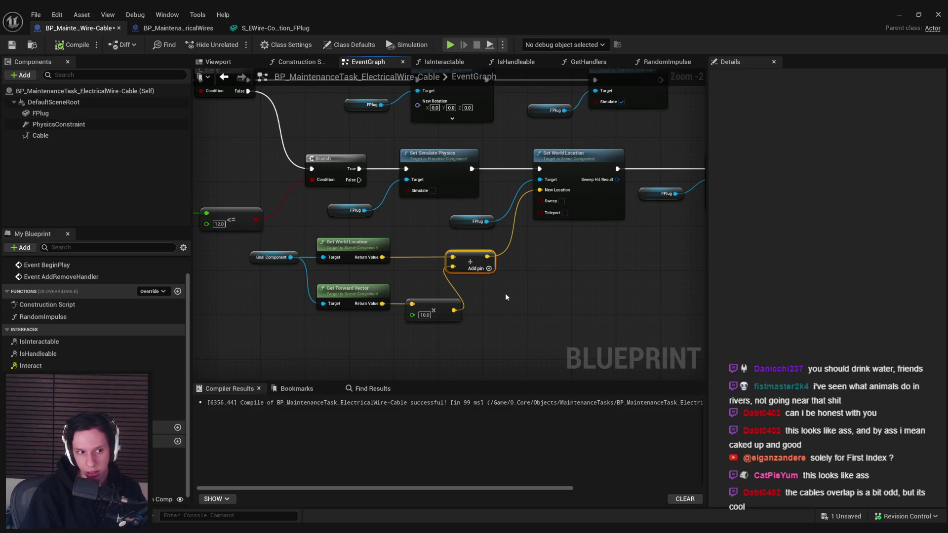
pyautogui.click(520, 298)
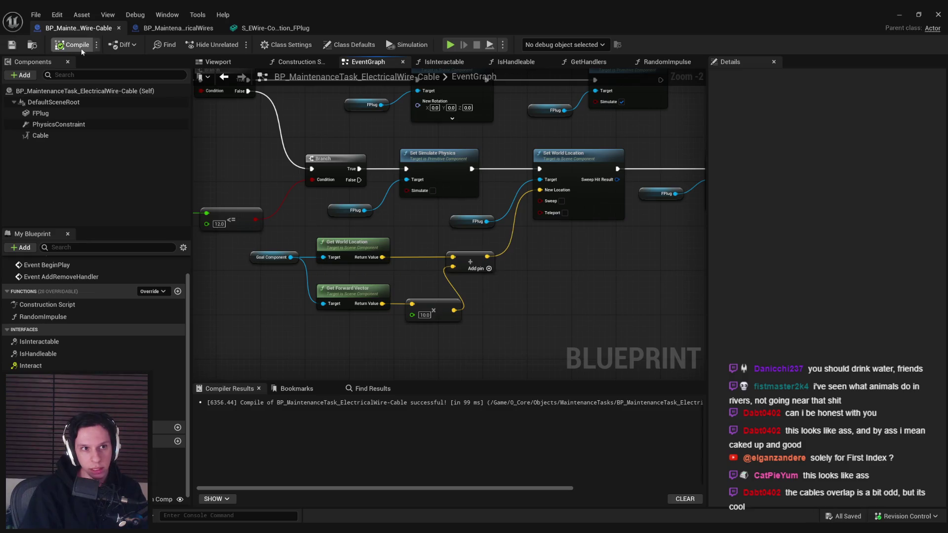
pyautogui.click(64, 136)
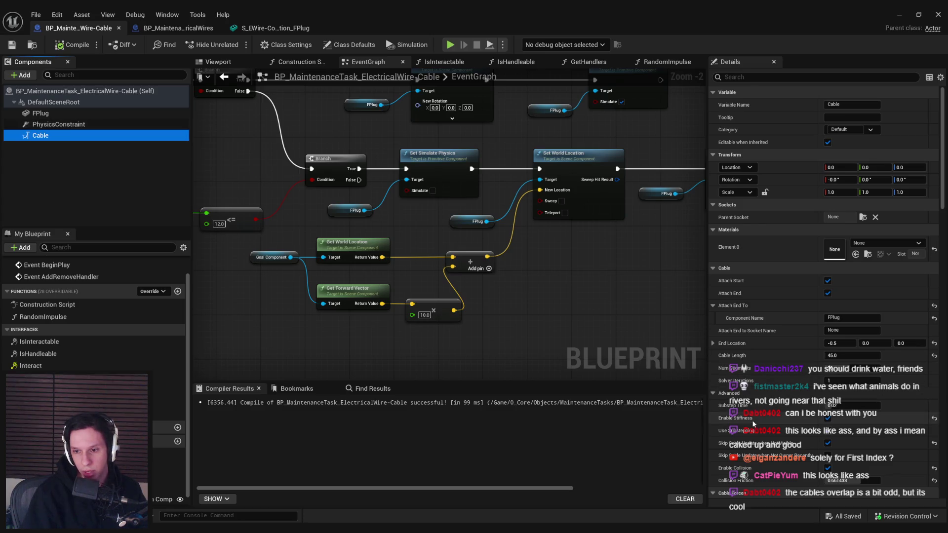
pyautogui.scroll(-1, 752, 420)
pyautogui.click(827, 453)
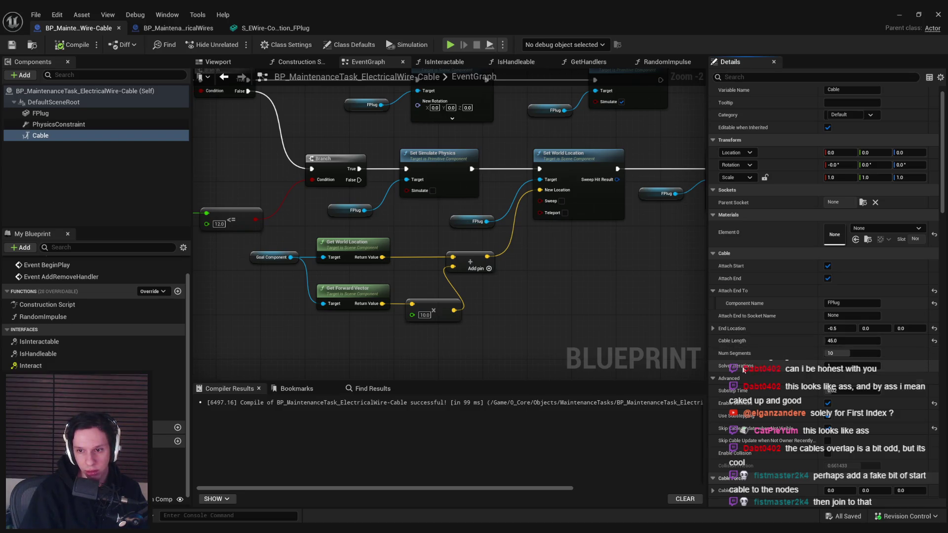
pyautogui.click(899, 14)
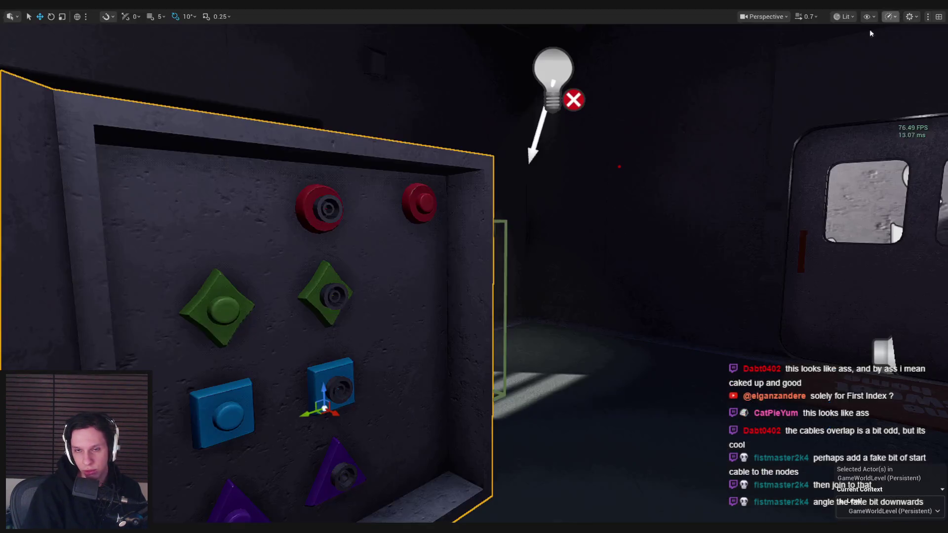
# - Start a playtest, take the cable from the blue socket and plug it into the purple node
pyautogui.hotkey('alt', 'p')
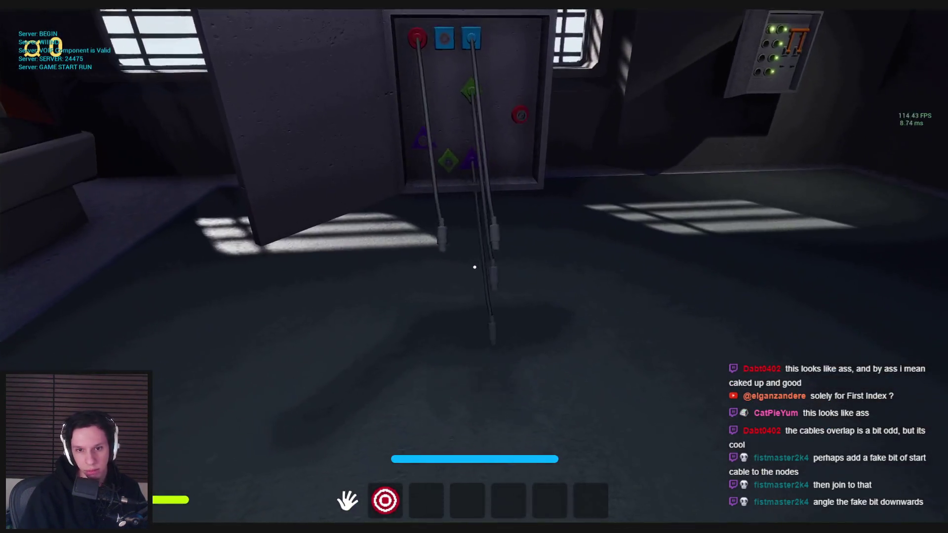
pyautogui.moveTo(475, 267)
pyautogui.mouseDown()
pyautogui.moveTo(462, 248)
pyautogui.moveTo(457, 333)
pyautogui.moveTo(494, 324)
pyautogui.moveTo(471, 308)
pyautogui.moveTo(461, 319)
pyautogui.moveTo(474, 321)
pyautogui.moveTo(471, 310)
pyautogui.moveTo(457, 311)
pyautogui.moveTo(469, 324)
pyautogui.moveTo(471, 309)
pyautogui.moveTo(498, 324)
pyautogui.moveTo(449, 296)
pyautogui.moveTo(548, 343)
pyautogui.moveTo(514, 318)
pyautogui.moveTo(487, 327)
pyautogui.moveTo(476, 264)
pyautogui.moveTo(425, 317)
pyautogui.moveTo(423, 355)
pyautogui.moveTo(482, 296)
pyautogui.mouseUp()
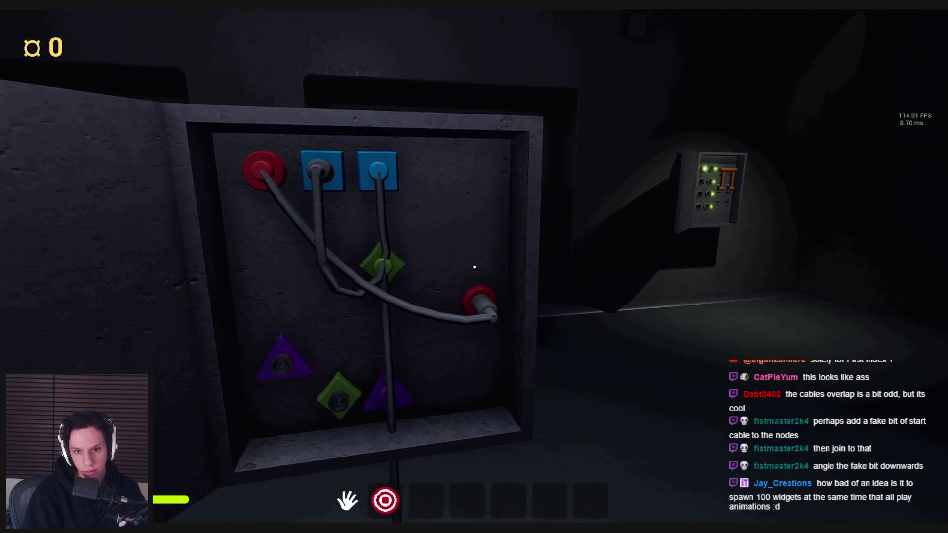
pyautogui.press('s')
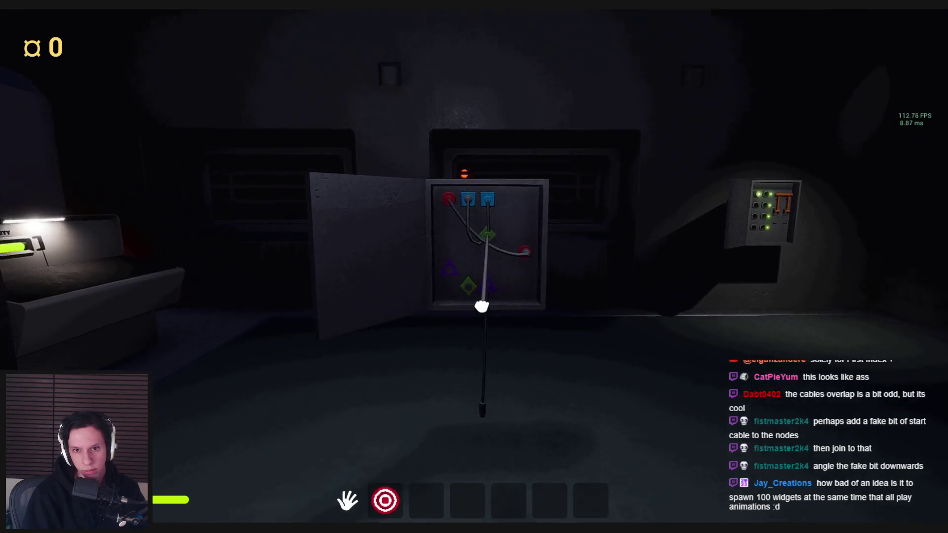
pyautogui.moveTo(473, 297)
pyautogui.mouseDown()
pyautogui.moveTo(474, 254)
pyautogui.moveTo(487, 349)
pyautogui.mouseUp()
pyautogui.press('w')
pyautogui.press('w')
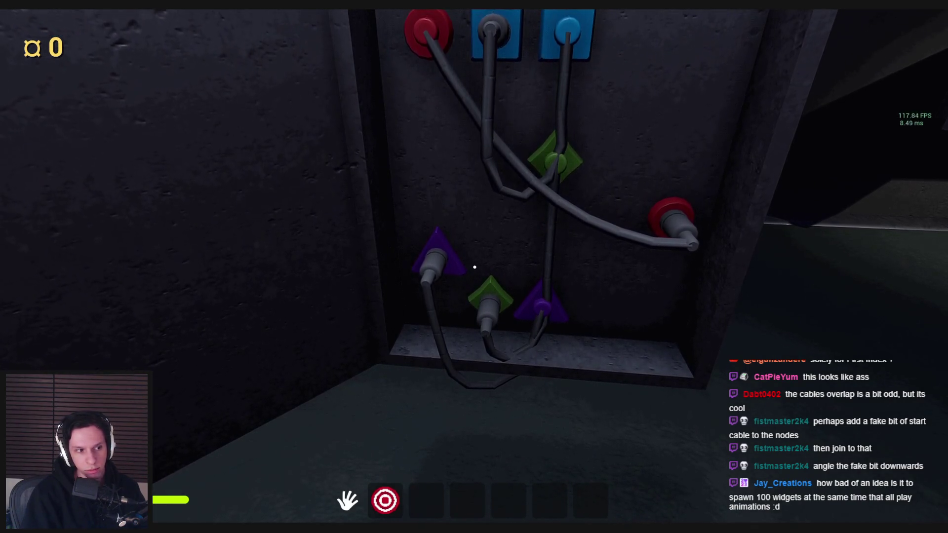
# - Inspect the wiring box around the green node and the hanging cable end
pyautogui.press('s')
pyautogui.press('w')
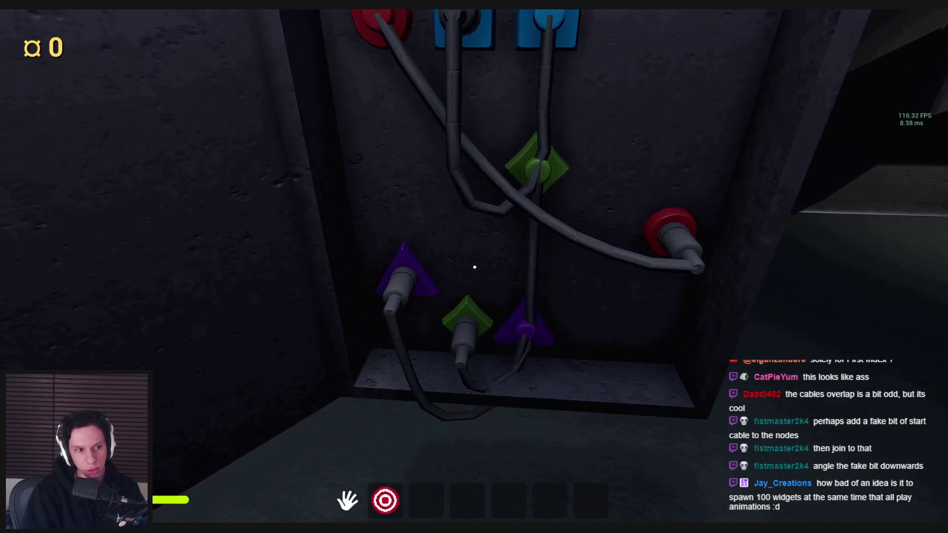
pyautogui.press('s')
pyautogui.press('w')
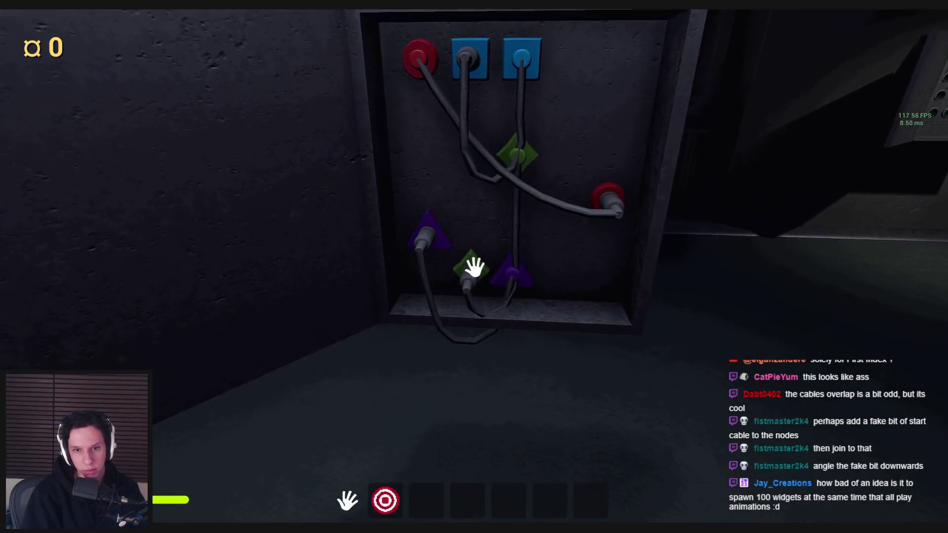
pyautogui.press('s')
pyautogui.press('w')
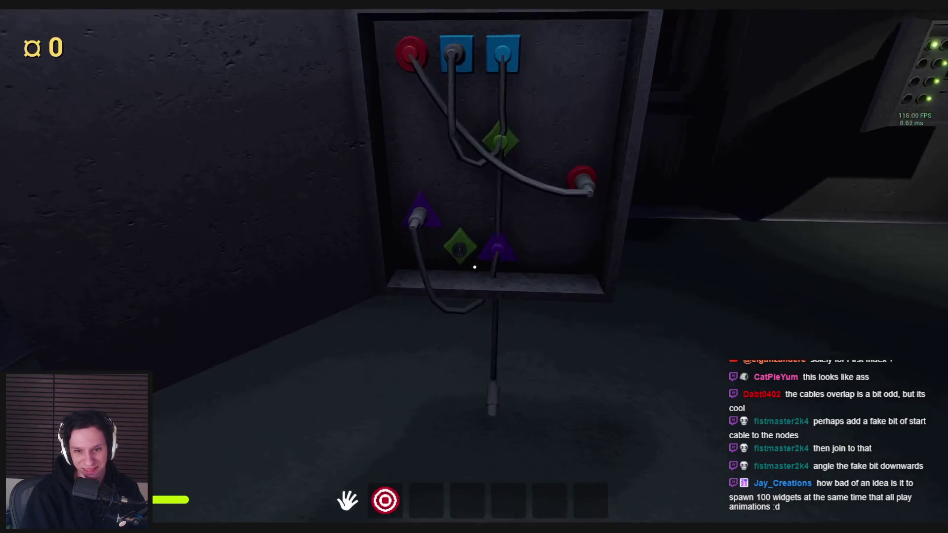
pyautogui.press('s')
pyautogui.press('w')
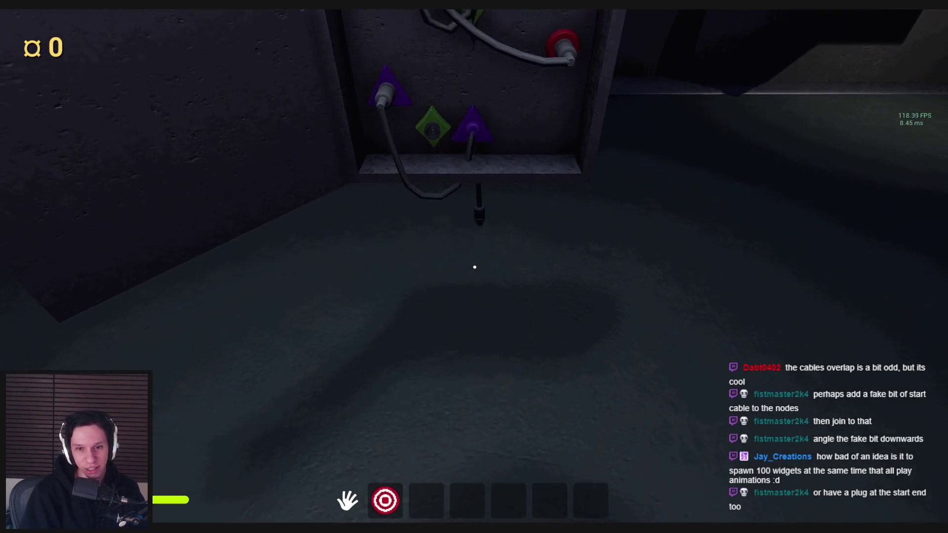
pyautogui.press('s')
pyautogui.press('w')
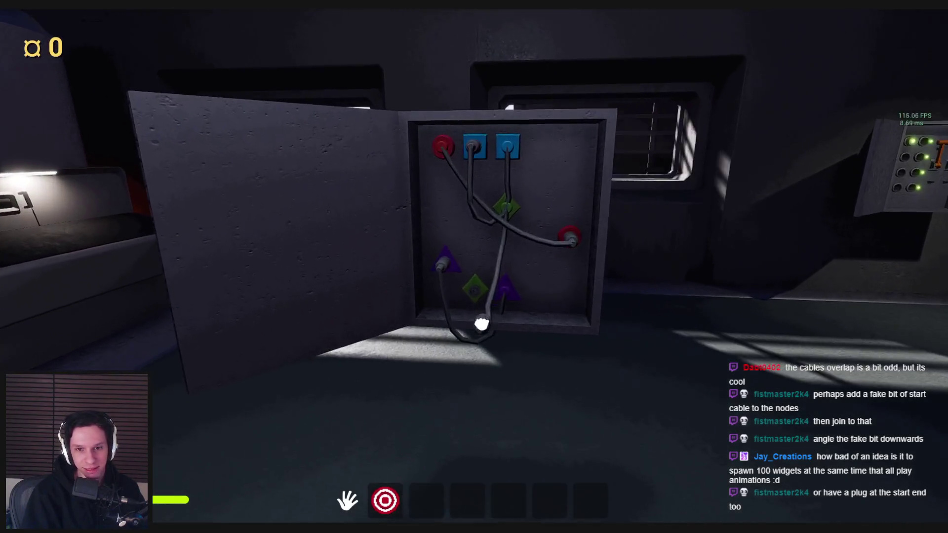
pyautogui.press('s')
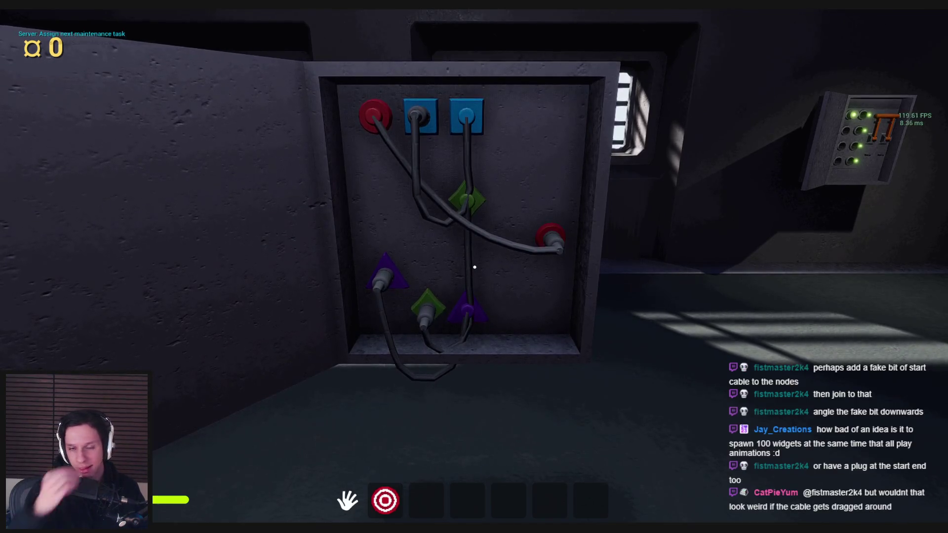
# - Visit the red valve on the steam pipe, return to the wiring box, and stop play
pyautogui.press('w')
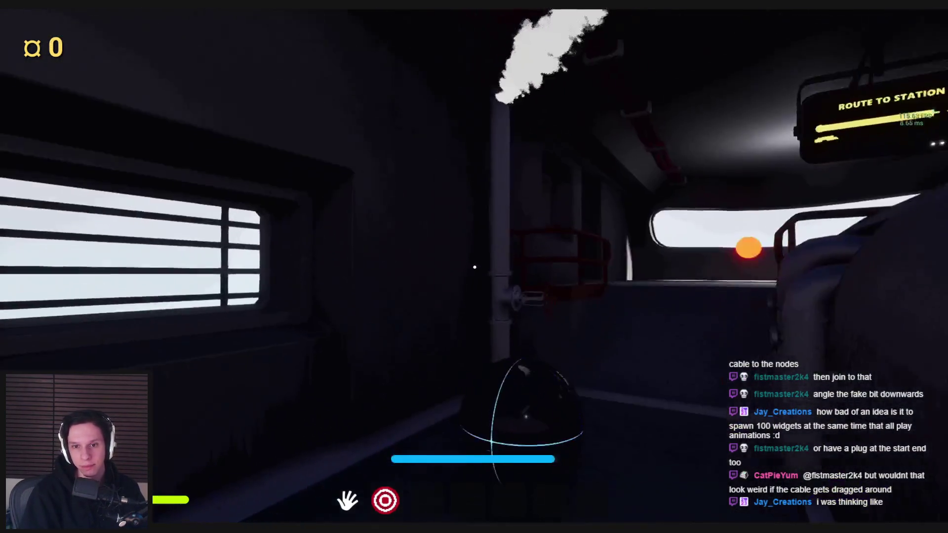
pyautogui.press('w')
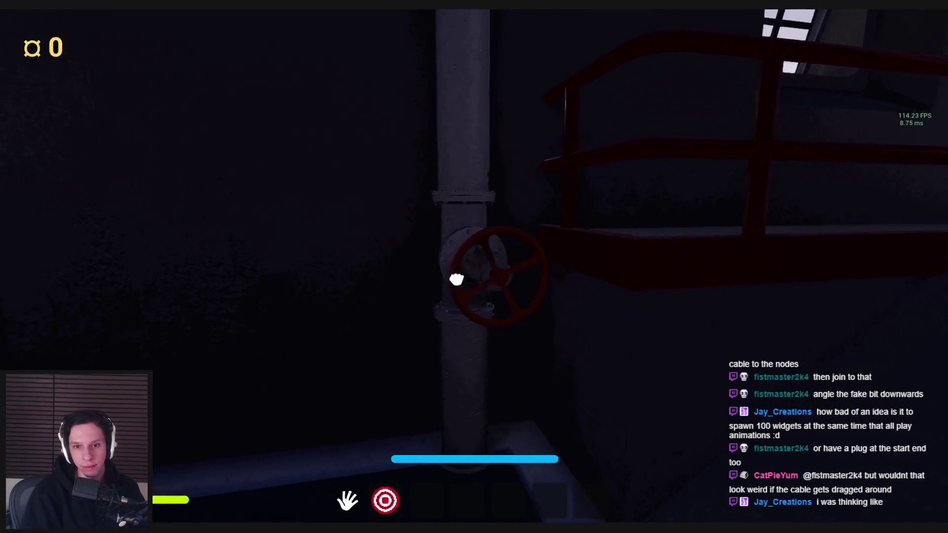
pyautogui.press('w')
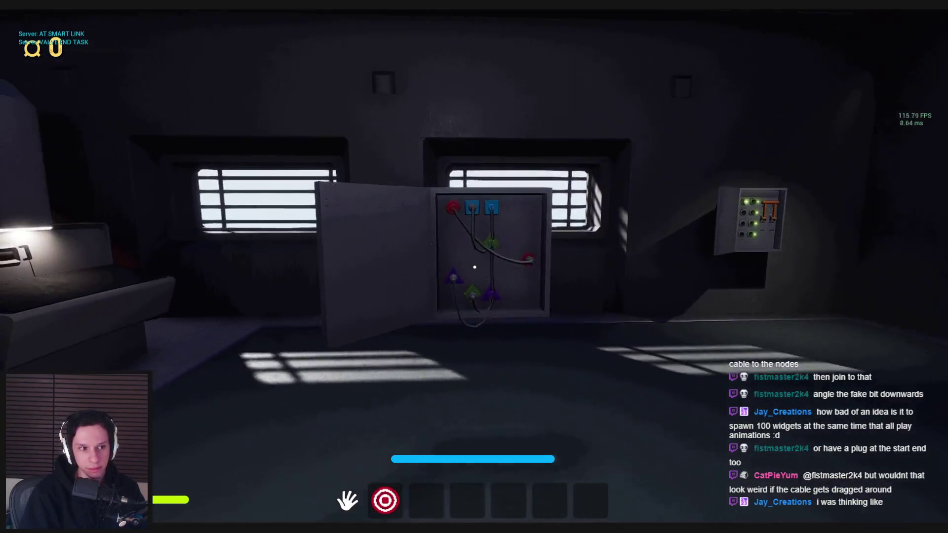
pyautogui.press('w')
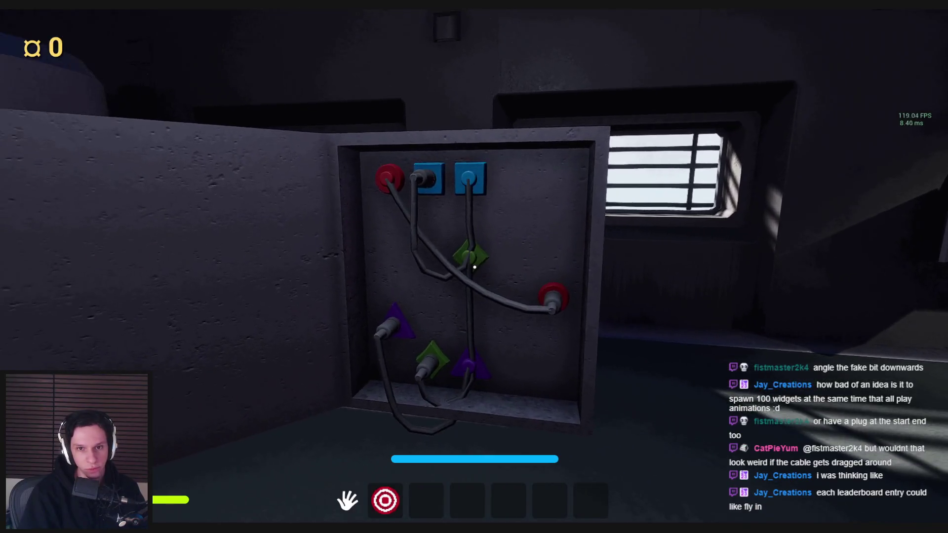
pyautogui.press('s')
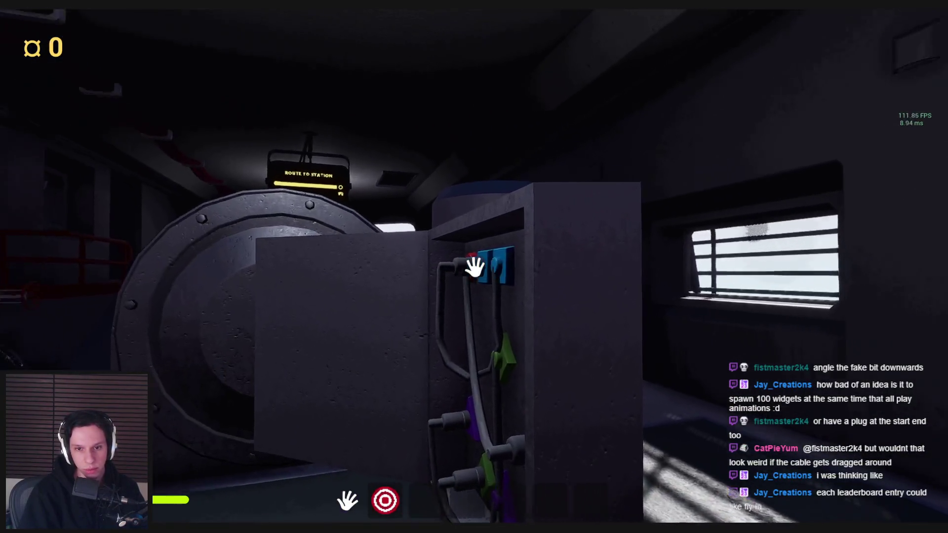
pyautogui.press('d')
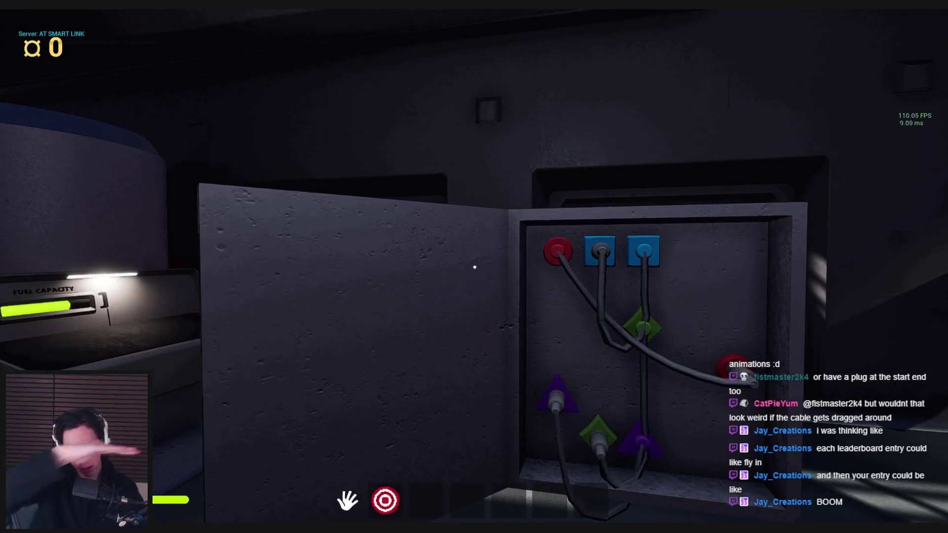
pyautogui.press('Escape')
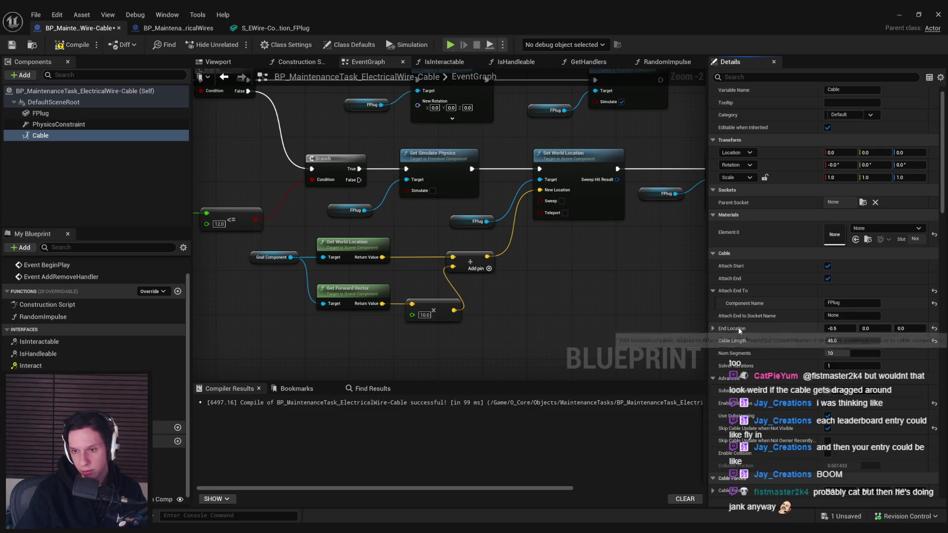
pyautogui.scroll(-5, 740, 327)
pyautogui.scroll(-1, 736, 345)
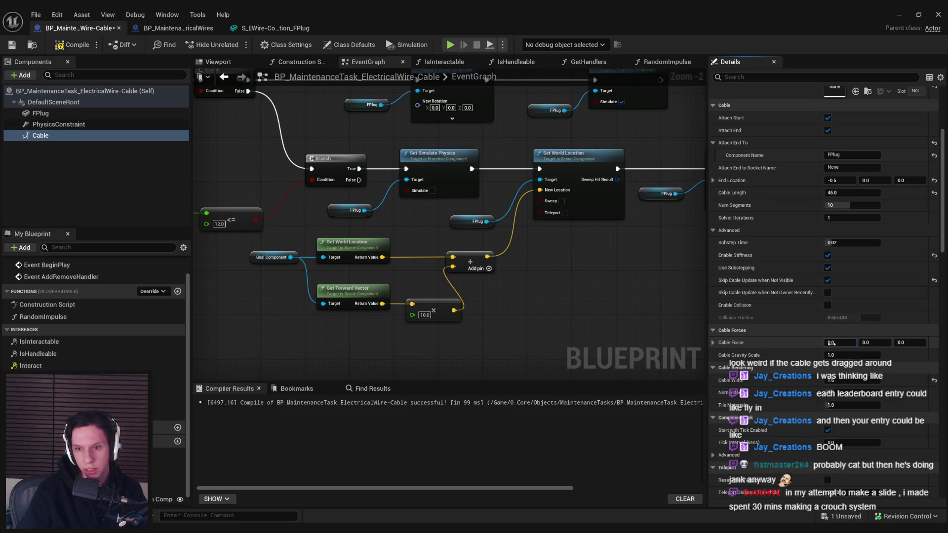
pyautogui.click(900, 14)
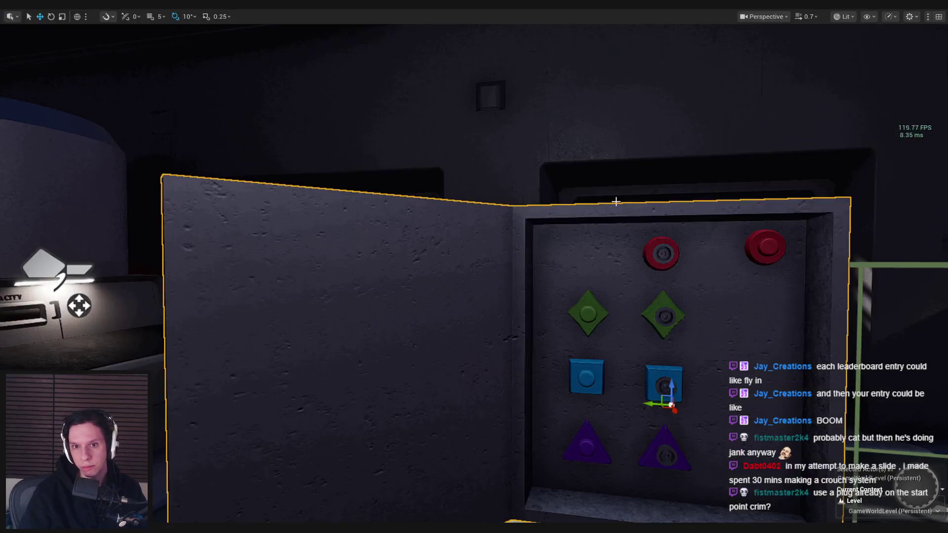
# - Play-test seating a cable plug in the upper blue socket, then reopen the cable blueprint
pyautogui.hotkey('alt', 'p')
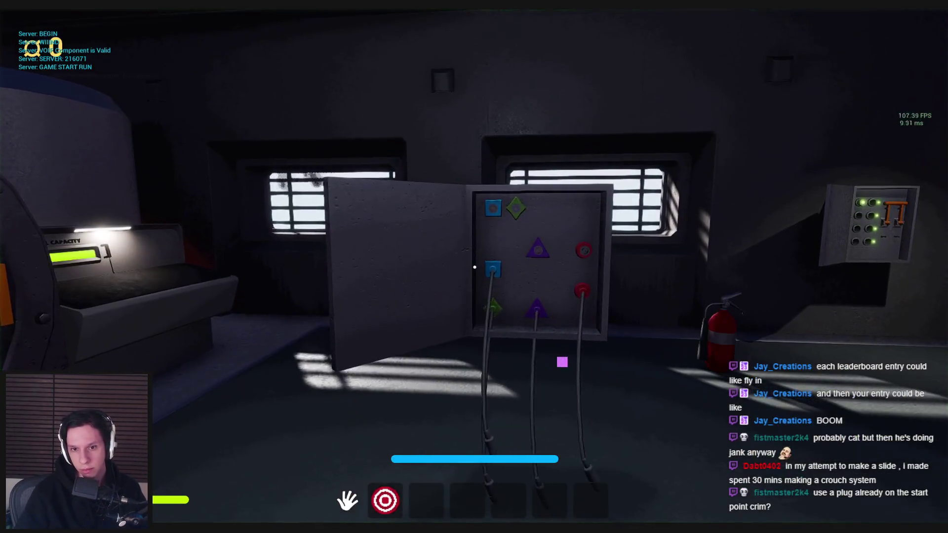
pyautogui.press('w')
pyautogui.press('w')
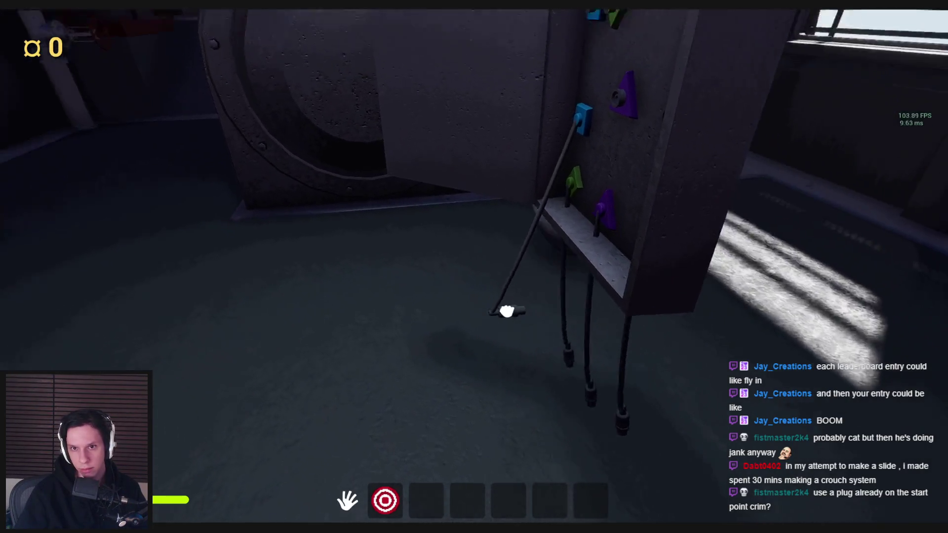
pyautogui.press('s')
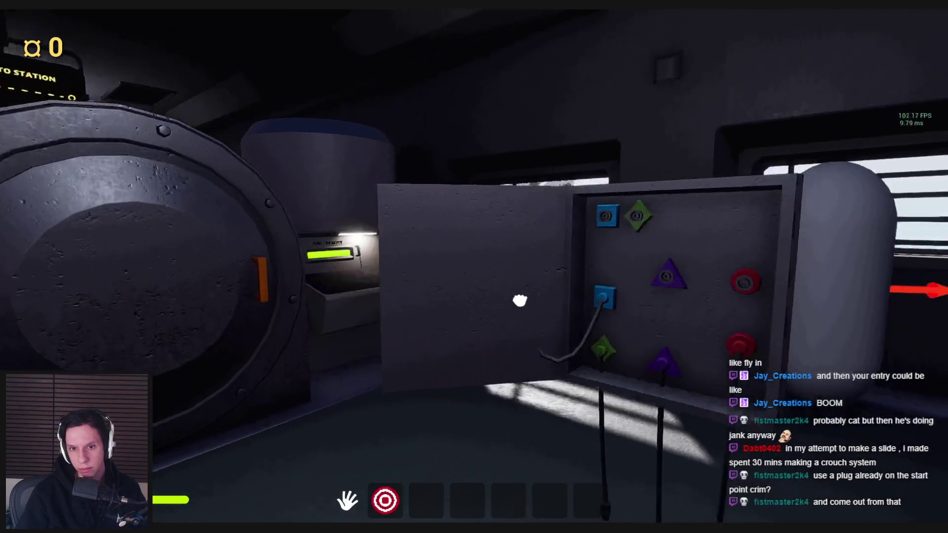
pyautogui.press('w')
pyautogui.click(474, 267)
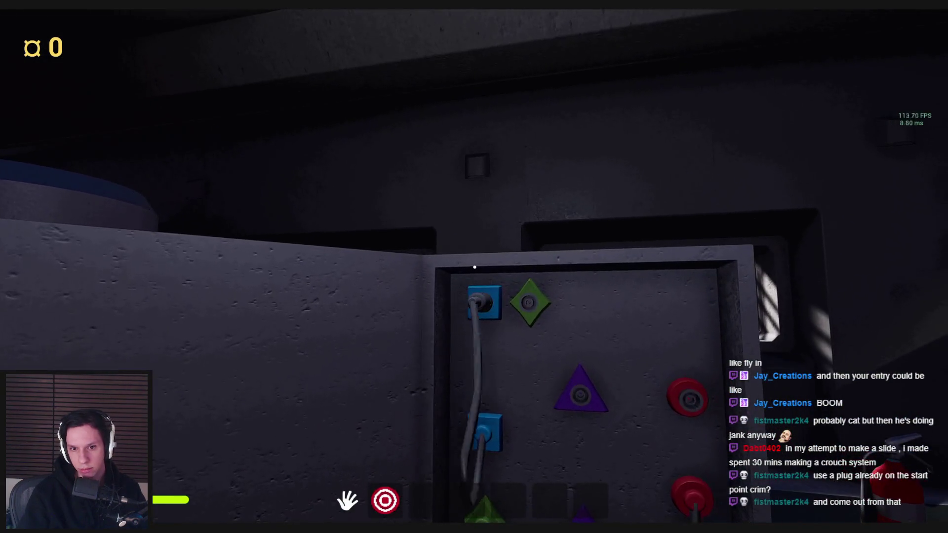
pyautogui.press('s')
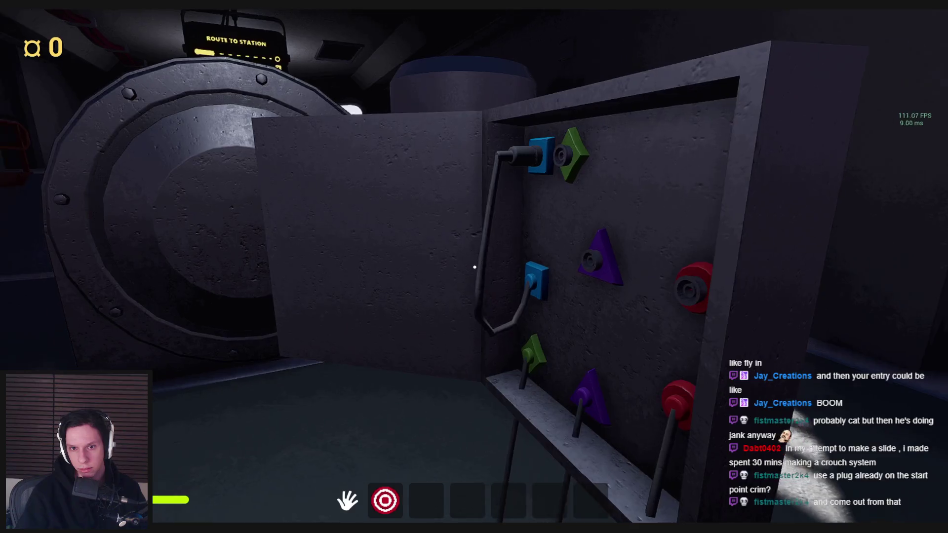
pyautogui.press('Escape')
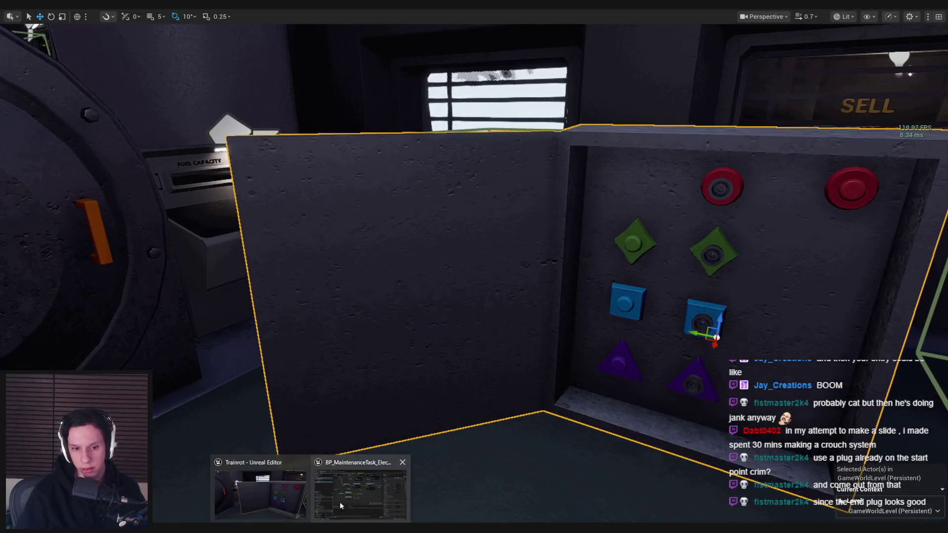
pyautogui.click(364, 491)
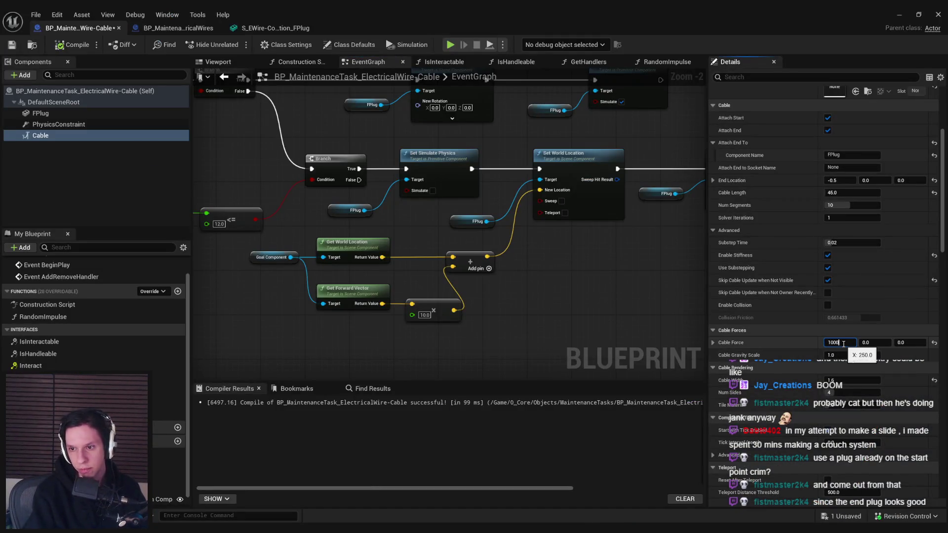
# - Start a play session and seat a hanging plug in the upper blue socket
pyautogui.hotkey('alt', 'Tab')
pyautogui.hotkey('alt', 'p')
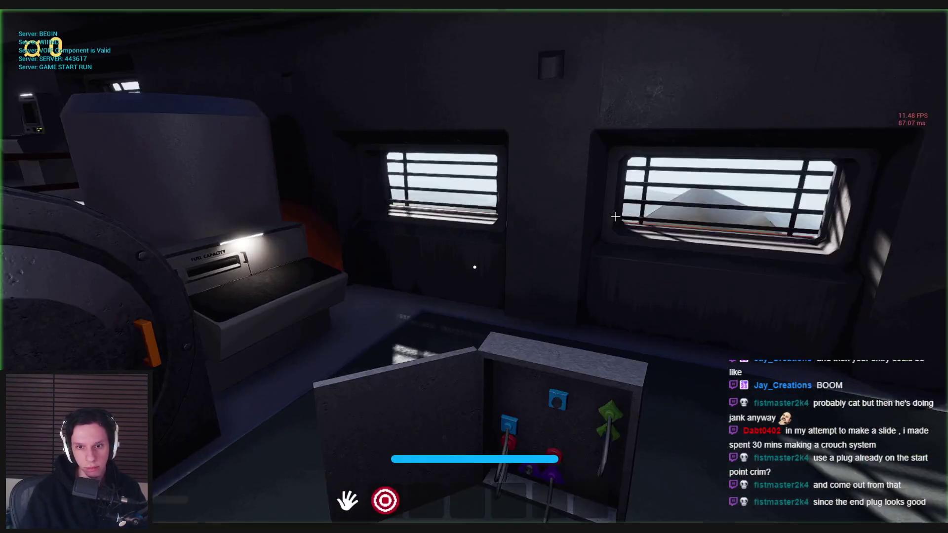
pyautogui.press('w')
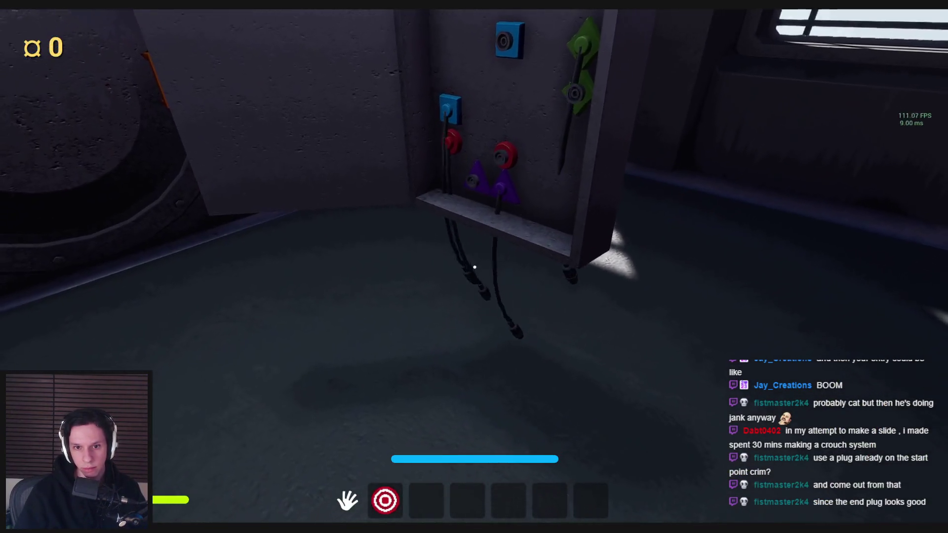
pyautogui.press('s')
pyautogui.press('w')
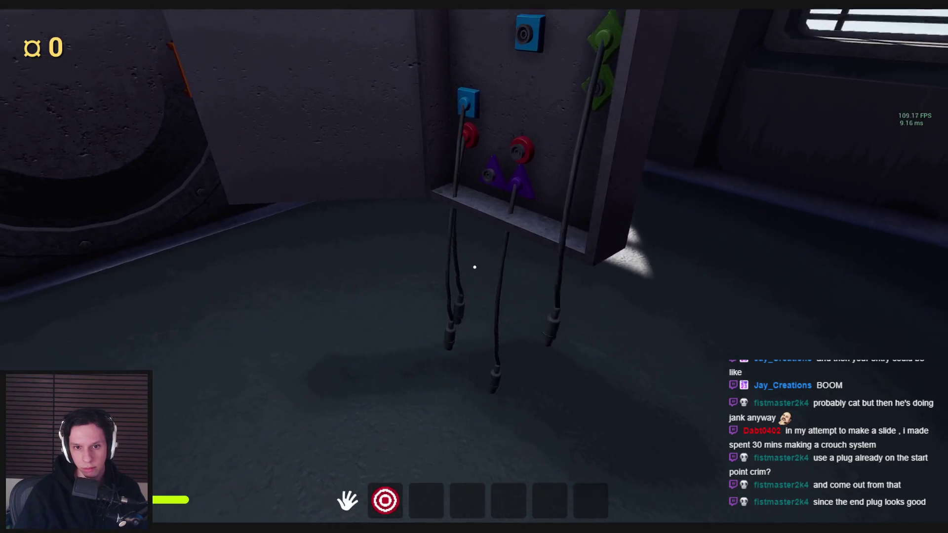
pyautogui.click(474, 267)
pyautogui.press('s')
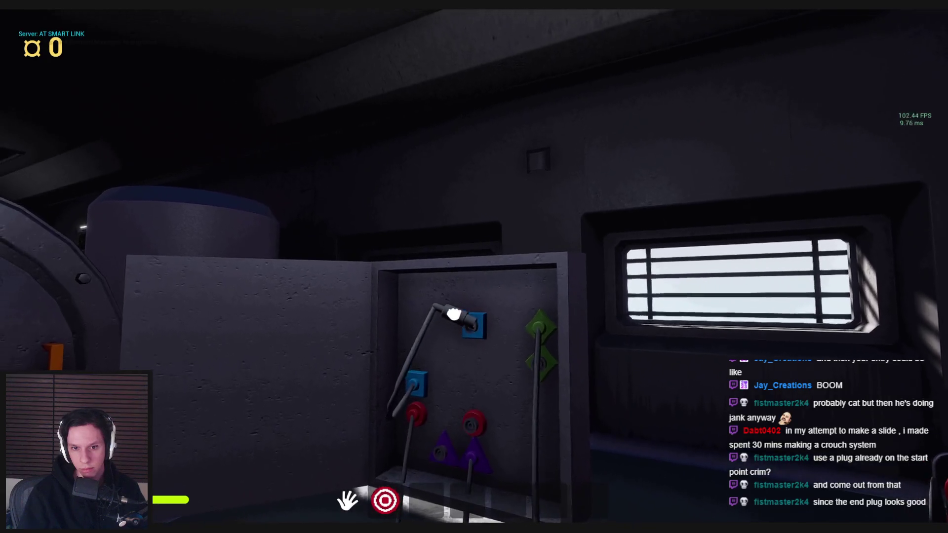
pyautogui.click(475, 267)
# - Circle the plug panel and pull a cable plug out of the red socket
pyautogui.press('w')
pyautogui.press('a')
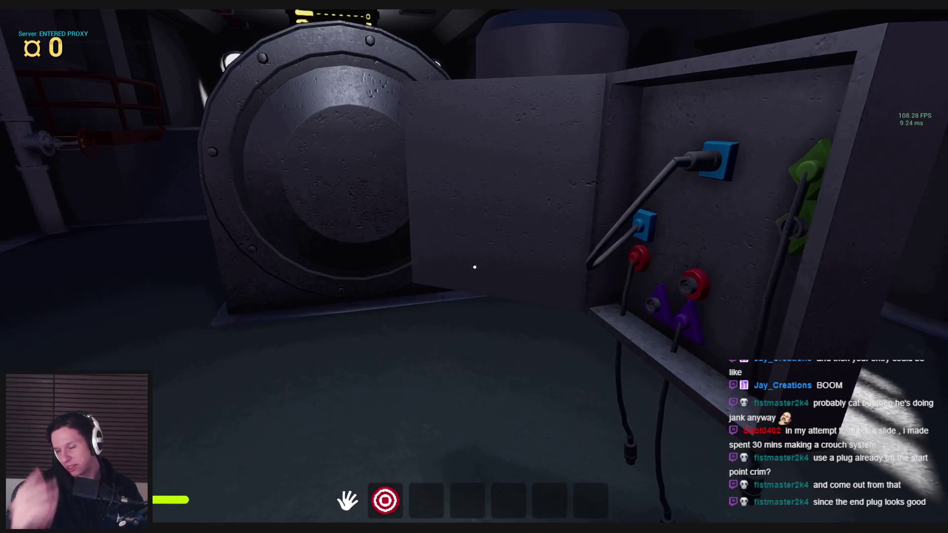
pyautogui.press('d')
pyautogui.press('d')
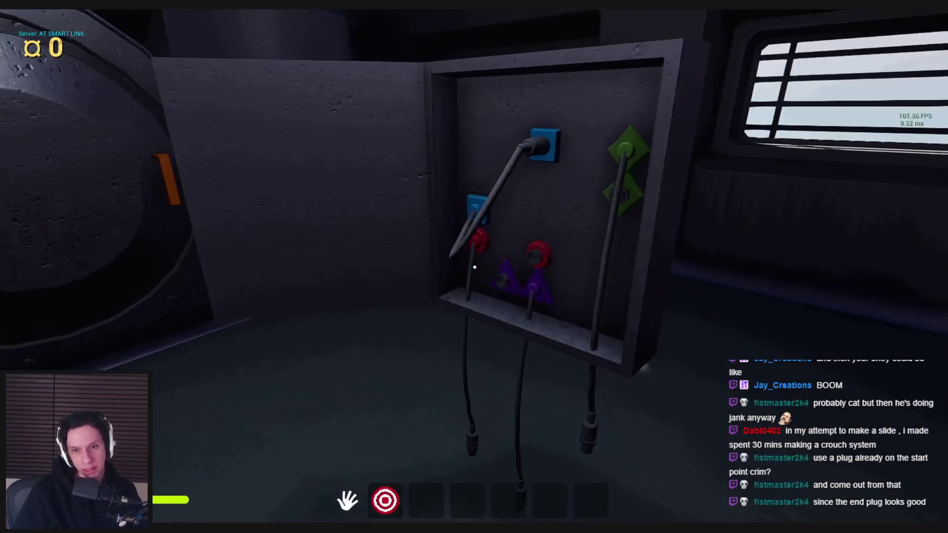
pyautogui.press('s')
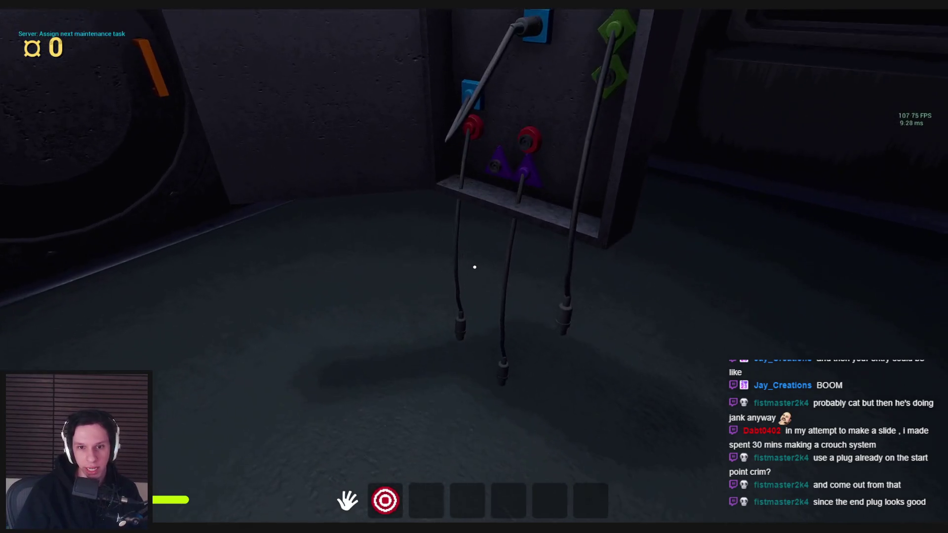
pyautogui.click(474, 267)
pyautogui.press('s')
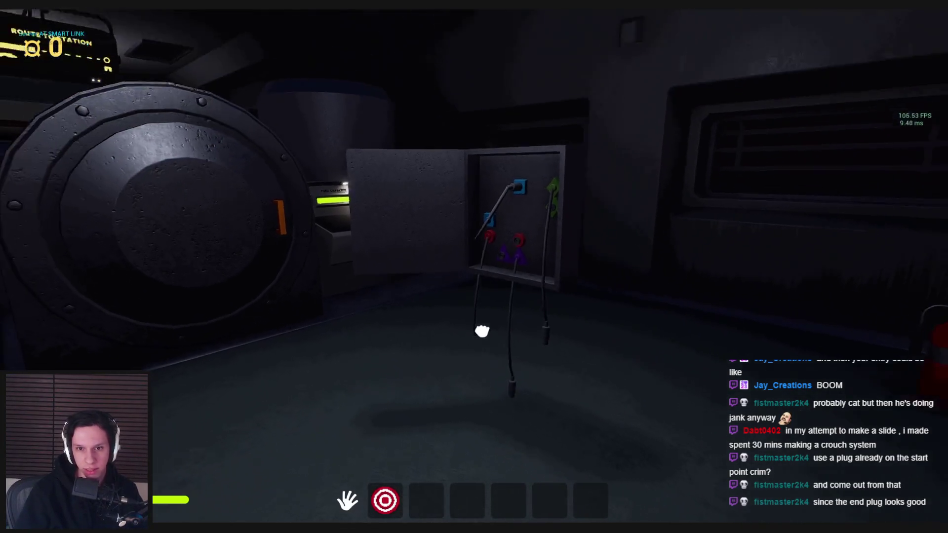
pyautogui.press('w')
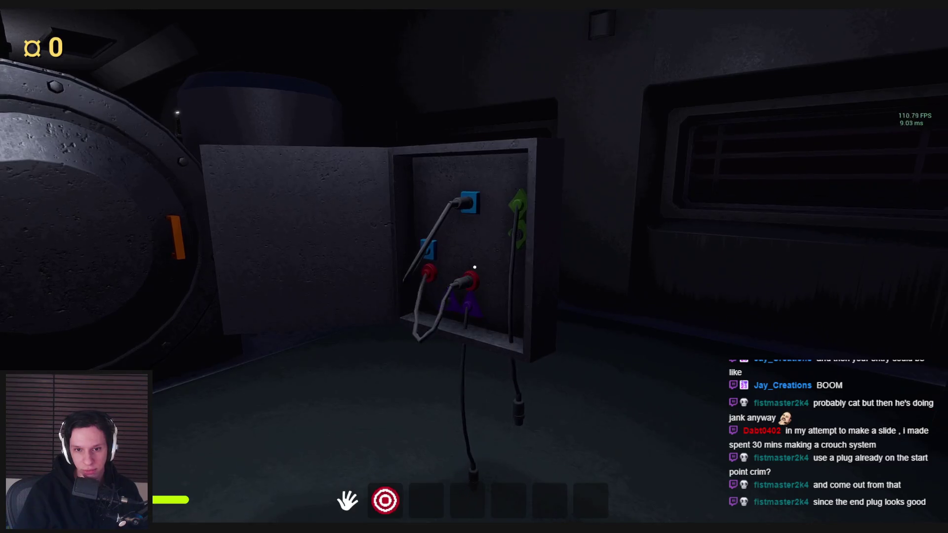
# - Walk back and forth around the plug panel to check how the cables hang
pyautogui.press('s')
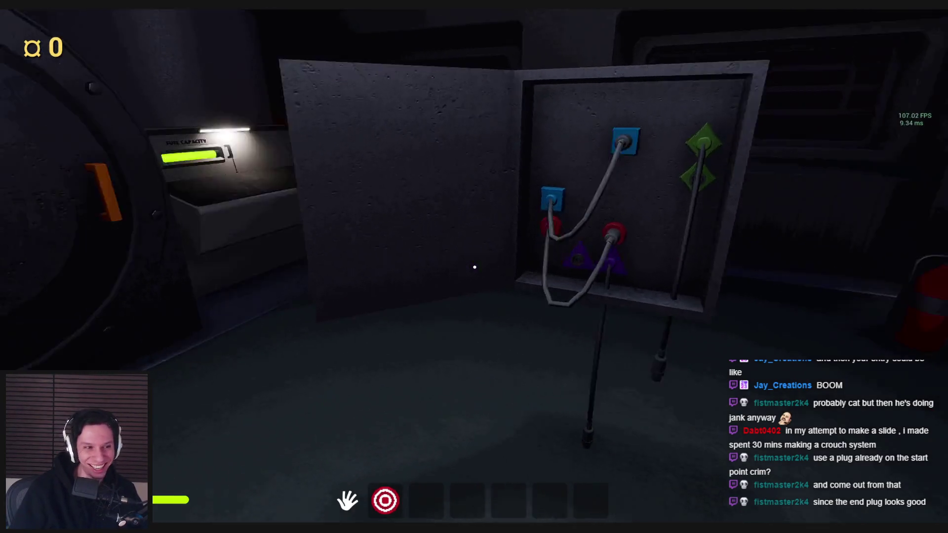
pyautogui.press('w')
pyautogui.press('w')
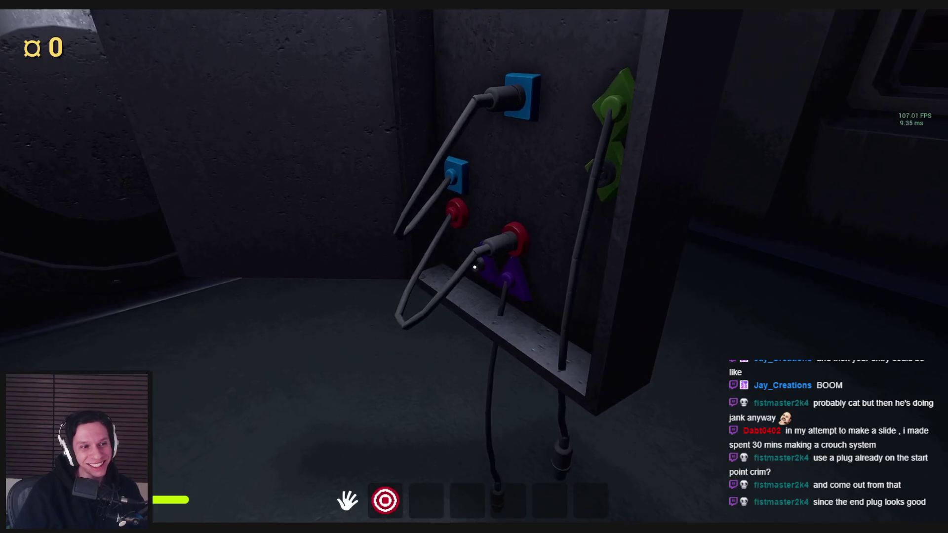
pyautogui.press('s')
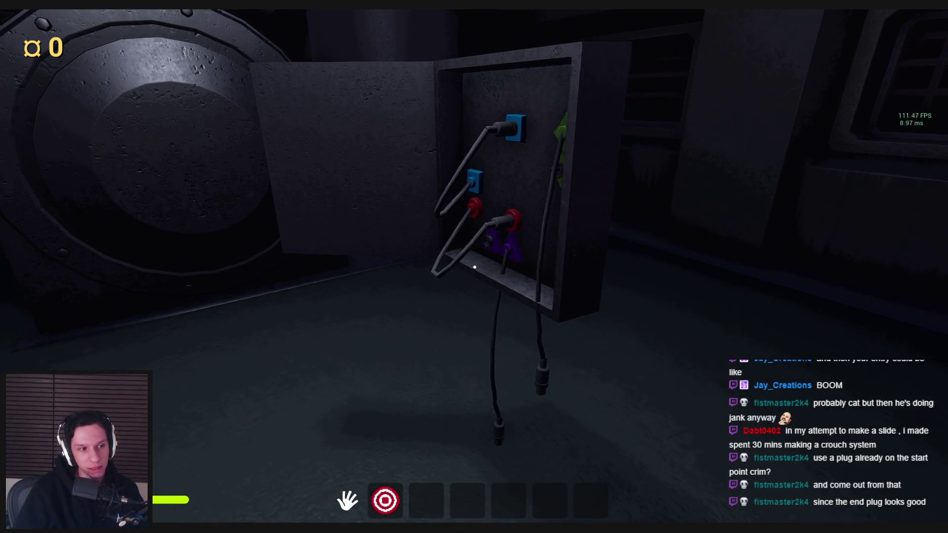
pyautogui.press('w')
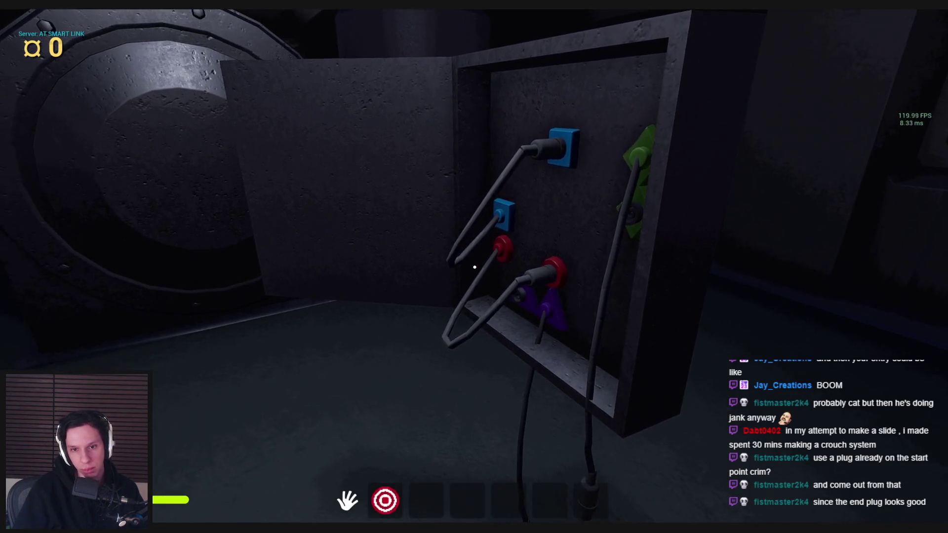
pyautogui.press('s')
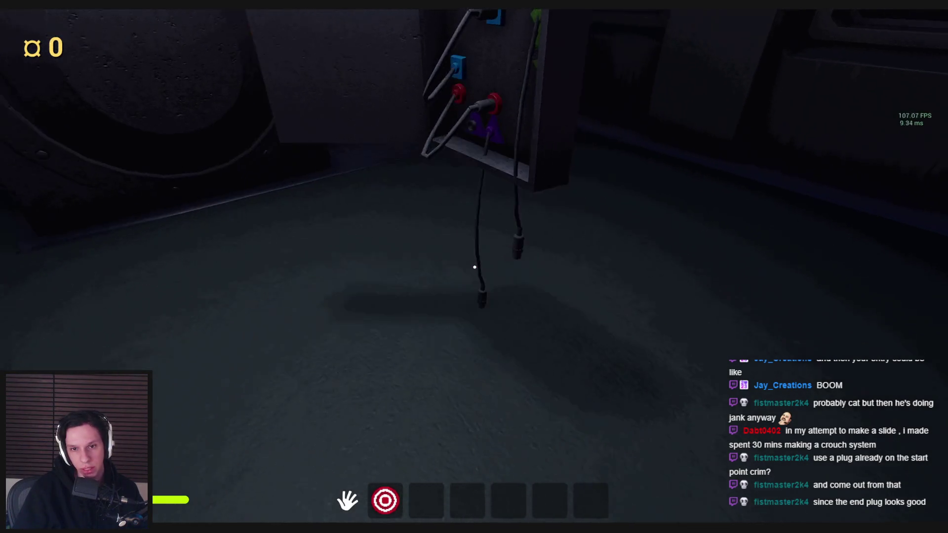
pyautogui.press('w')
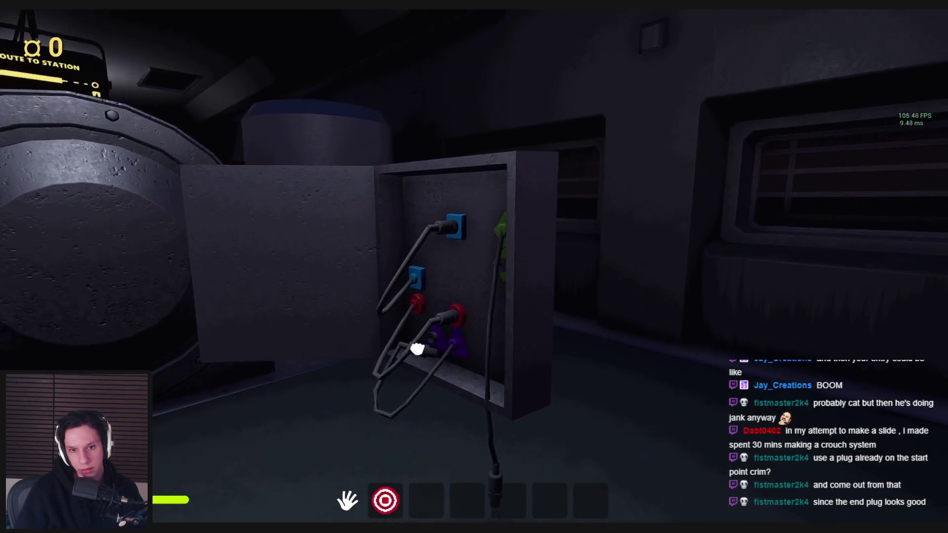
pyautogui.press('w')
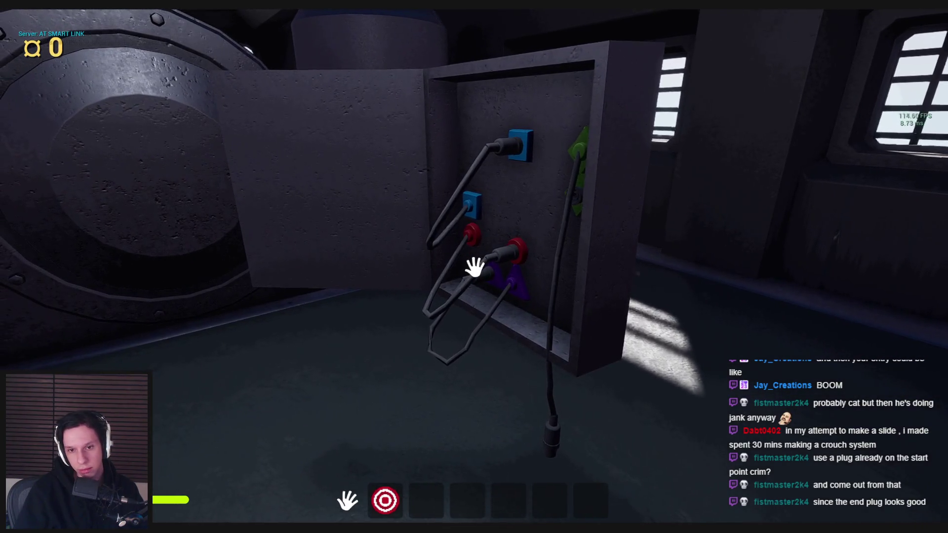
pyautogui.press('s')
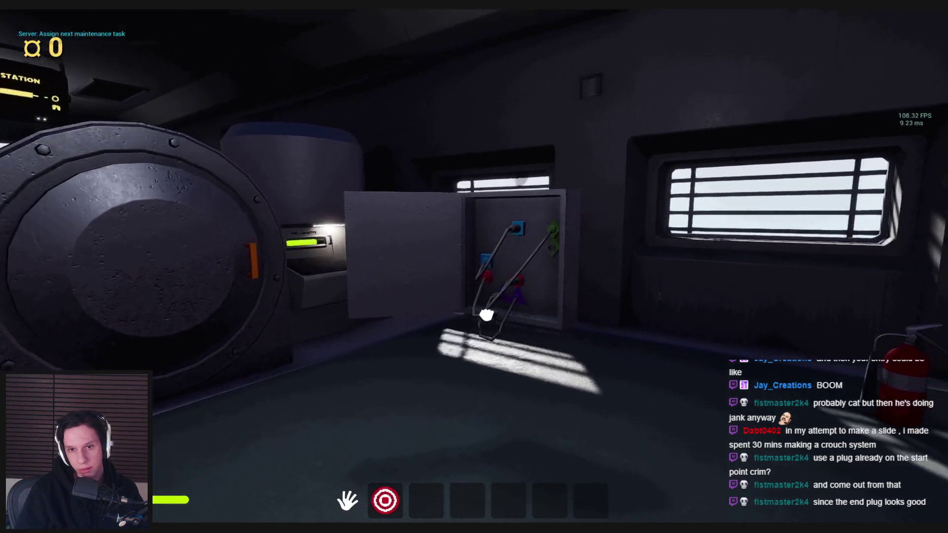
pyautogui.press('w')
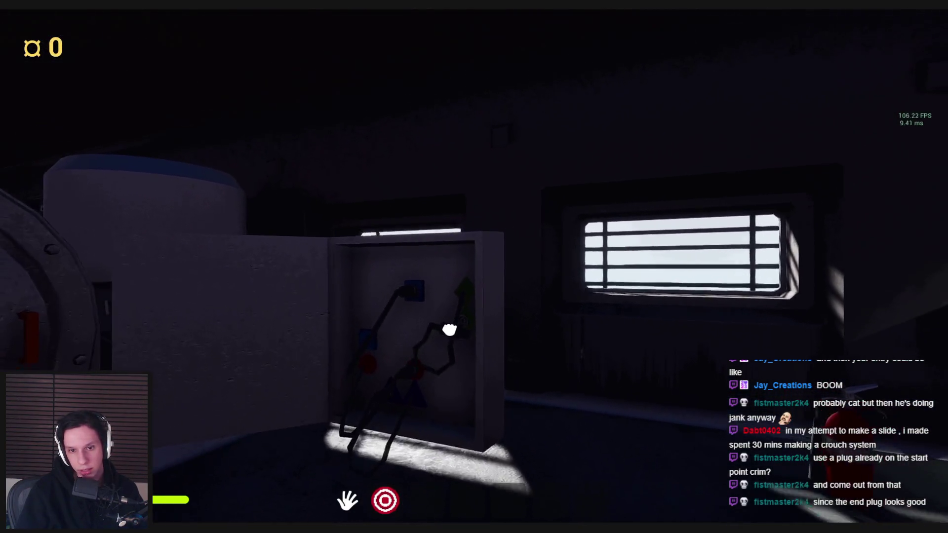
# - Put the fuse in the top-right slot, pull the breaker lever down, and end the playtest
pyautogui.press('w')
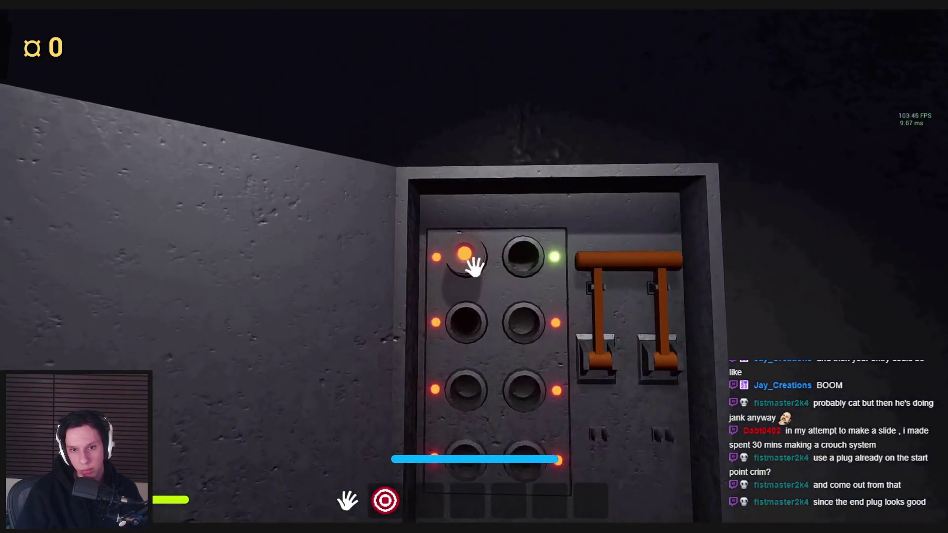
pyautogui.click(474, 267)
pyautogui.moveTo(483, 286); pyautogui.dragTo(502, 376)
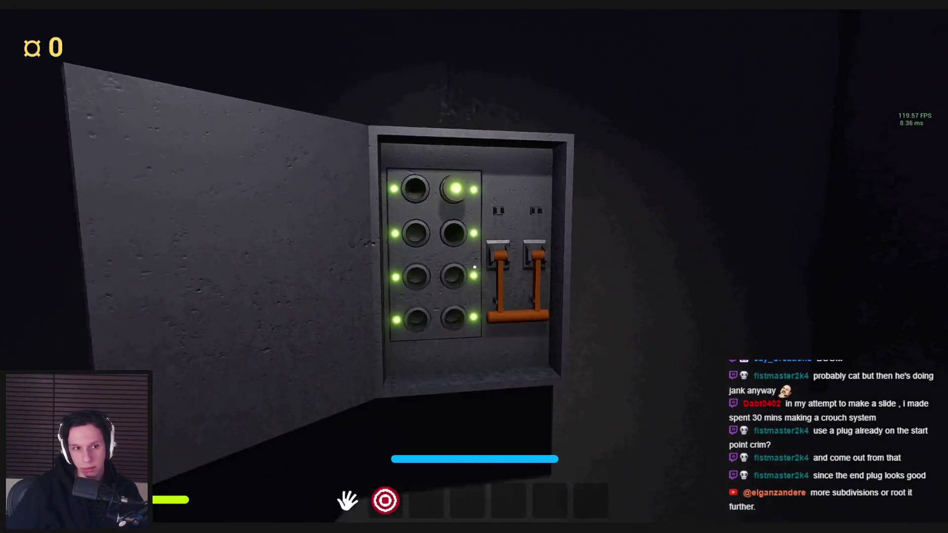
pyautogui.press('w')
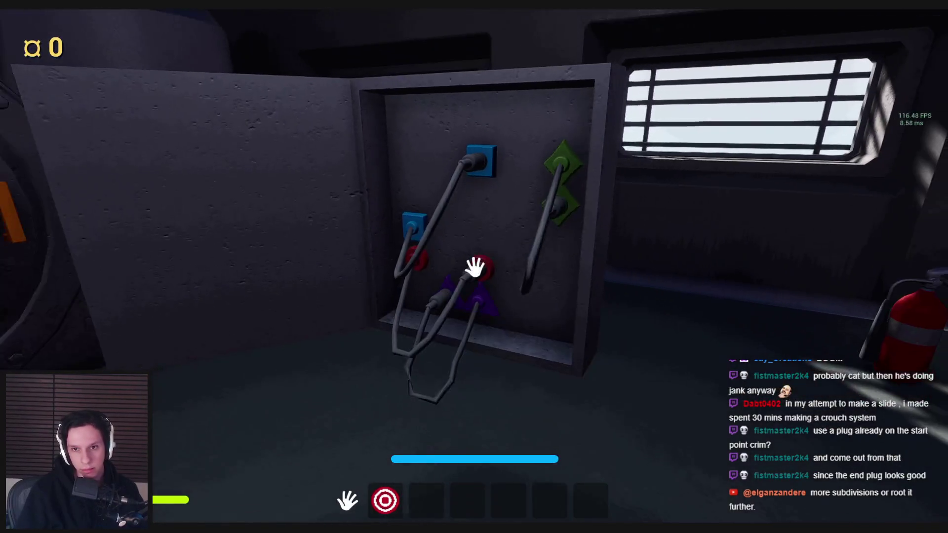
pyautogui.press('d')
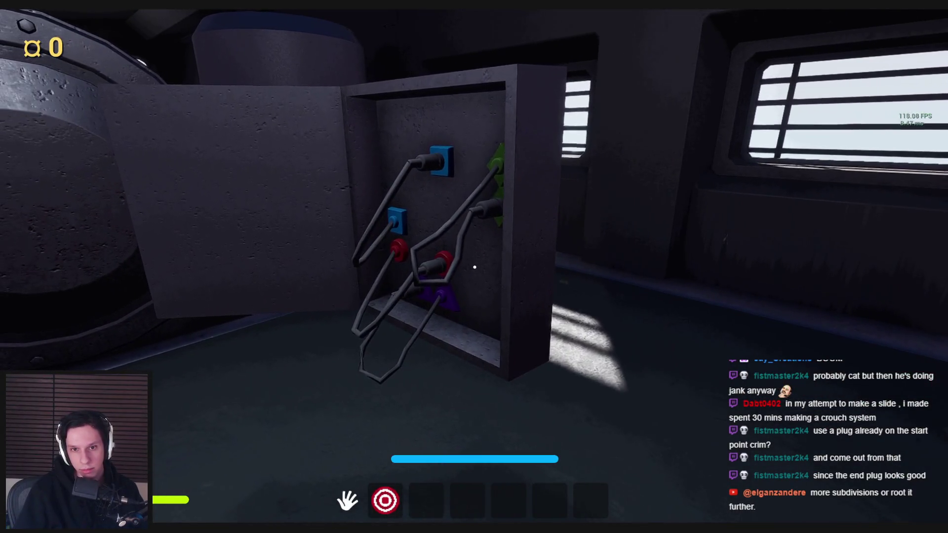
pyautogui.press('a')
pyautogui.press('d')
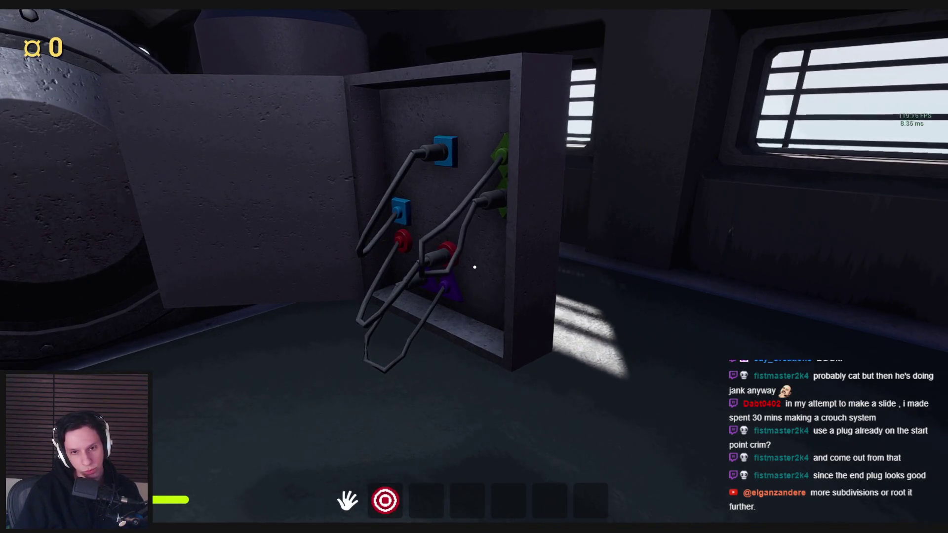
pyautogui.press('Escape')
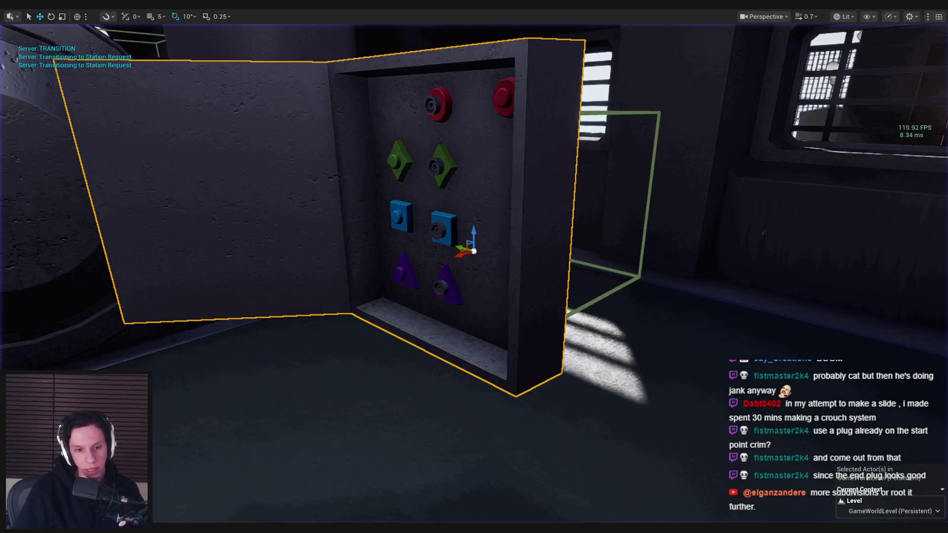
pyautogui.click(360, 489)
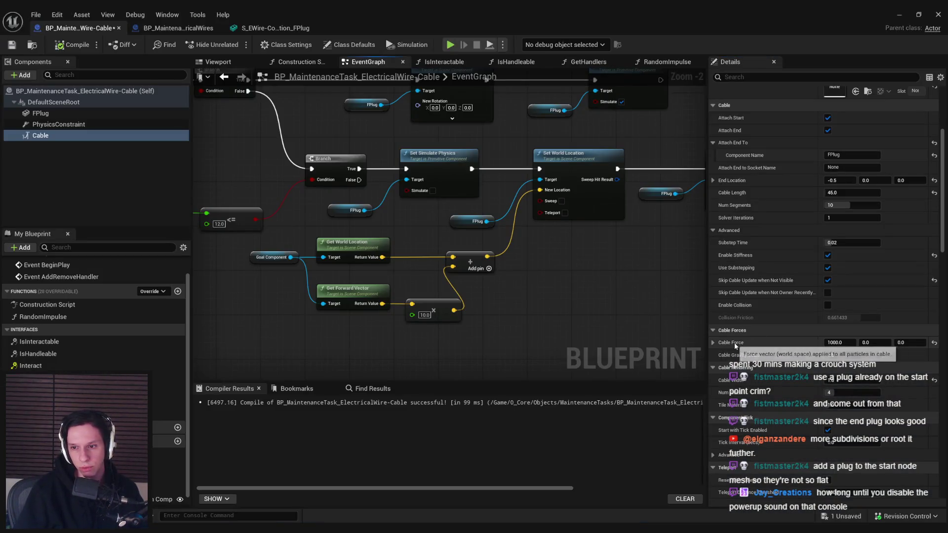
# - Set Cable Force X from 1000 to 0, then relaunch play repeatedly to re-randomize the plugs
pyautogui.click(839, 343)
pyautogui.write('0')
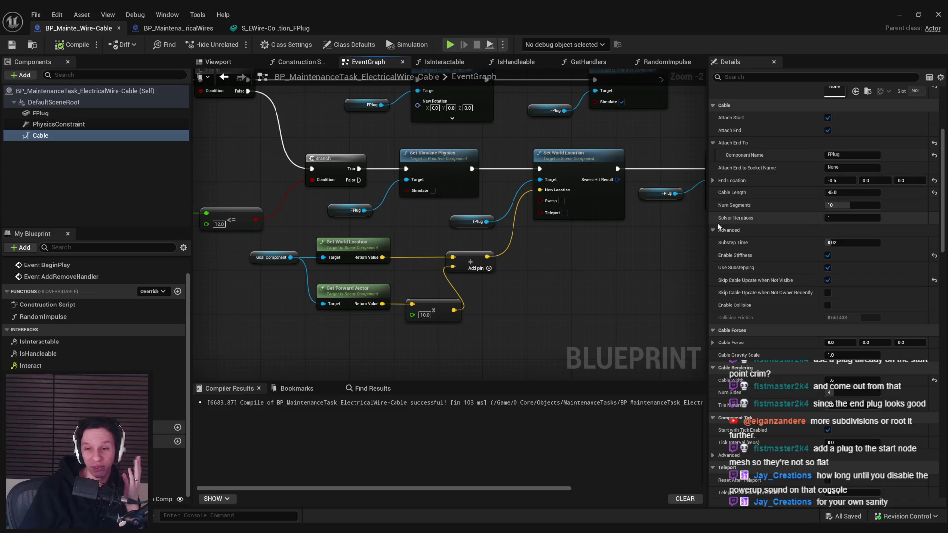
pyautogui.click(900, 16)
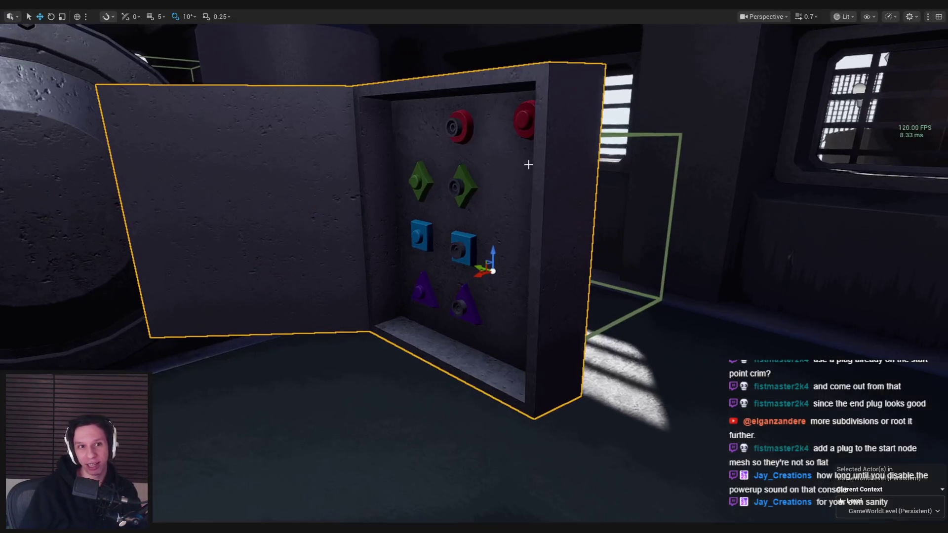
pyautogui.hotkey('alt', 'p')
pyautogui.press('Escape')
pyautogui.hotkey('alt', 'p')
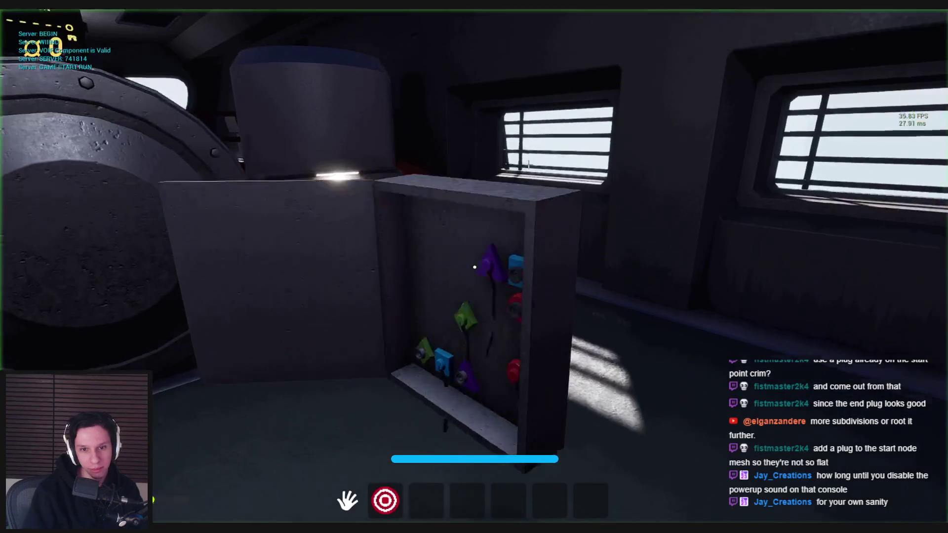
pyautogui.press('Escape')
pyautogui.hotkey('alt', 'p')
pyautogui.press('Escape')
pyautogui.hotkey('alt', 'p')
# - Grab a hanging cable end and pull the green-socket cable to the floor, then stop playing
pyautogui.press('s')
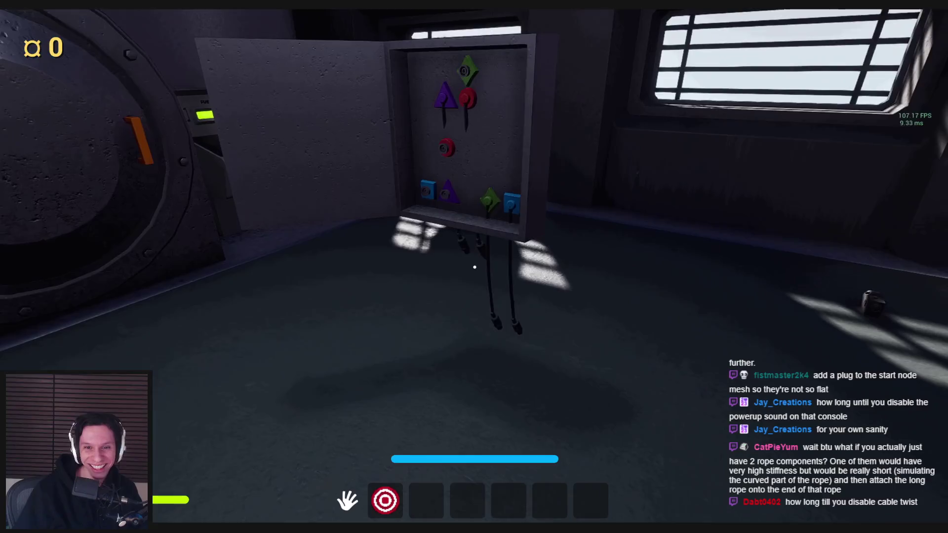
pyautogui.press('s')
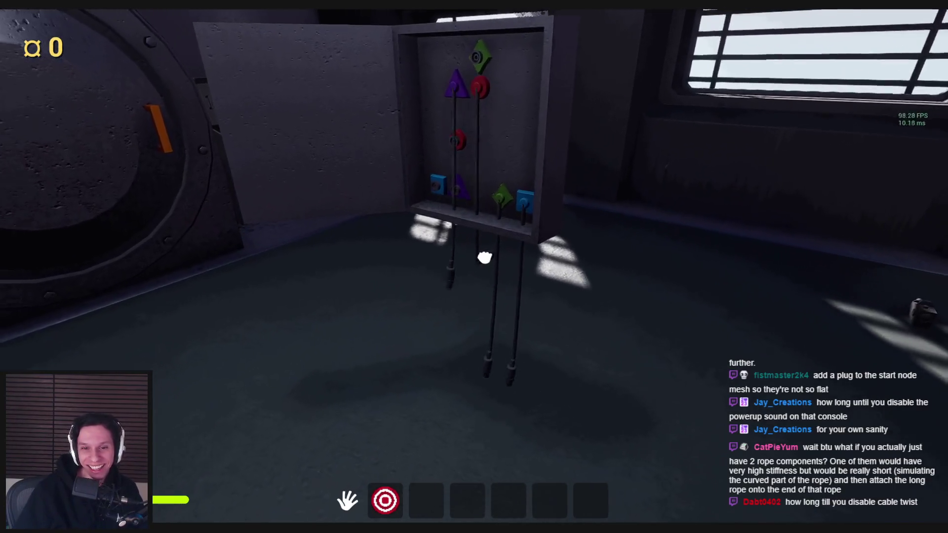
pyautogui.press('w')
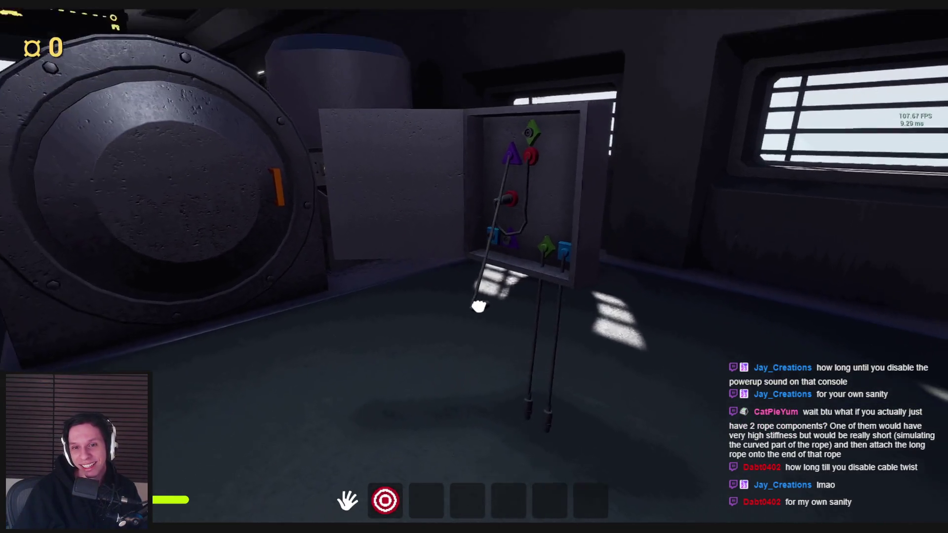
pyautogui.moveTo(479, 303)
pyautogui.mouseDown()
pyautogui.moveTo(453, 341)
pyautogui.moveTo(445, 321)
pyautogui.moveTo(474, 267)
pyautogui.mouseUp()
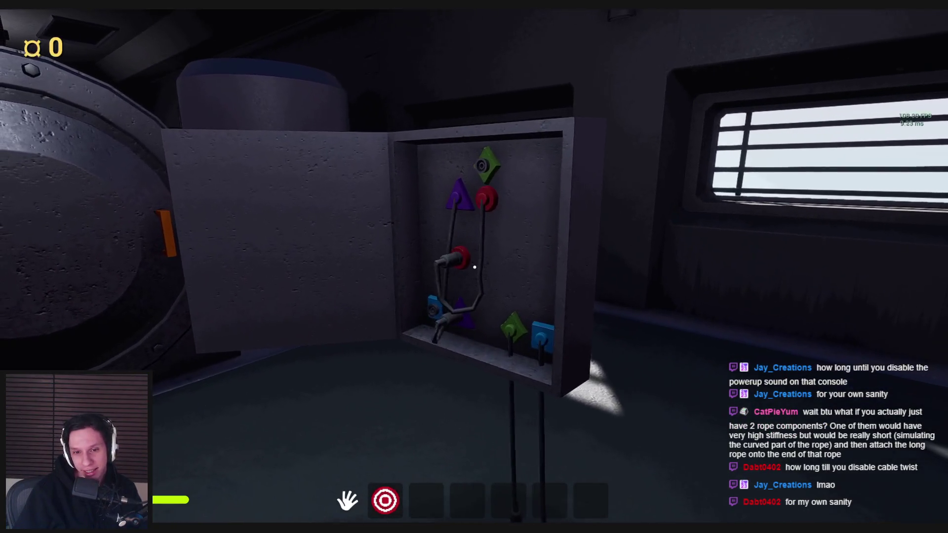
pyautogui.press('s')
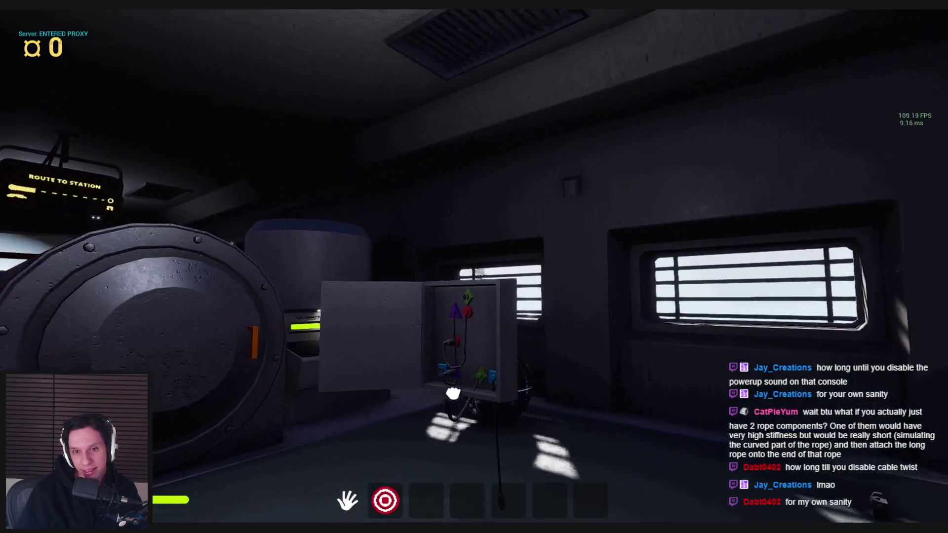
pyautogui.moveTo(472, 314)
pyautogui.mouseDown()
pyautogui.moveTo(474, 267)
pyautogui.moveTo(488, 258)
pyautogui.moveTo(489, 435)
pyautogui.moveTo(455, 265)
pyautogui.moveTo(438, 262)
pyautogui.moveTo(474, 267)
pyautogui.mouseUp()
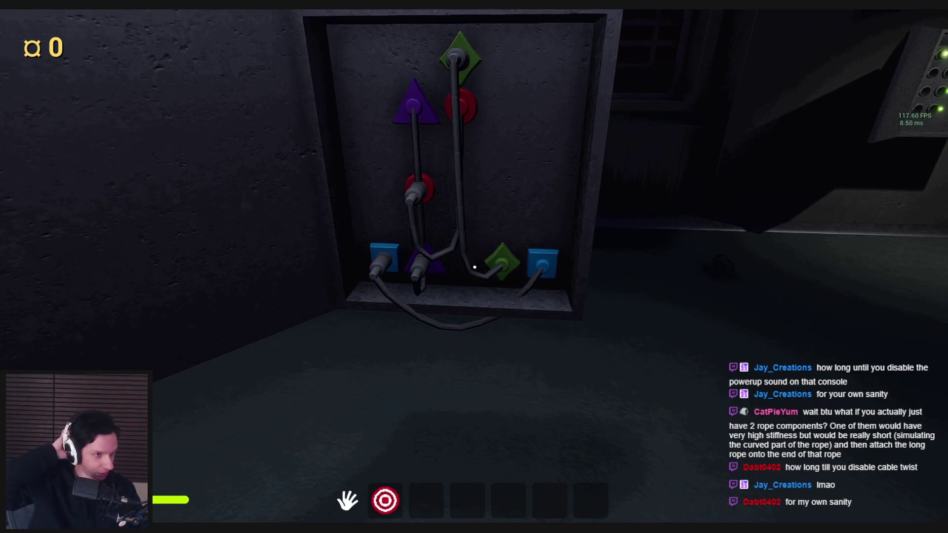
pyautogui.press('Escape')
# - Review the BP_MaintenanceTask Cable component settings, Cable Length 45.0, then return to the level editor
pyautogui.moveTo(333, 514)
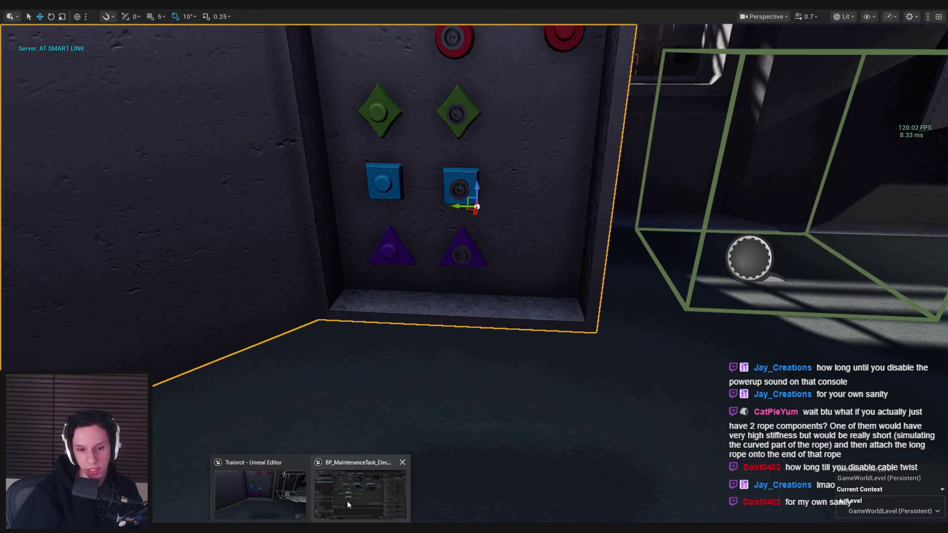
pyautogui.click(360, 486)
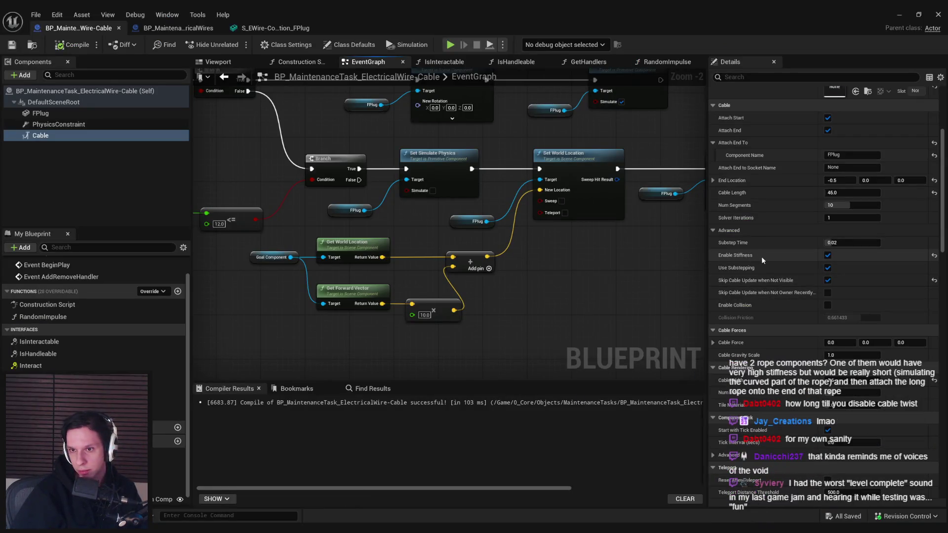
pyautogui.scroll(-3, 750, 327)
pyautogui.scroll(-5, 751, 327)
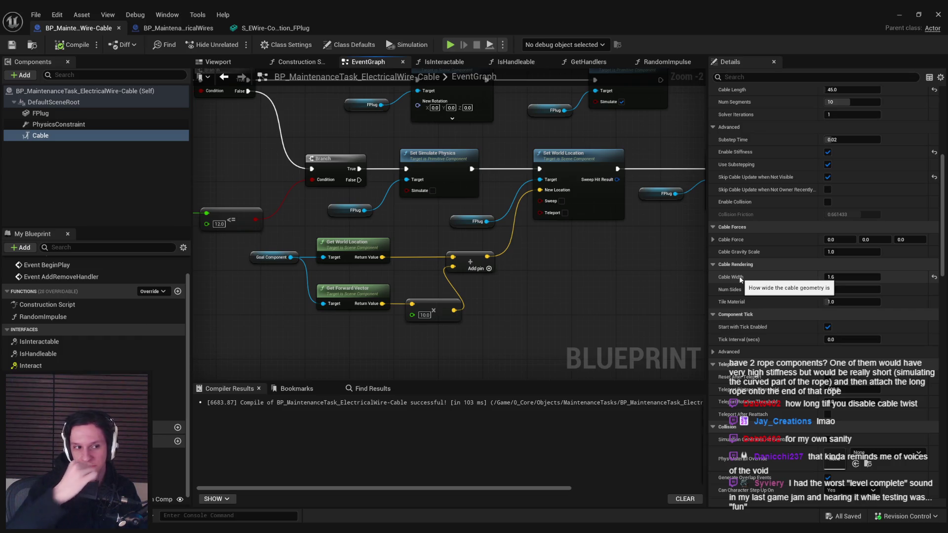
pyautogui.scroll(10, 741, 280)
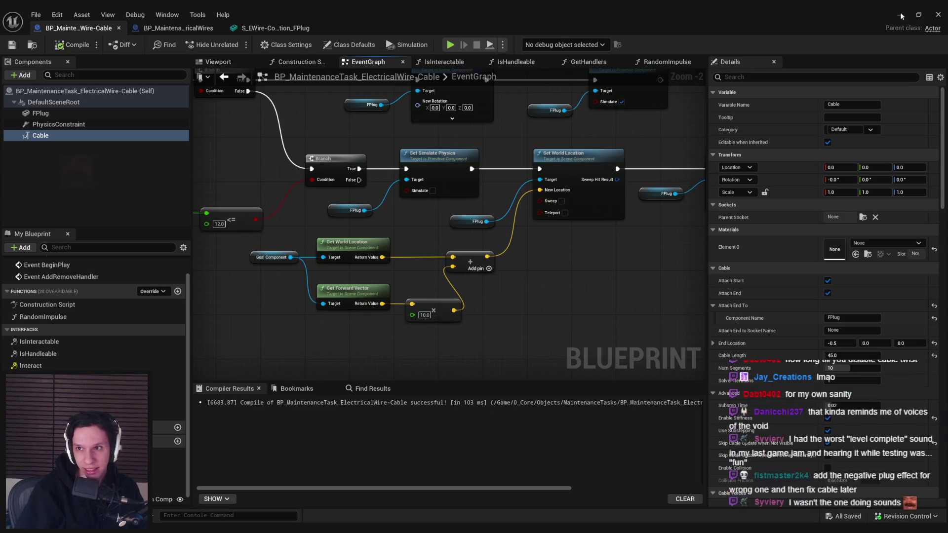
pyautogui.hotkey('alt', 'Tab')
# - Start play and carry a cable plug into the right-hand green diamond socket
pyautogui.hotkey('alt', 'p')
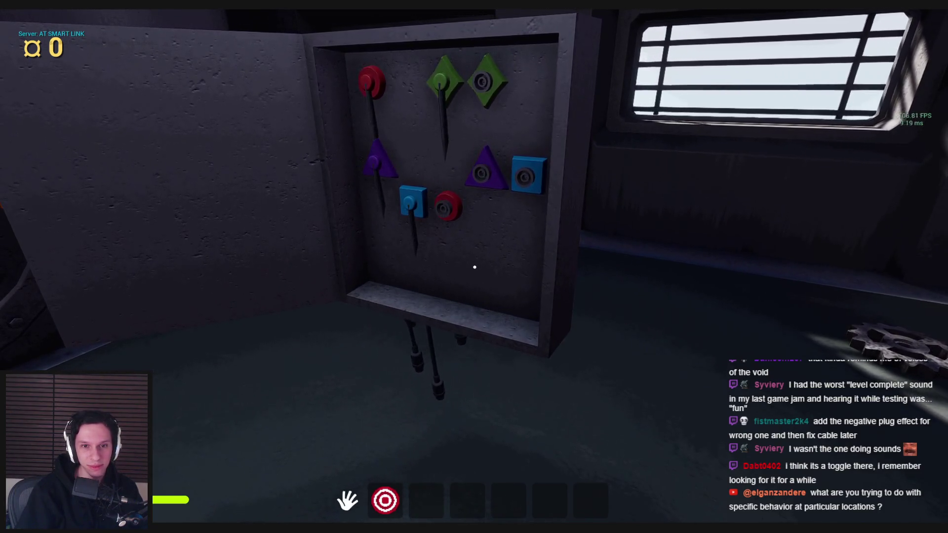
pyautogui.press('s')
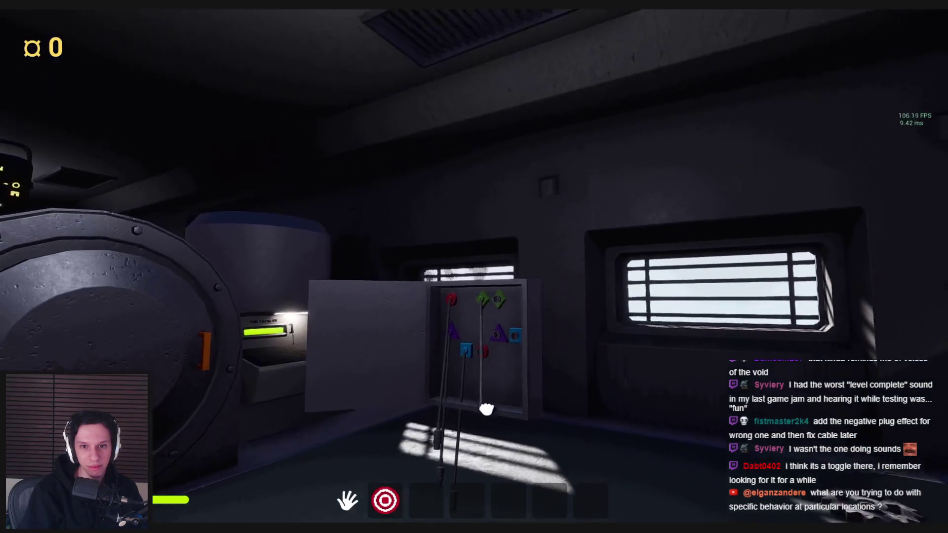
pyautogui.press('w')
pyautogui.moveTo(487, 409)
pyautogui.mouseDown()
pyautogui.moveTo(451, 351)
pyautogui.moveTo(470, 291)
pyautogui.moveTo(442, 377)
pyautogui.moveTo(452, 347)
pyautogui.mouseUp()
pyautogui.press('w')
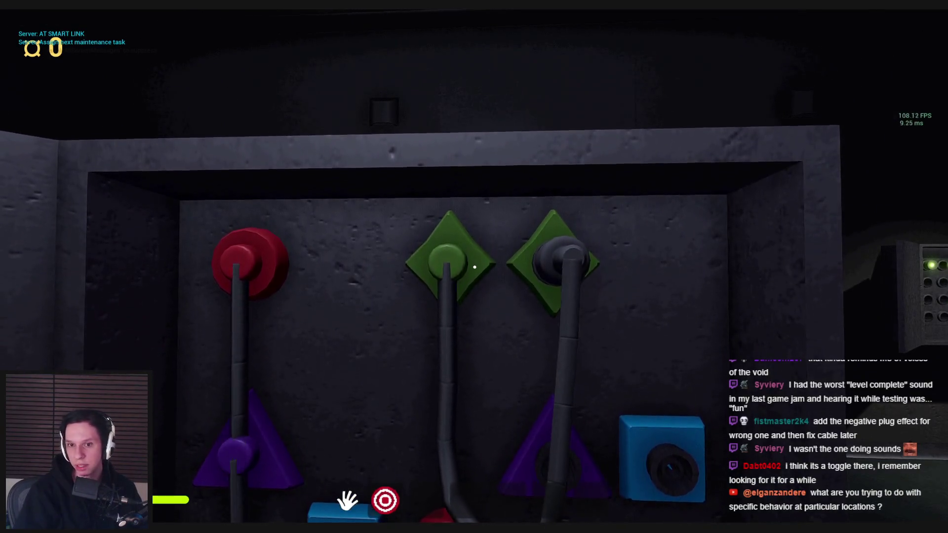
# - Walk over to the electrical box and open its door
pyautogui.press('a')
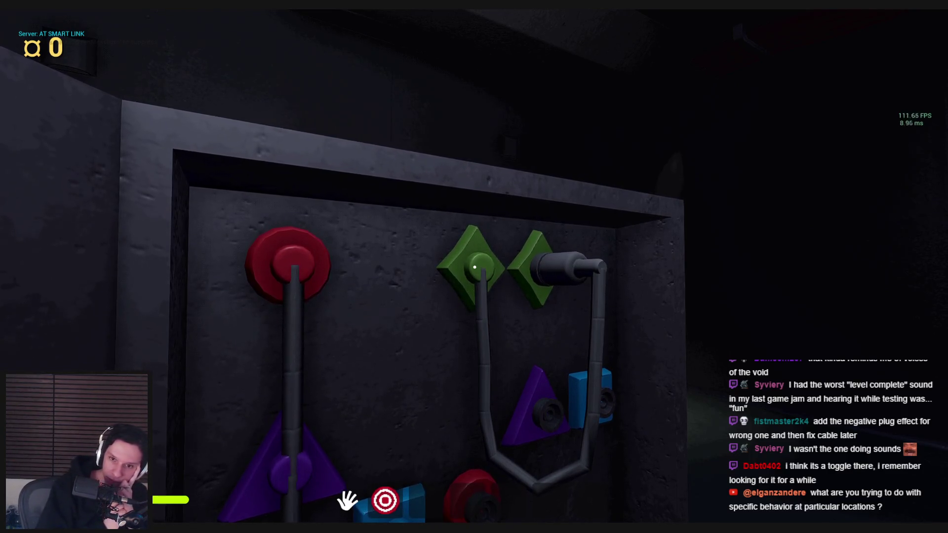
pyautogui.press('s')
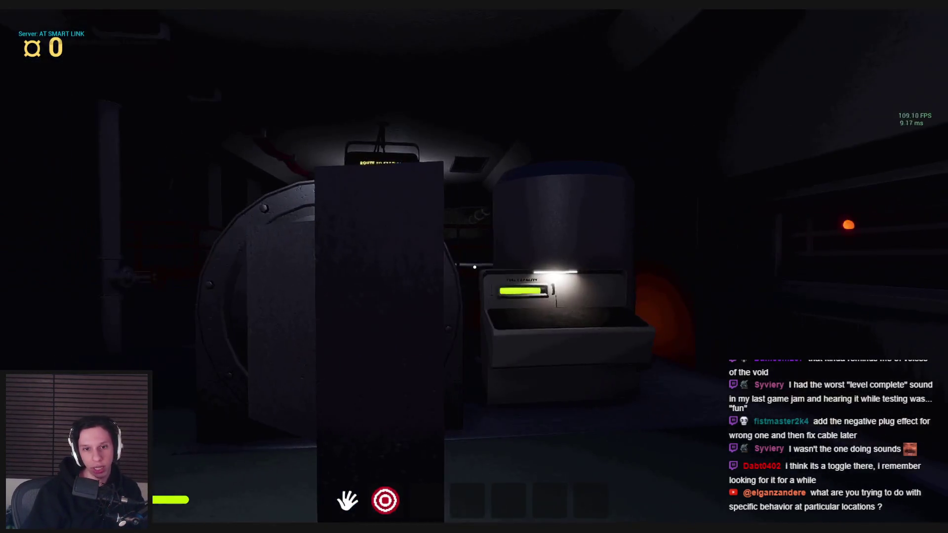
pyautogui.press('w')
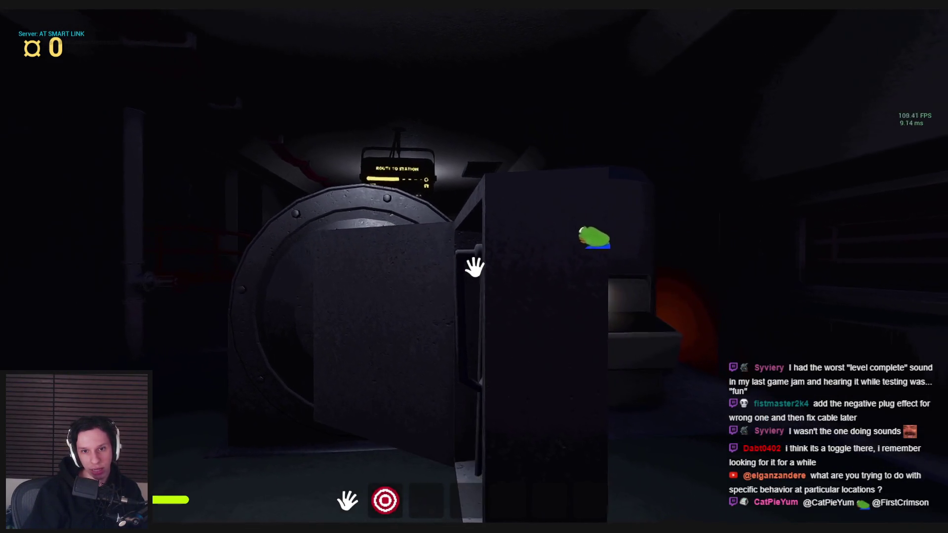
pyautogui.click(475, 267)
# - Look around the room, return to the open plug panel, and stop the playtest
pyautogui.press('s')
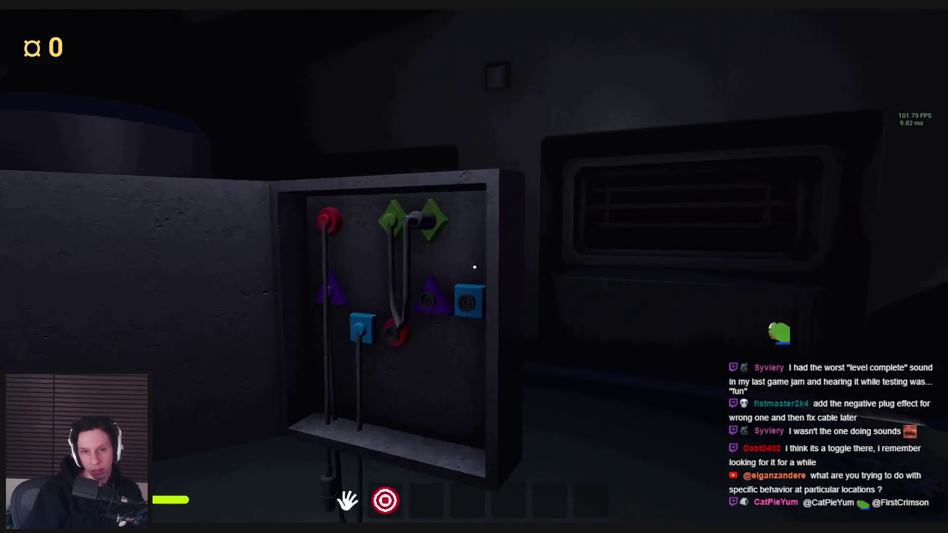
pyautogui.press('w')
pyautogui.press('s')
pyautogui.press('w')
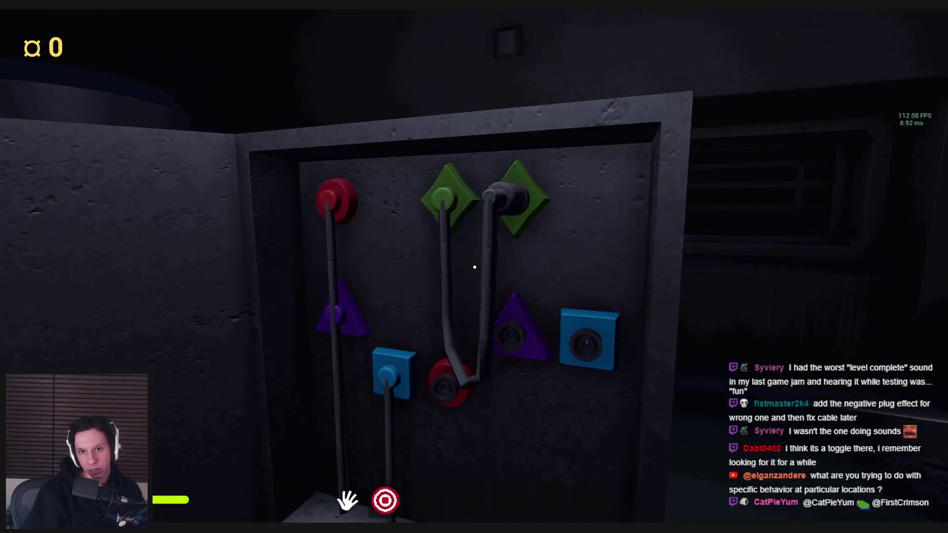
pyautogui.press('a')
pyautogui.press('w')
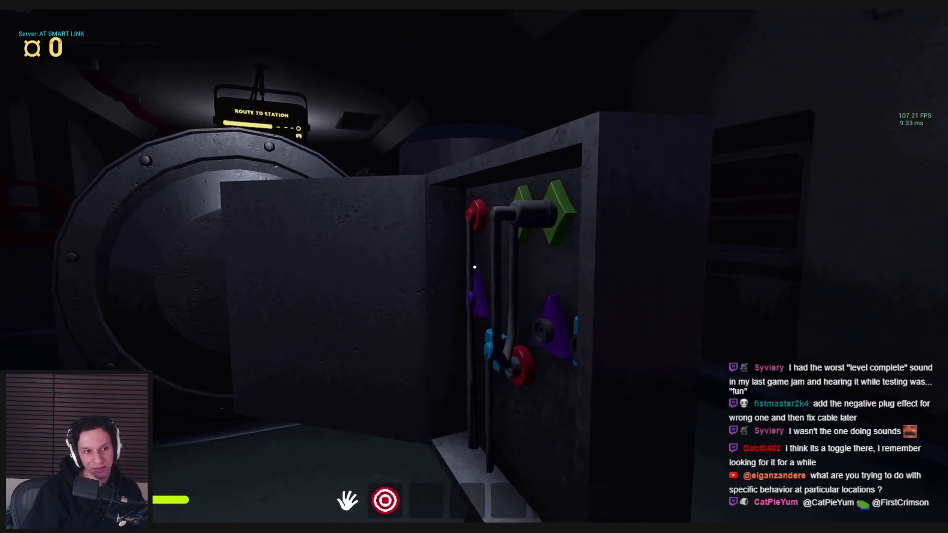
pyautogui.press('d')
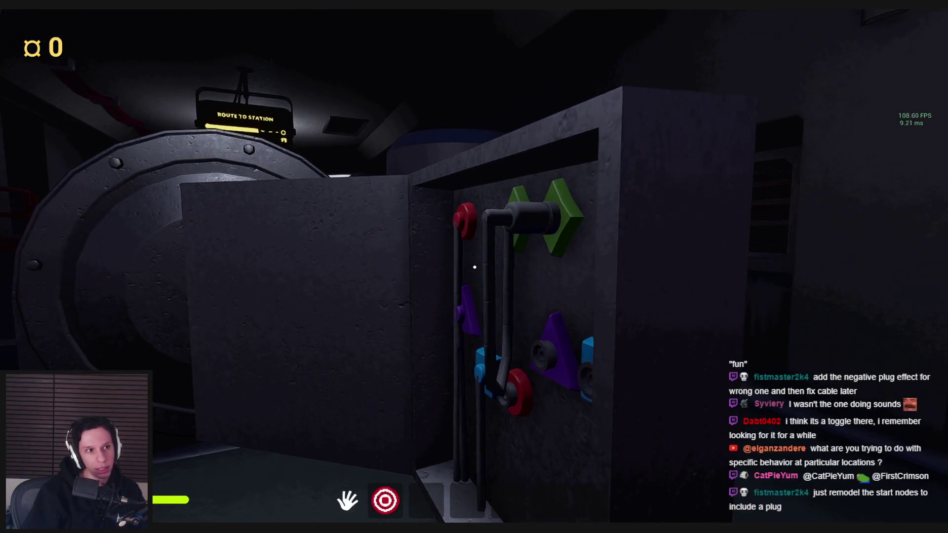
pyautogui.press('Escape')
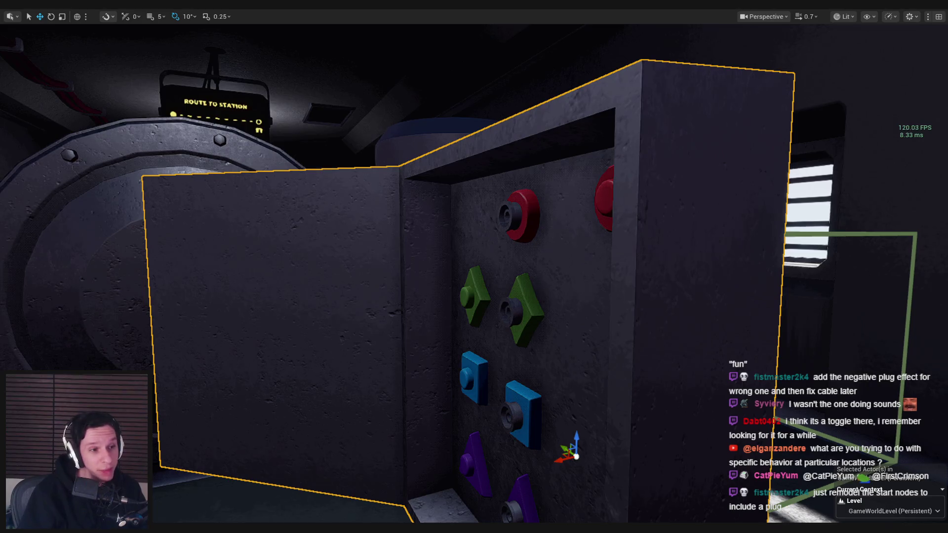
# - Orbit the editor view around the selected fuse box actor before moving to Blender
pyautogui.moveTo(225, 271)
pyautogui.mouseDown()
pyautogui.moveTo(217, 301)
pyautogui.moveTo(197, 277)
pyautogui.moveTo(292, 277)
pyautogui.moveTo(307, 296)
pyautogui.moveTo(345, 277)
pyautogui.moveTo(442, 269)
pyautogui.mouseUp()
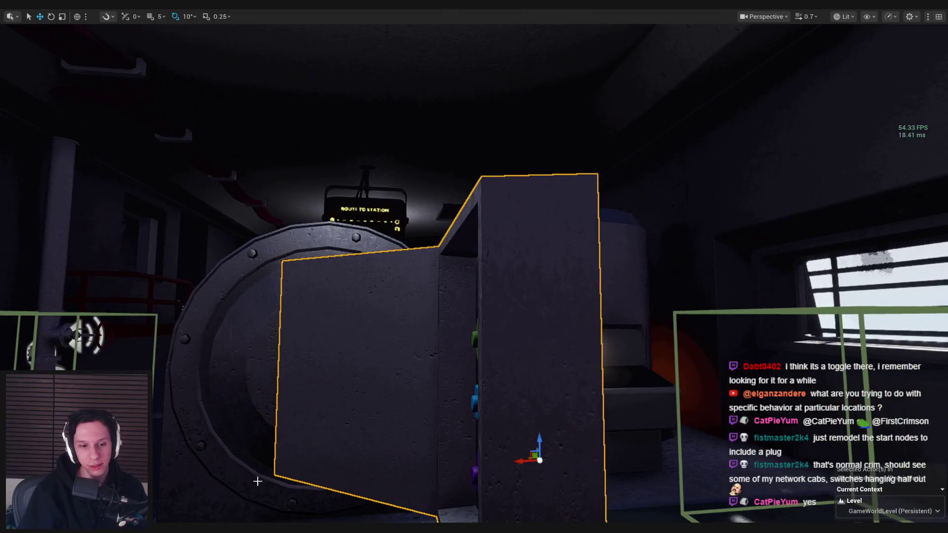
pyautogui.hotkey('alt', 'Tab')
# - In X-ray view, slide the ElectricalWireBox's inner back face to a new position
pyautogui.hotkey('shift', 'z')
pyautogui.moveTo(463, 327); pyautogui.dragTo(395, 276)
pyautogui.scroll(4, 395, 273)
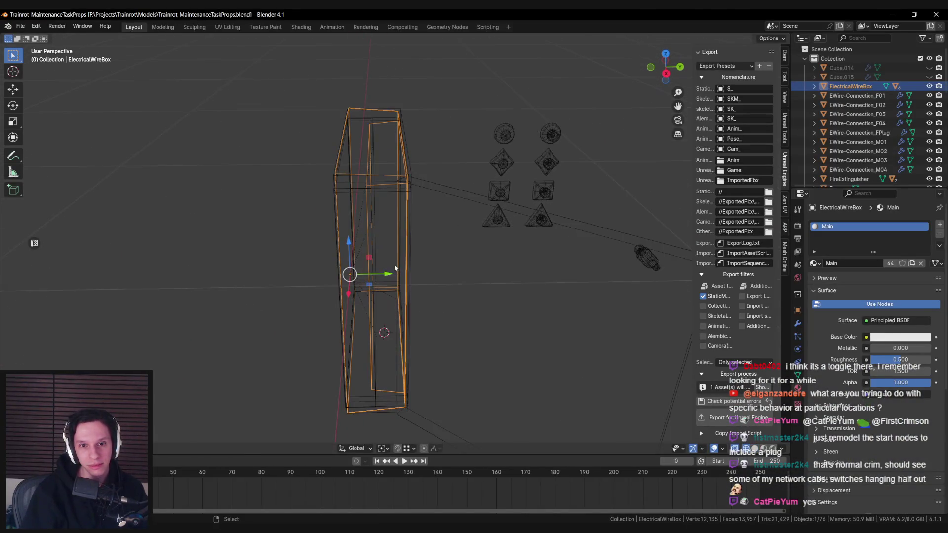
pyautogui.press('Tab')
pyautogui.click(390, 249)
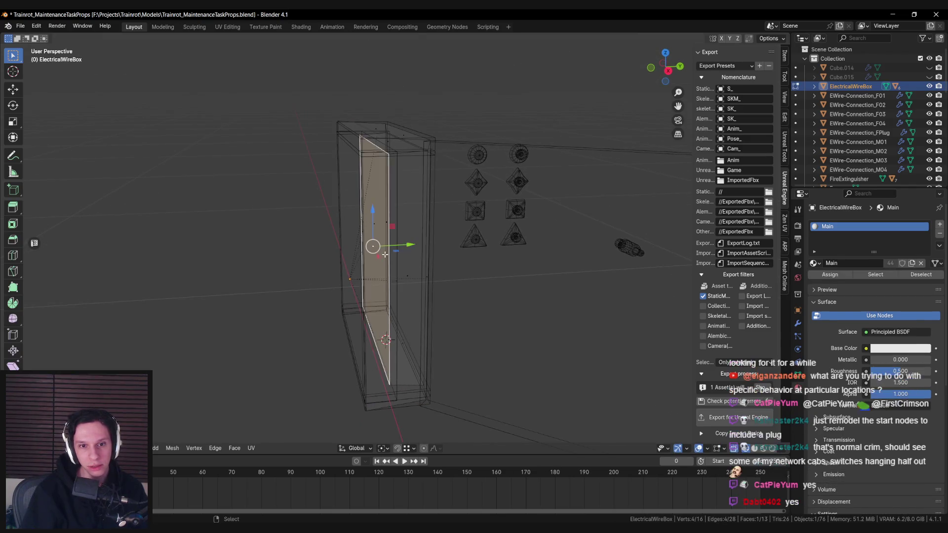
pyautogui.moveTo(382, 255); pyautogui.dragTo(378, 261)
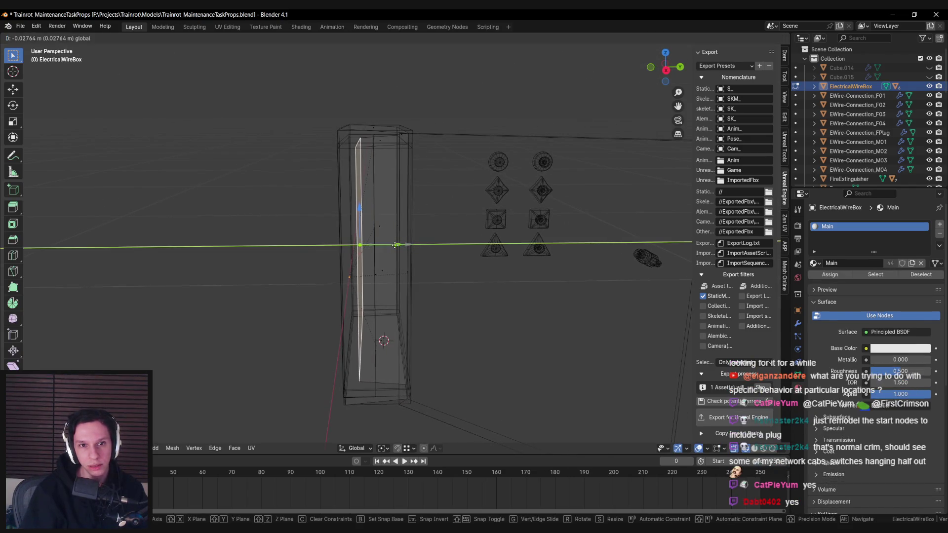
pyautogui.press('Tab')
# - Move the UBX_ElectricalWireBox_04 collision edge along Y and set its origin to surface center
pyautogui.click(404, 179)
pyautogui.press('KP_7')
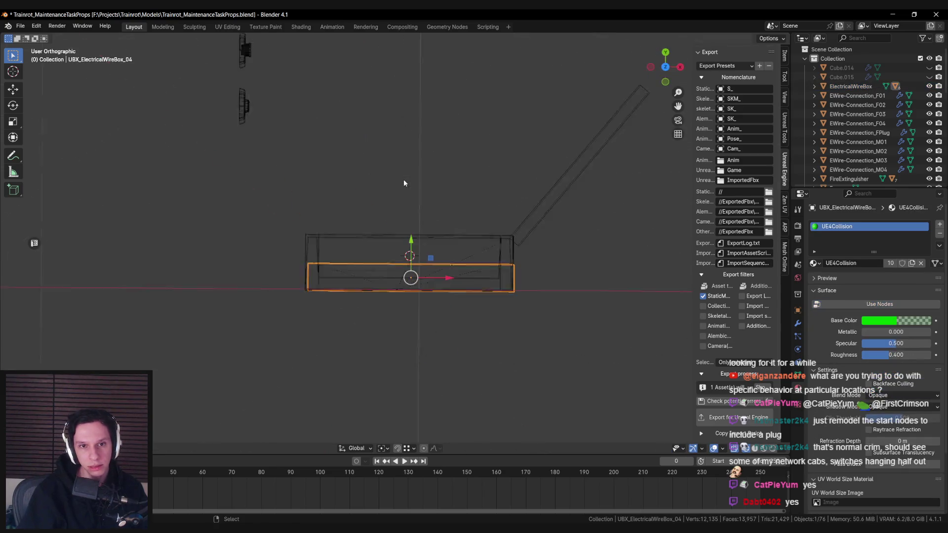
pyautogui.press('Tab')
pyautogui.press('g')
pyautogui.press('y')
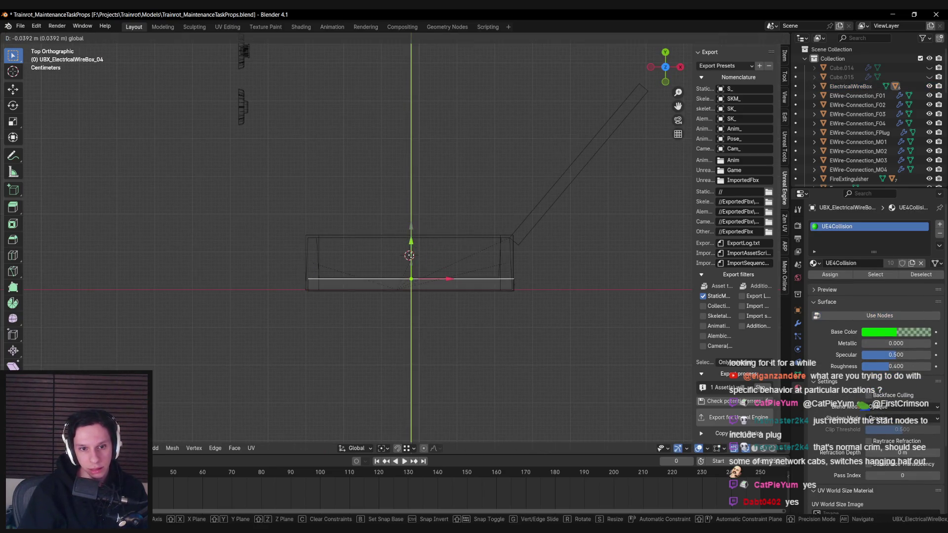
pyautogui.click(411, 269)
pyautogui.press('Tab')
pyautogui.rightClick(419, 292)
pyautogui.moveTo(418, 289)
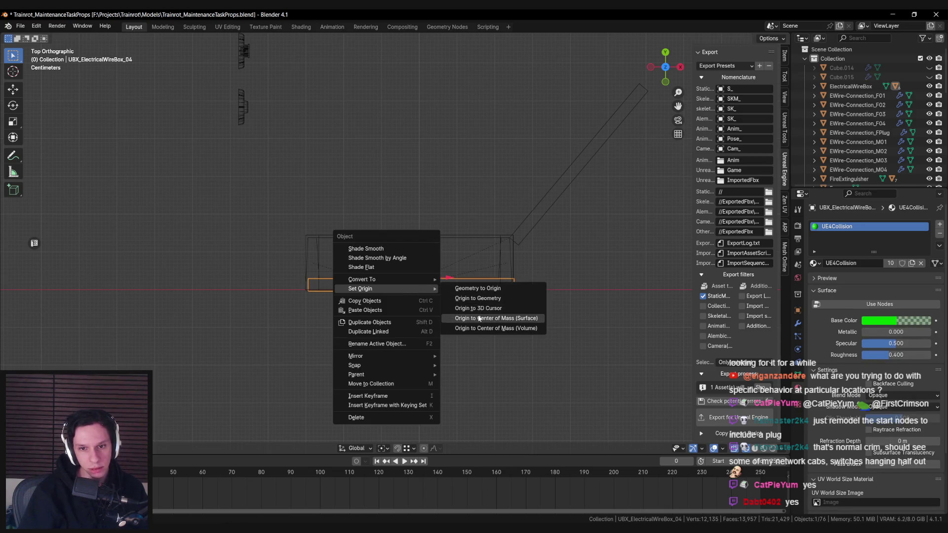
pyautogui.click(459, 318)
# - Restore solid shading, select the ElectricalWireBox model, and return to Unreal Engine
pyautogui.hotkey('shift', 'z')
pyautogui.click(368, 239)
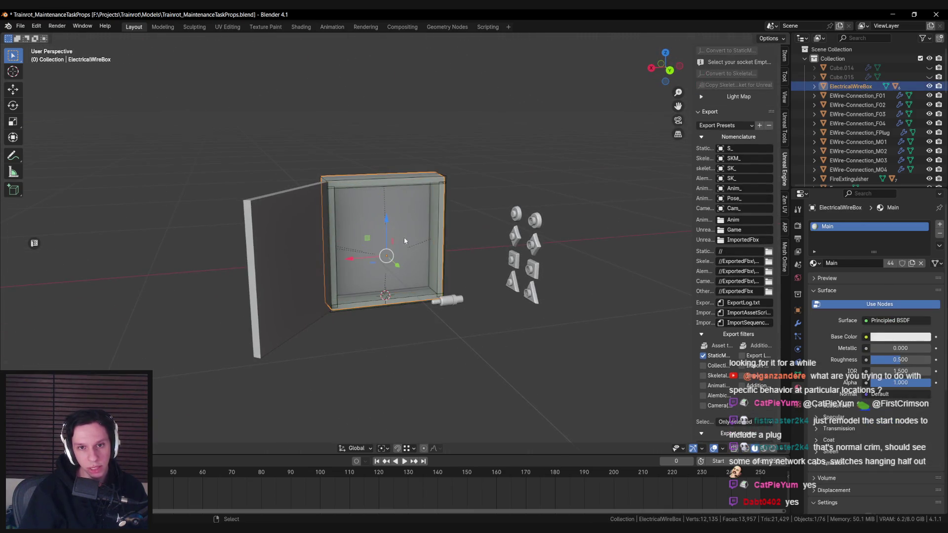
pyautogui.scroll(-3, 753, 293)
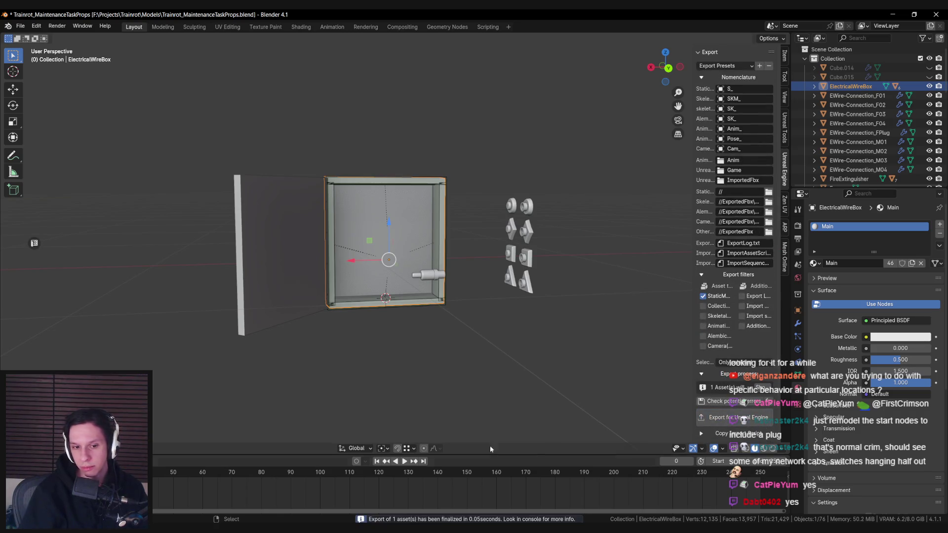
pyautogui.moveTo(253, 520)
pyautogui.click(343, 497)
# - From the ElectricalWires blueprint's Box component, open and reimport the S_ElectricalWireBox mesh
pyautogui.click(218, 62)
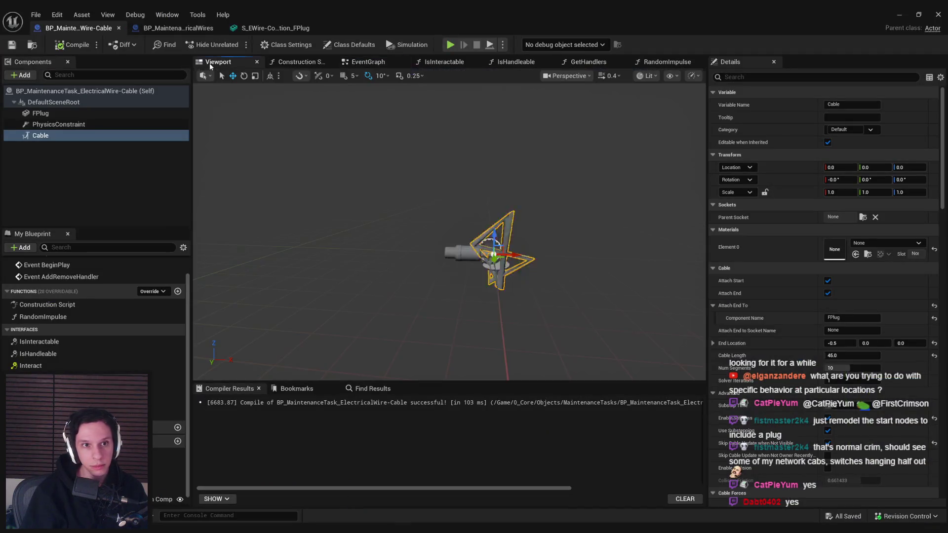
pyautogui.click(178, 28)
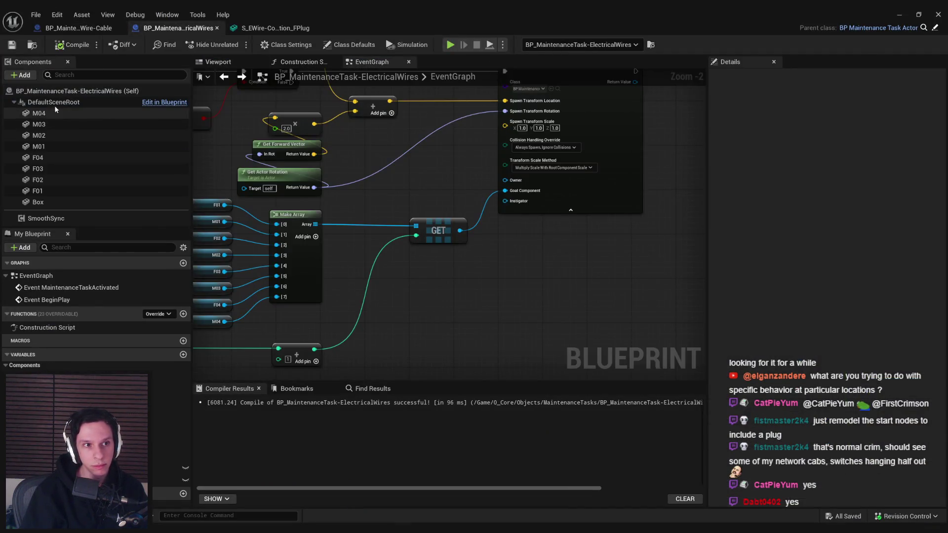
pyautogui.click(39, 201)
pyautogui.click(838, 262)
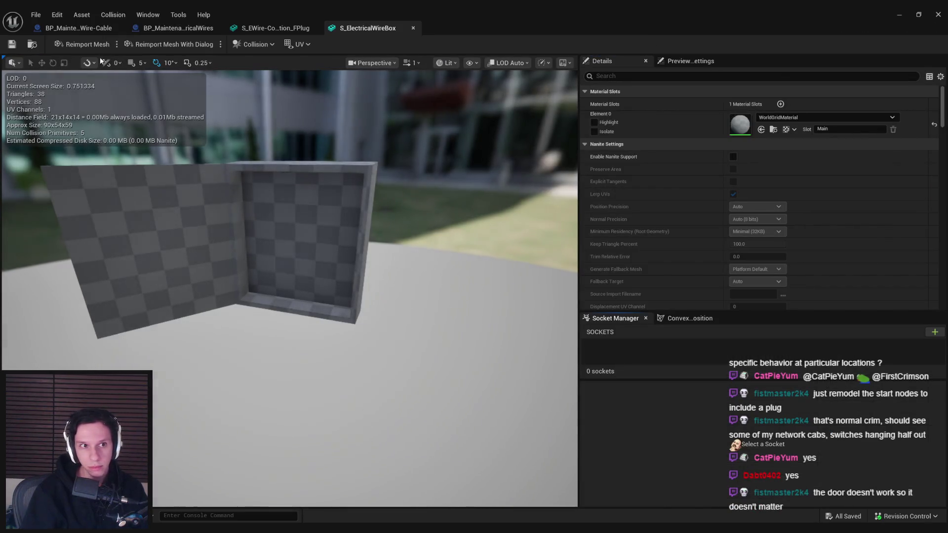
pyautogui.click(84, 44)
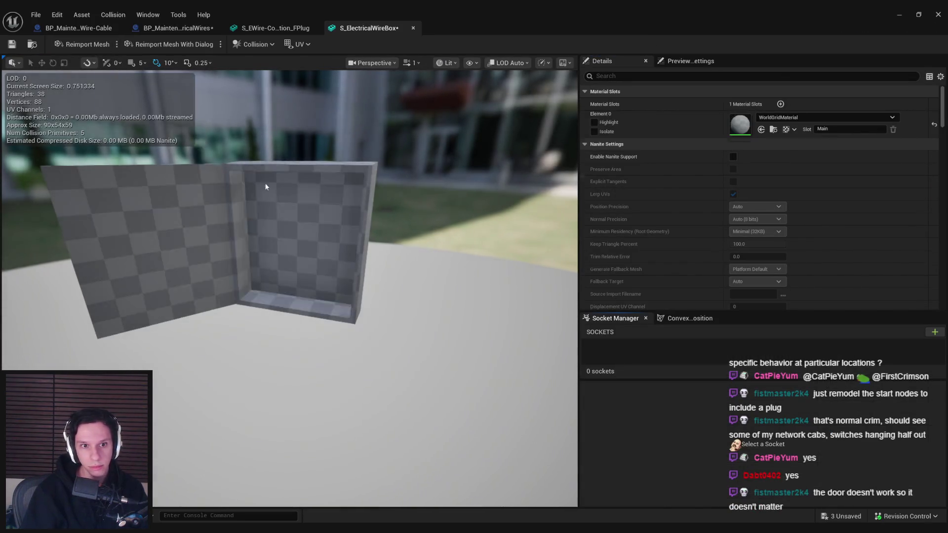
# - Show Simple Collision to inspect the mesh outline, save all assets, and close the mesh editor
pyautogui.click(470, 62)
pyautogui.click(494, 231)
pyautogui.moveTo(494, 231); pyautogui.dragTo(346, 237)
pyautogui.scroll(5, 289, 262)
pyautogui.hotkey('ctrl', 'shift', 's')
pyautogui.scroll(-3, 289, 289)
pyautogui.press('w')
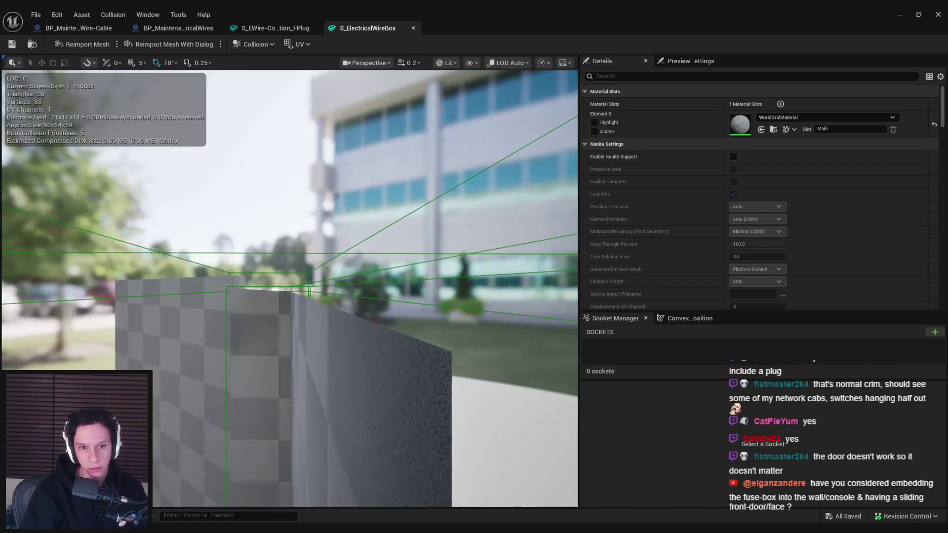
pyautogui.moveTo(349, 254); pyautogui.dragTo(349, 255)
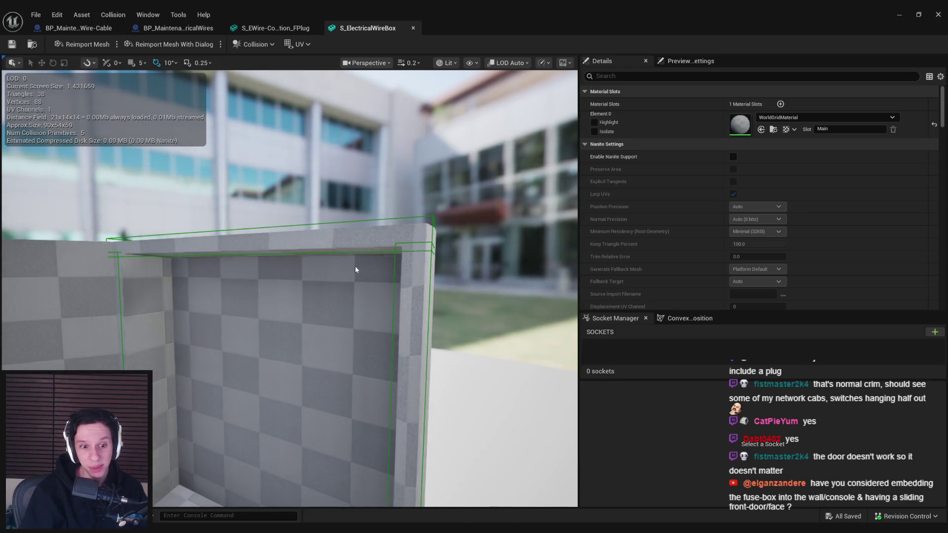
pyautogui.middleClick(373, 32)
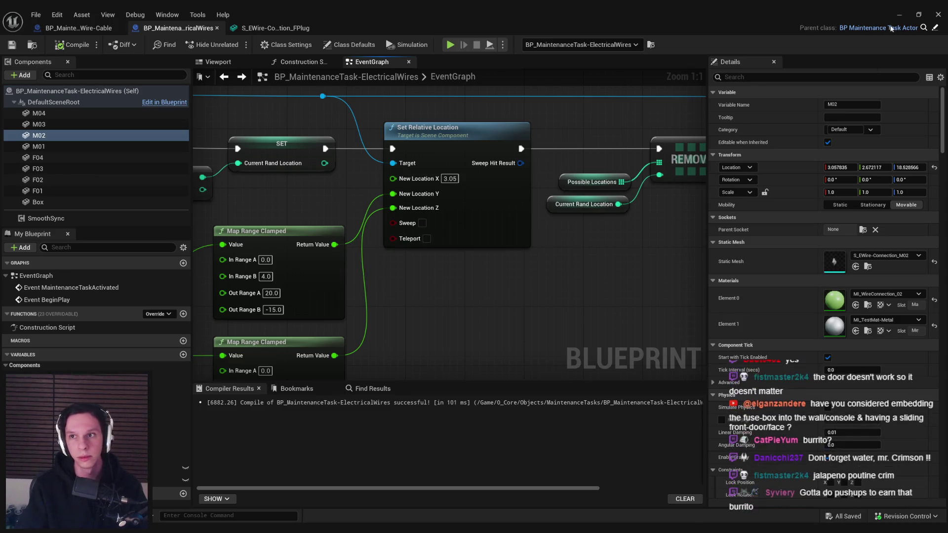
# - Frame the fuse box in the level, start play, and walk up to it
pyautogui.hotkey('alt', 'Tab')
pyautogui.press('f')
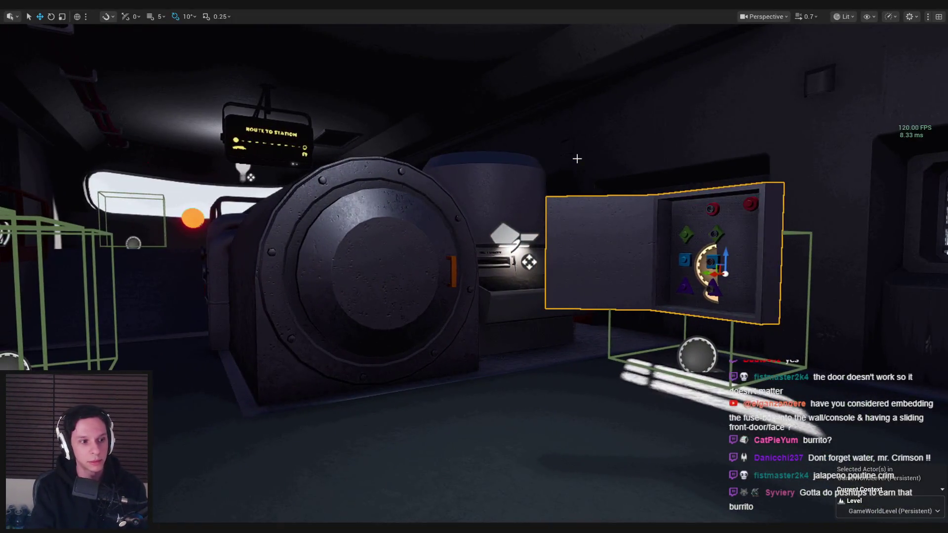
pyautogui.hotkey('alt', 'p')
pyautogui.press('w')
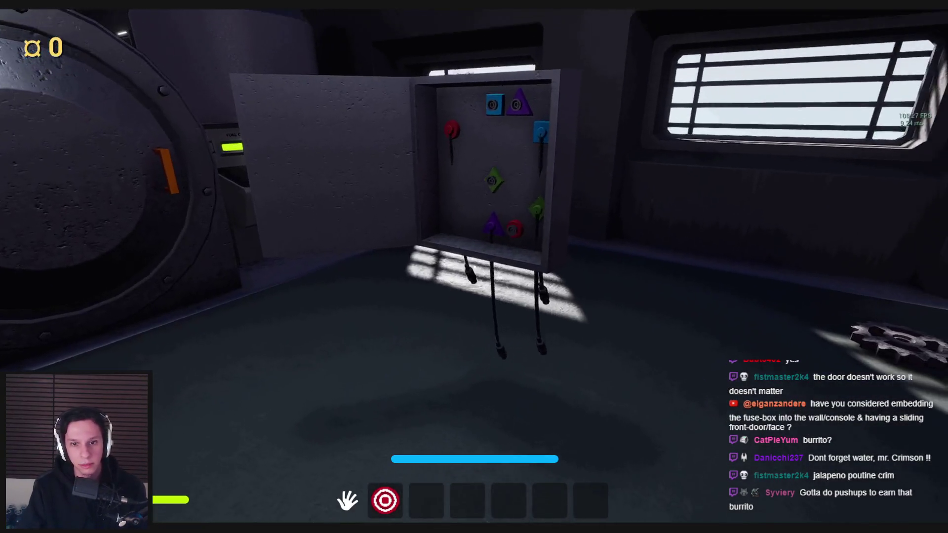
pyautogui.press('w')
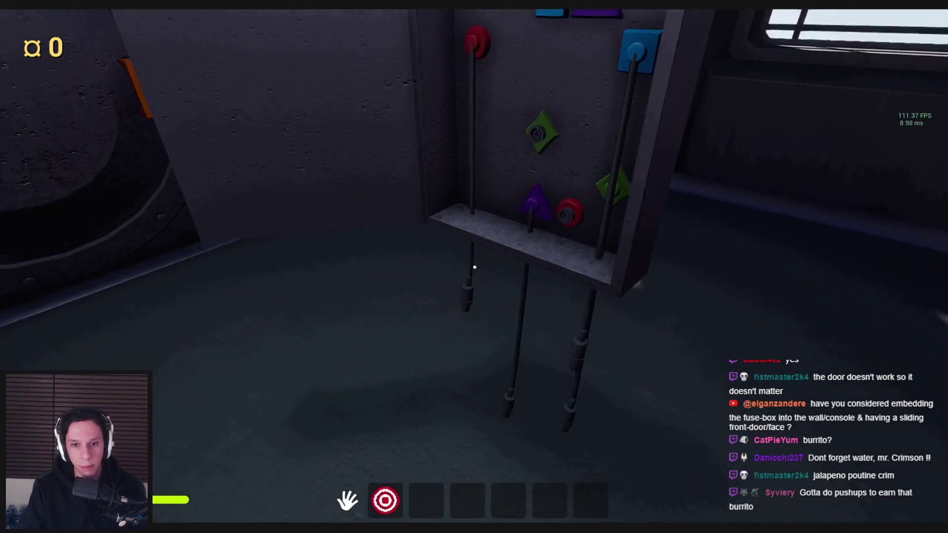
pyautogui.press('s')
# - Grab and release the red cable's loose end, view the hanging cables, then stop playing
pyautogui.moveTo(475, 267)
pyautogui.mouseDown()
pyautogui.moveTo(430, 311)
pyautogui.moveTo(460, 282)
pyautogui.moveTo(480, 304)
pyautogui.moveTo(474, 267)
pyautogui.mouseUp()
pyautogui.press('s')
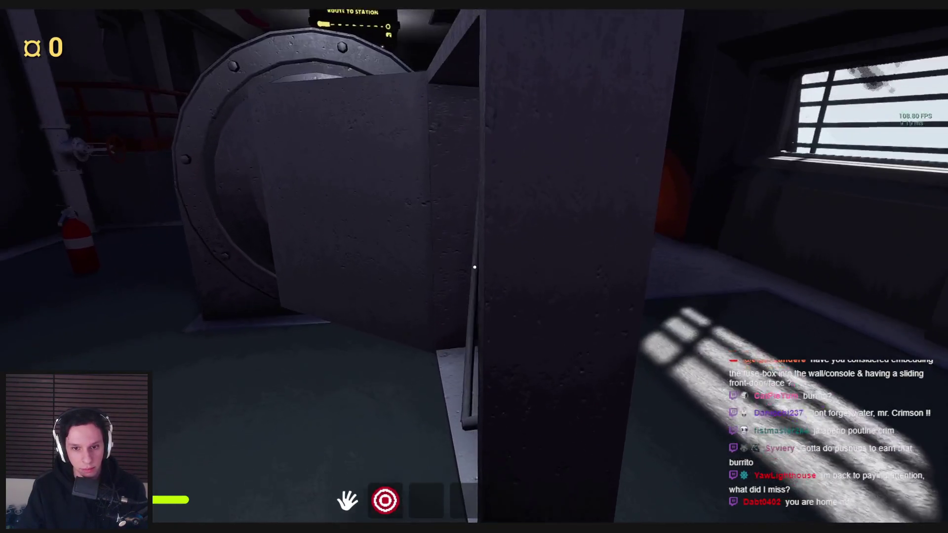
pyautogui.press('s')
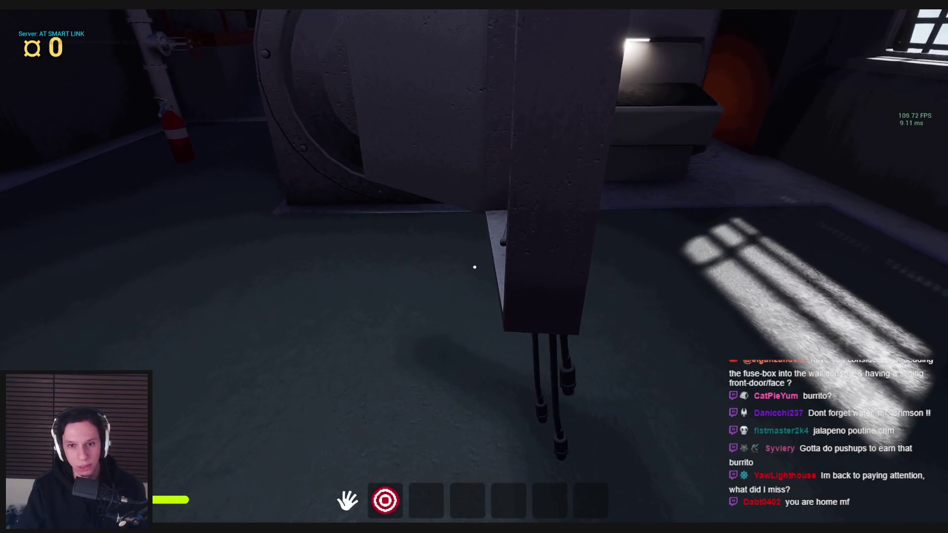
pyautogui.press('d')
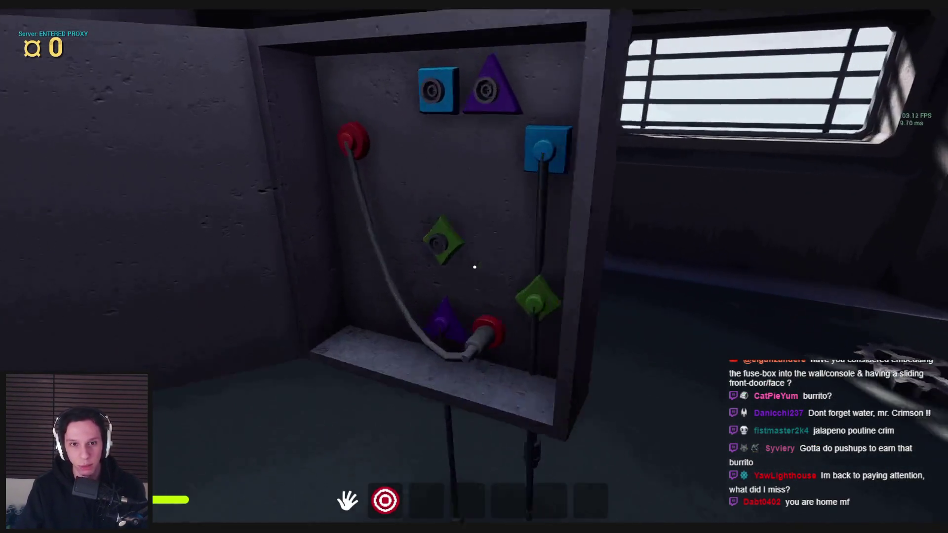
pyautogui.press('a')
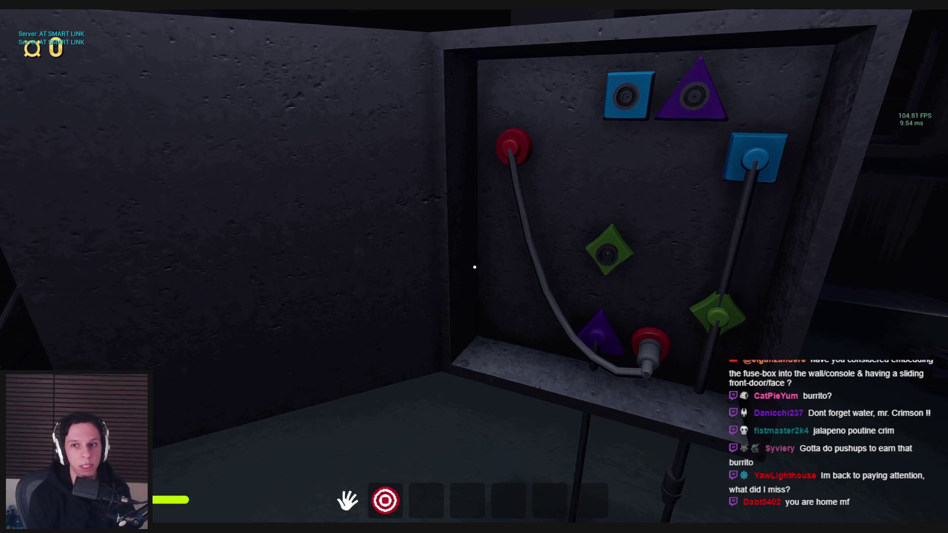
pyautogui.press('Escape')
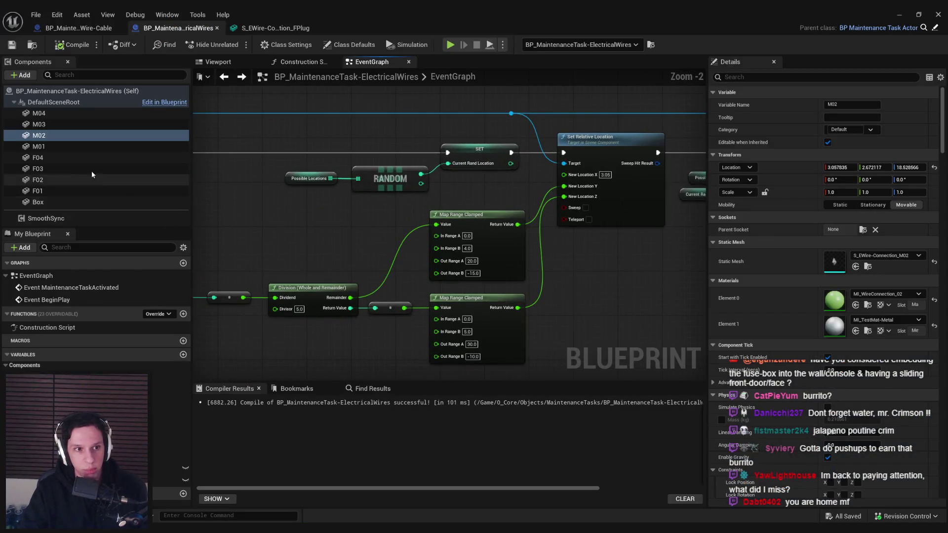
# - Frame the cable in the wire-cable blueprint, then view the whole socket box in ElectricalWires
pyautogui.click(78, 27)
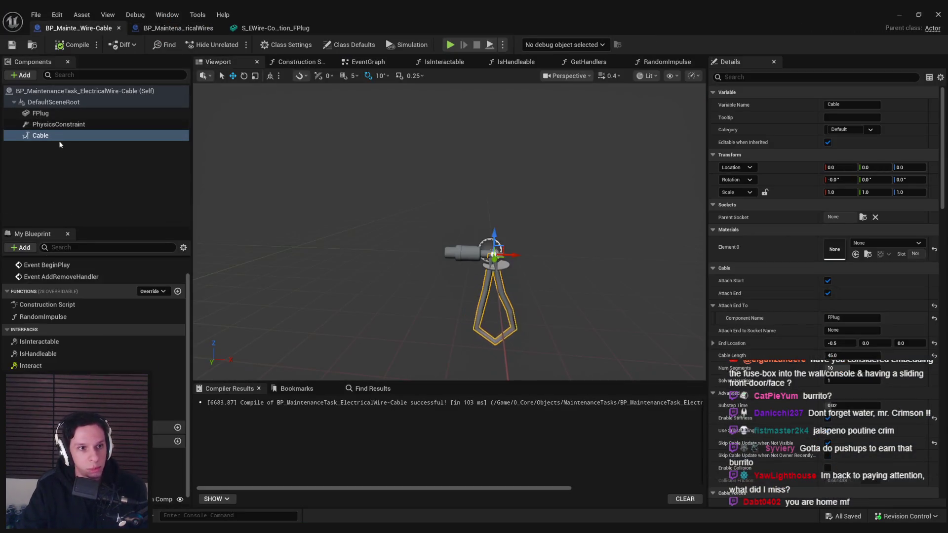
pyautogui.press('f')
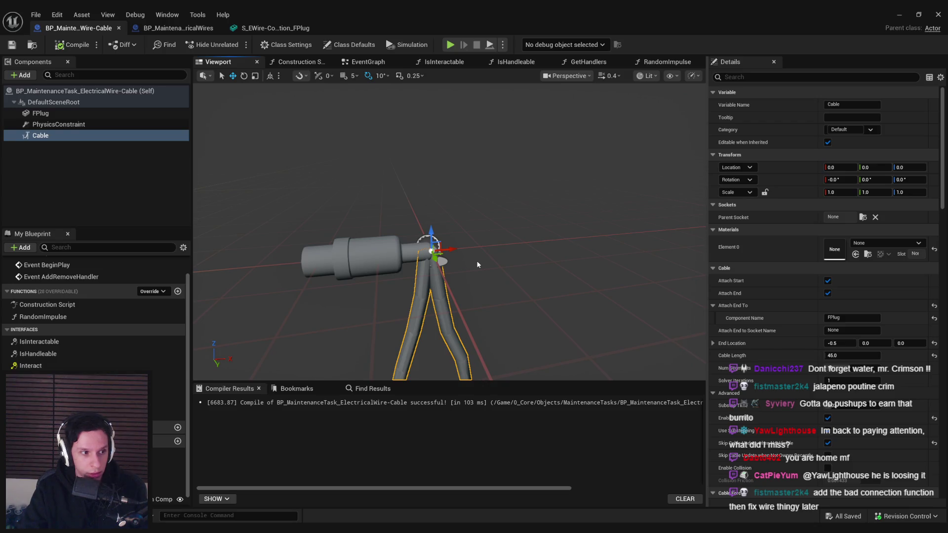
pyautogui.click(173, 28)
pyautogui.click(218, 62)
pyautogui.moveTo(449, 232)
pyautogui.mouseDown()
pyautogui.moveTo(435, 269)
pyautogui.moveTo(363, 265)
pyautogui.mouseUp()
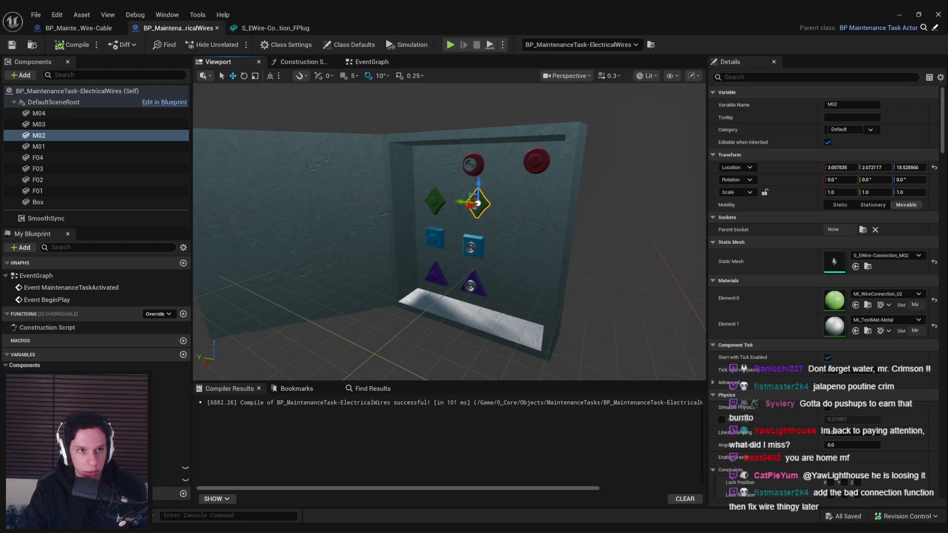
# - Hide the blueprint editor and fly the level camera toward the open wall box
pyautogui.click(898, 15)
pyautogui.moveTo(496, 208)
pyautogui.mouseDown()
pyautogui.moveTo(383, 289)
pyautogui.moveTo(407, 290)
pyautogui.moveTo(380, 286)
pyautogui.mouseUp()
pyautogui.moveTo(407, 365); pyautogui.dragTo(407, 364)
# - Inspect the socket wall in the ElectricalWires preview, then start a play session
pyautogui.hotkey('alt', 'Tab')
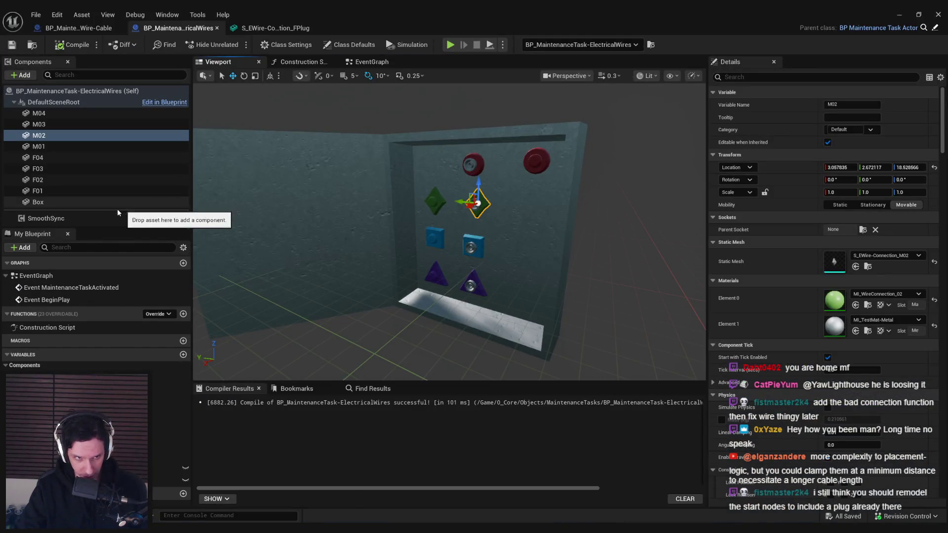
pyautogui.moveTo(456, 291); pyautogui.dragTo(464, 291)
pyautogui.click(464, 291)
pyautogui.moveTo(452, 349); pyautogui.dragTo(452, 349)
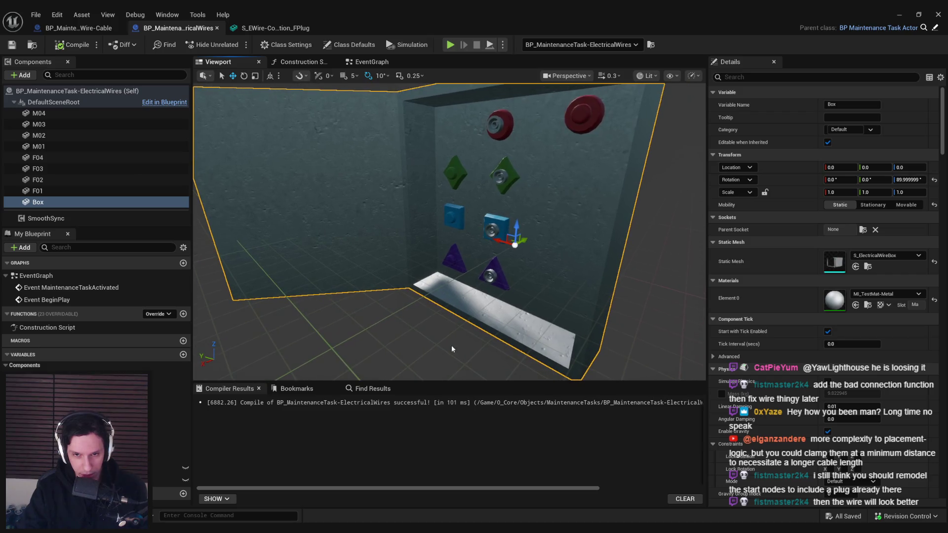
pyautogui.click(72, 214)
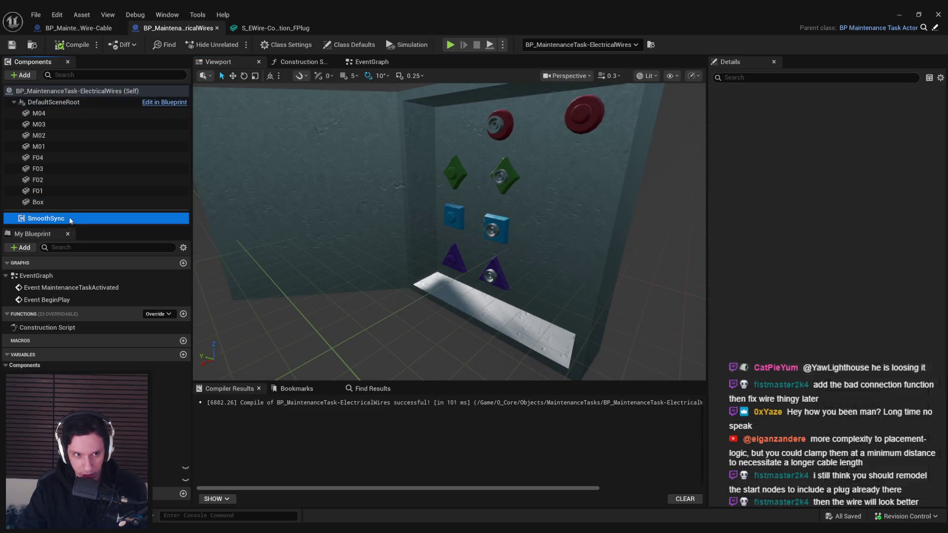
pyautogui.moveTo(459, 225); pyautogui.dragTo(459, 225)
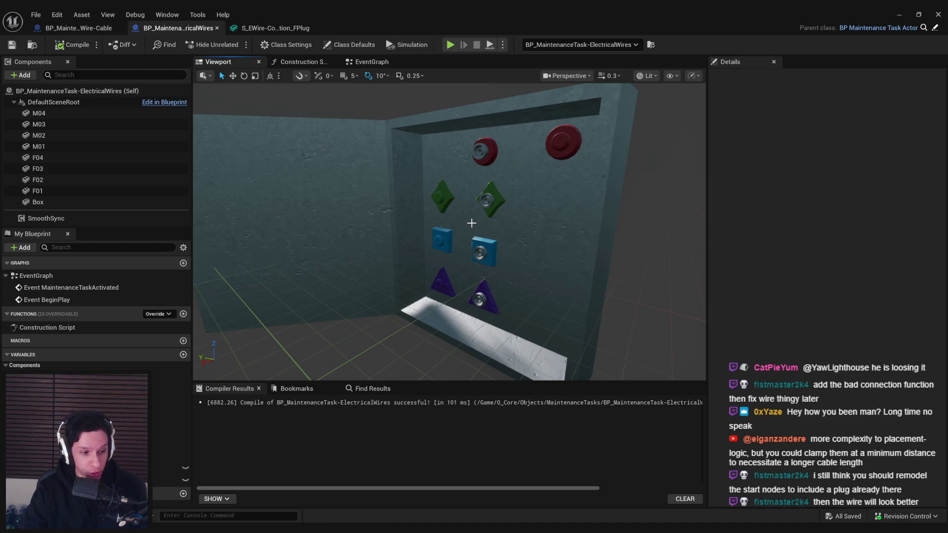
pyautogui.moveTo(470, 226); pyautogui.dragTo(469, 225)
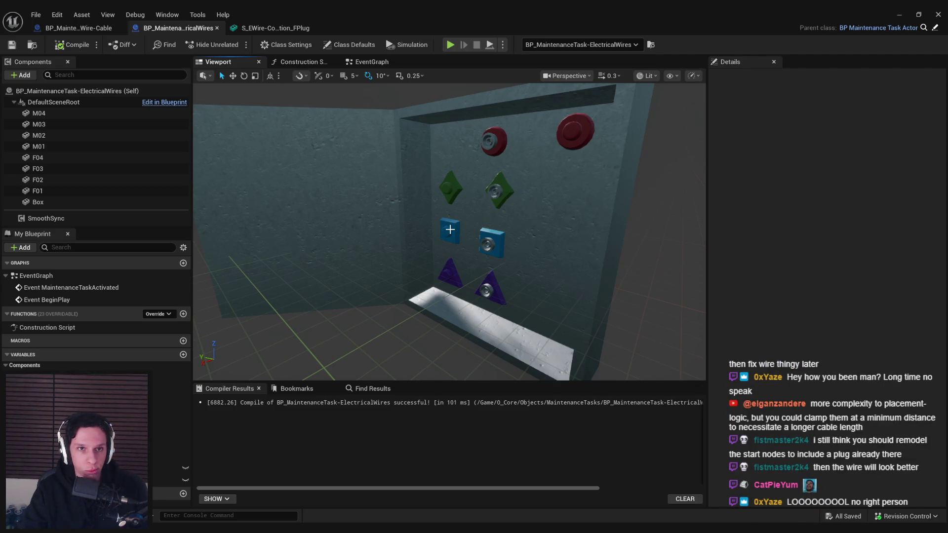
pyautogui.click(900, 15)
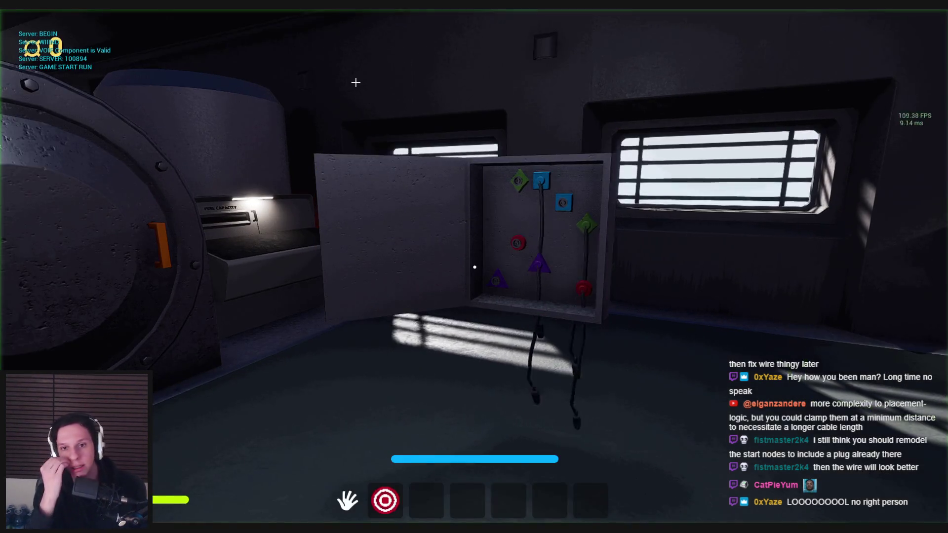
# - Walk around the wire box to inspect cables hanging from the blue and green sockets, then stop playing
pyautogui.press('w')
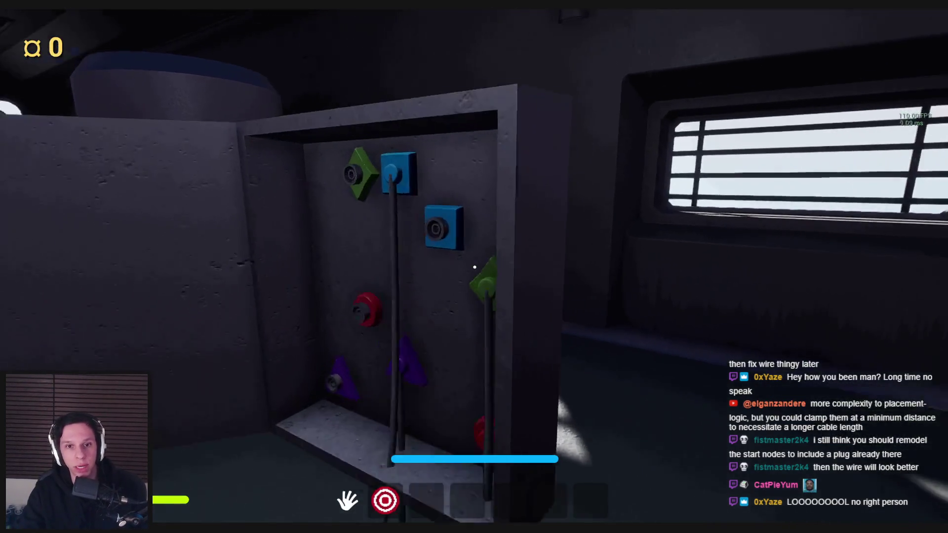
pyautogui.press('w')
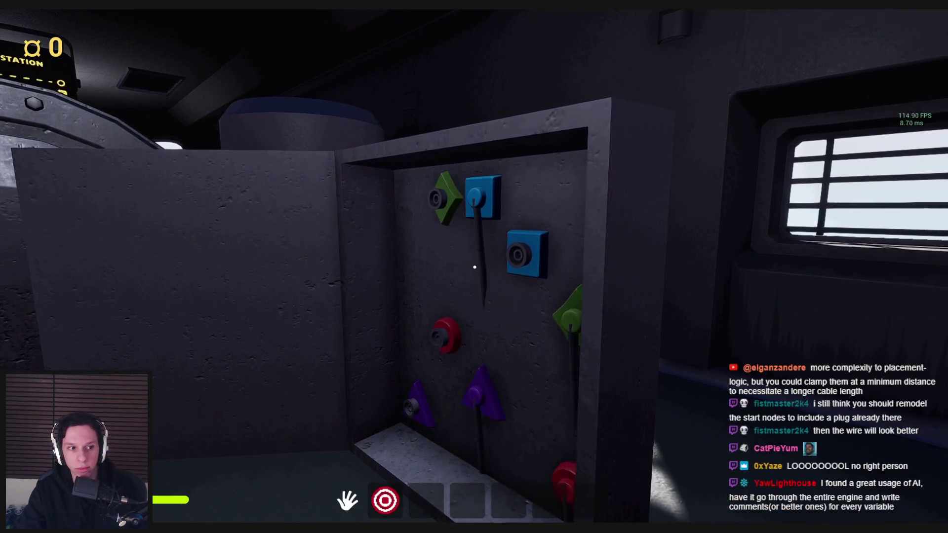
pyautogui.press('d')
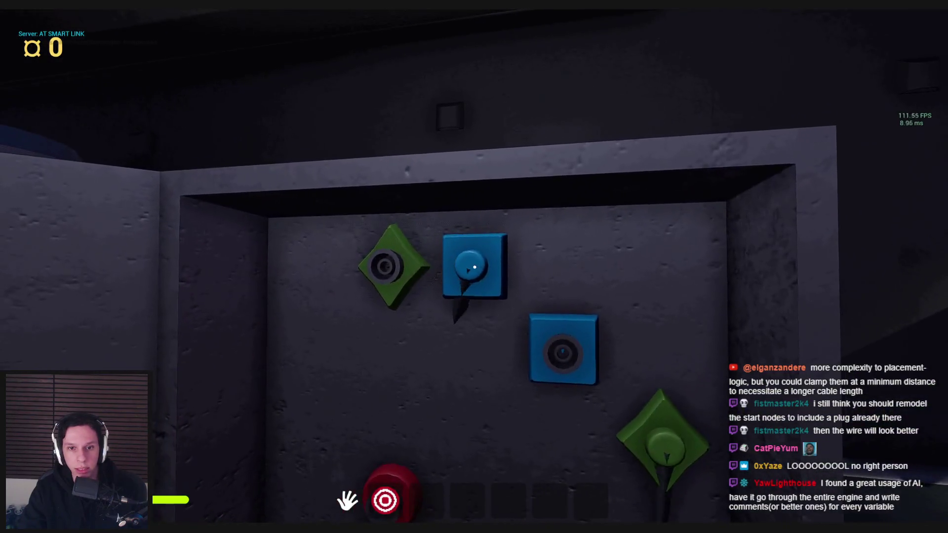
pyautogui.press('s')
pyautogui.press('w')
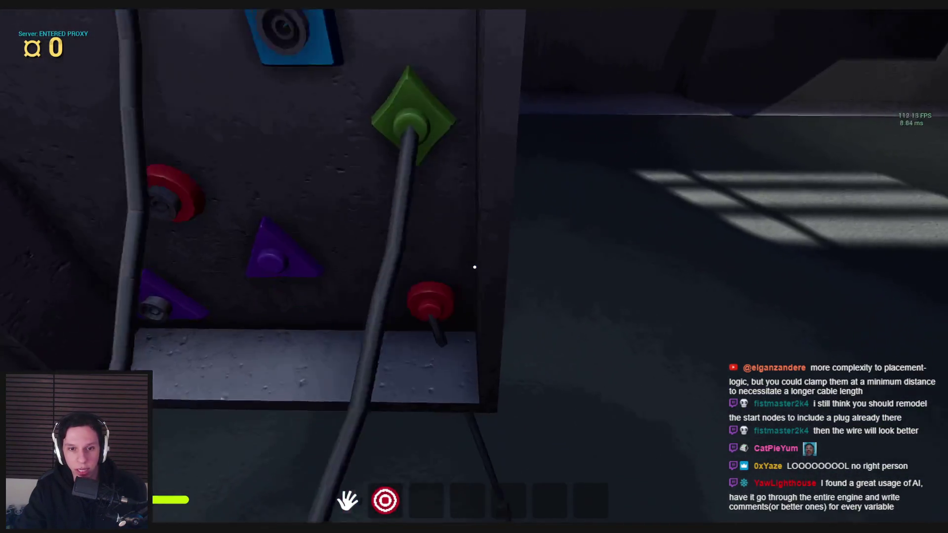
pyautogui.press('s')
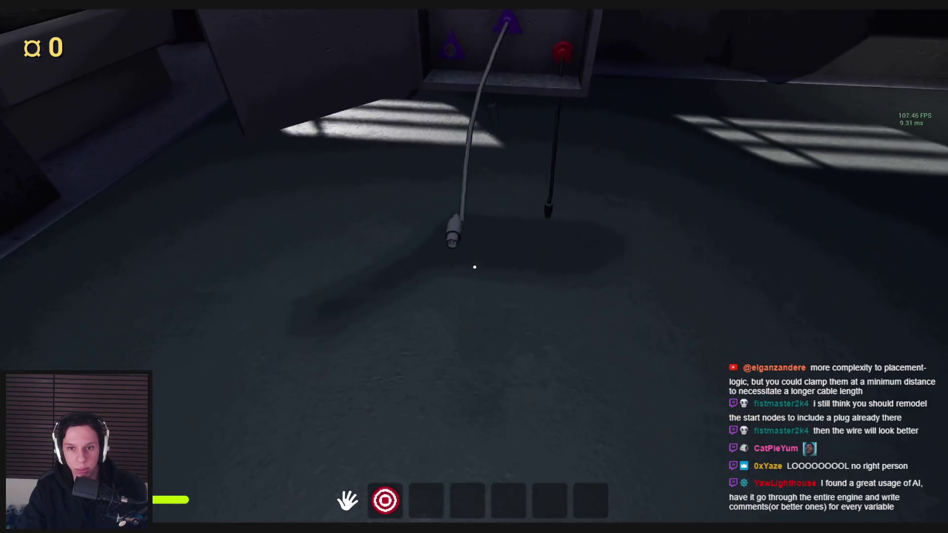
pyautogui.press('w')
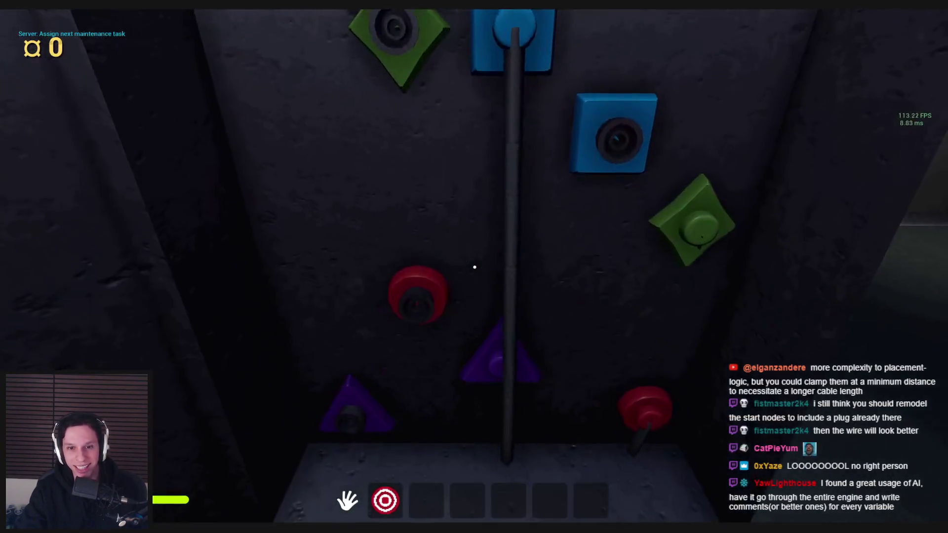
pyautogui.press('s')
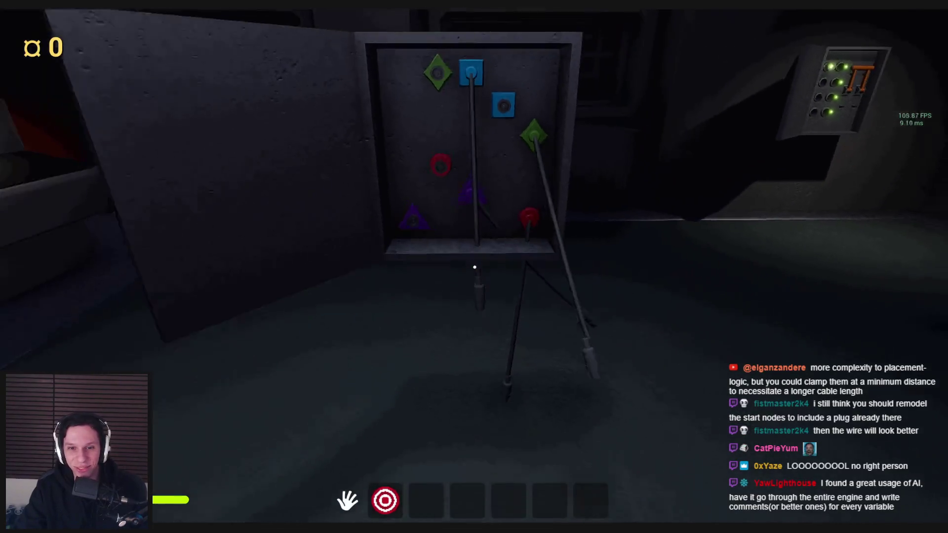
pyautogui.press('Escape')
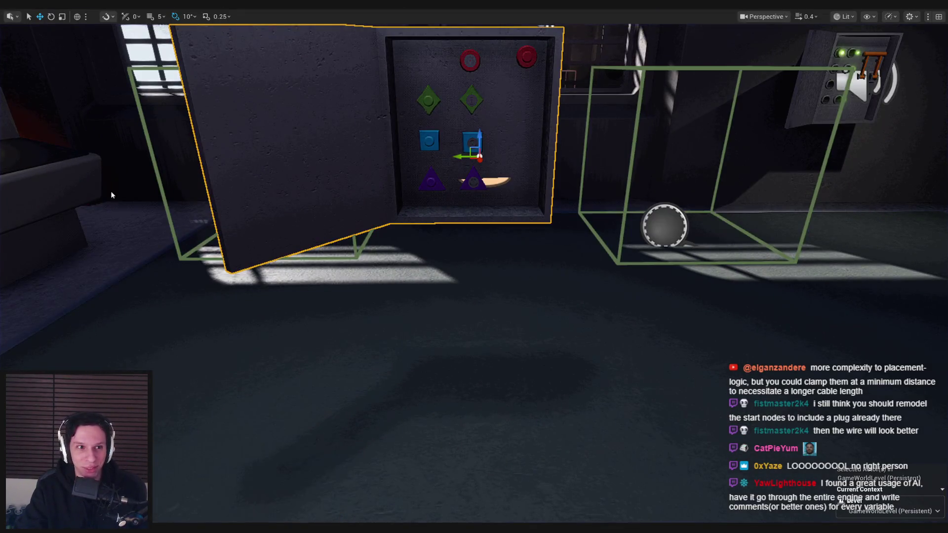
# - Review the FPlug component's Custom collision settings in the wire-cable blueprint, then relaunch a play test
pyautogui.hotkey('ctrl', 'e')
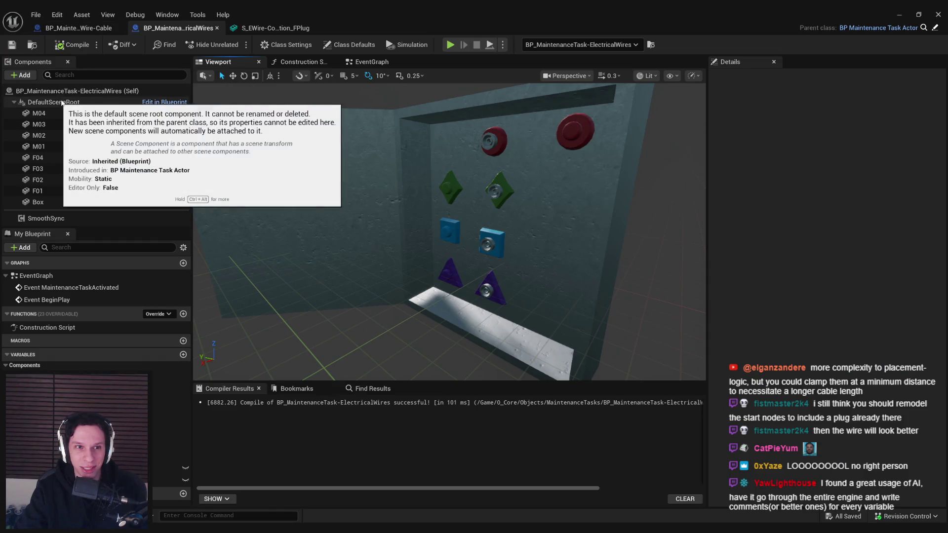
pyautogui.click(88, 28)
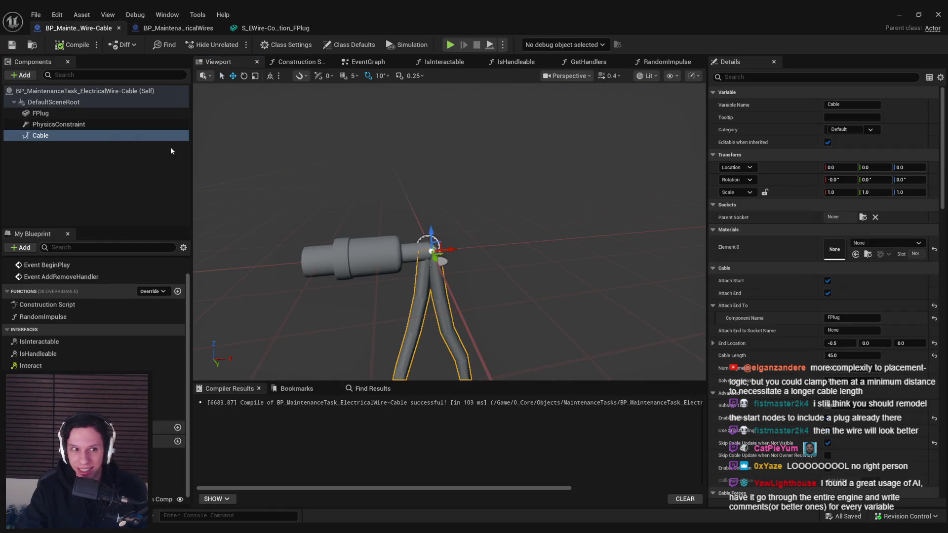
pyautogui.click(84, 115)
pyautogui.moveTo(940, 127); pyautogui.dragTo(941, 226)
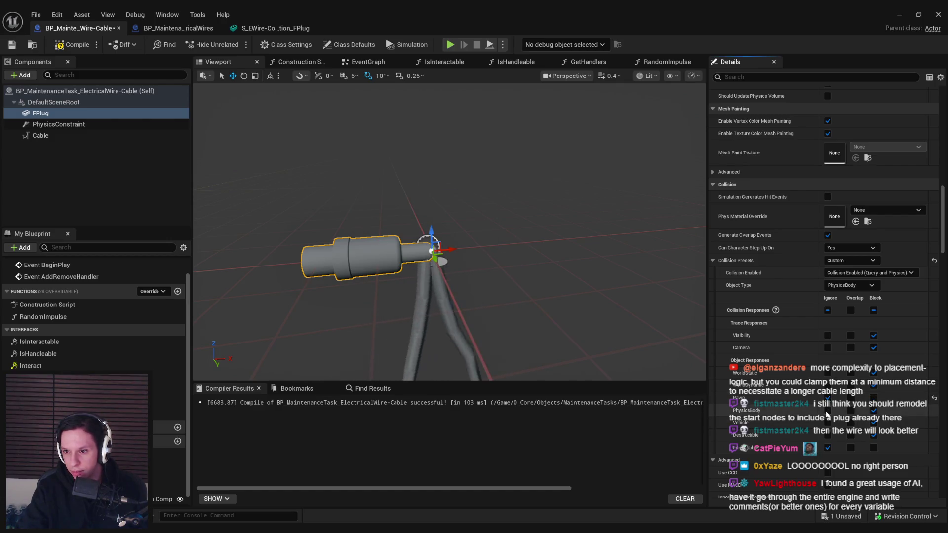
pyautogui.click(899, 14)
pyautogui.hotkey('alt', 'p')
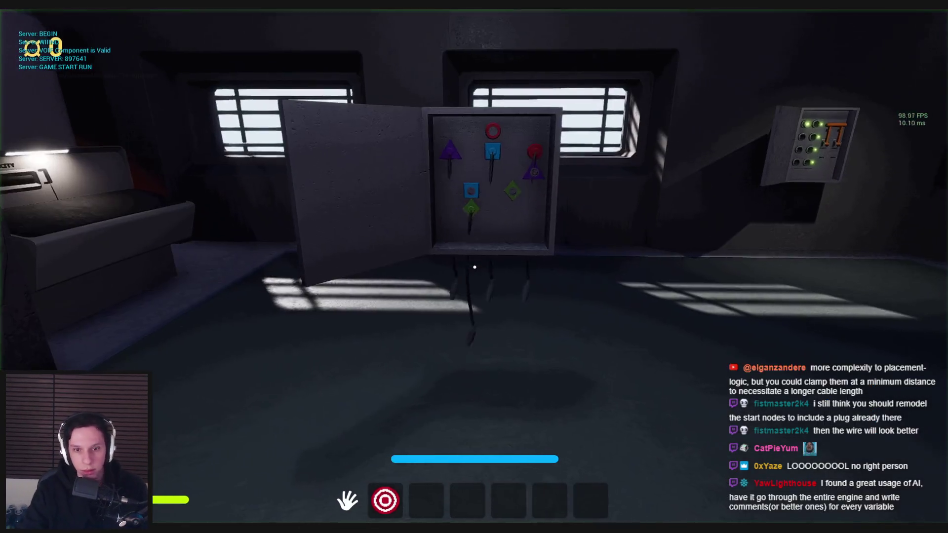
# - Carry the blue cable's plug into the blue square socket, then end the play test
pyautogui.press('w')
pyautogui.press('w')
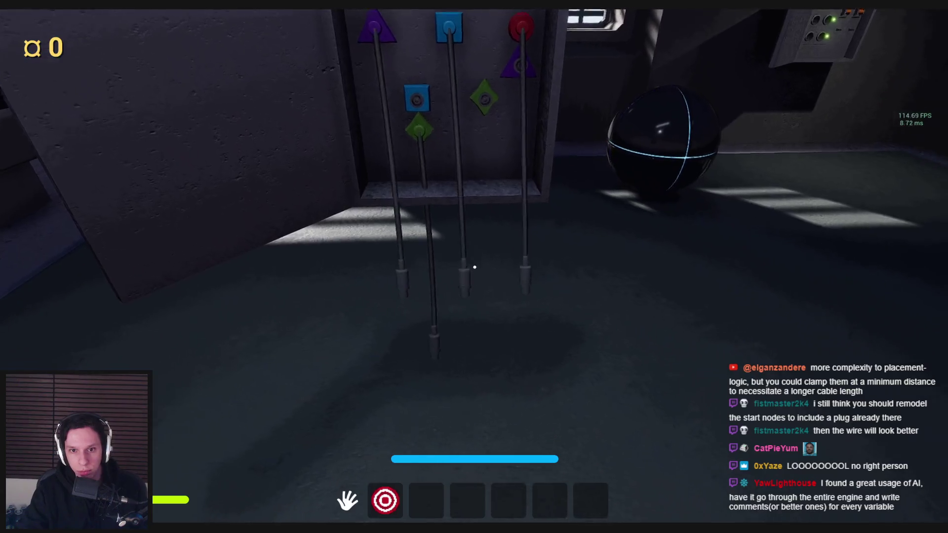
pyautogui.click(475, 267)
pyautogui.press('s')
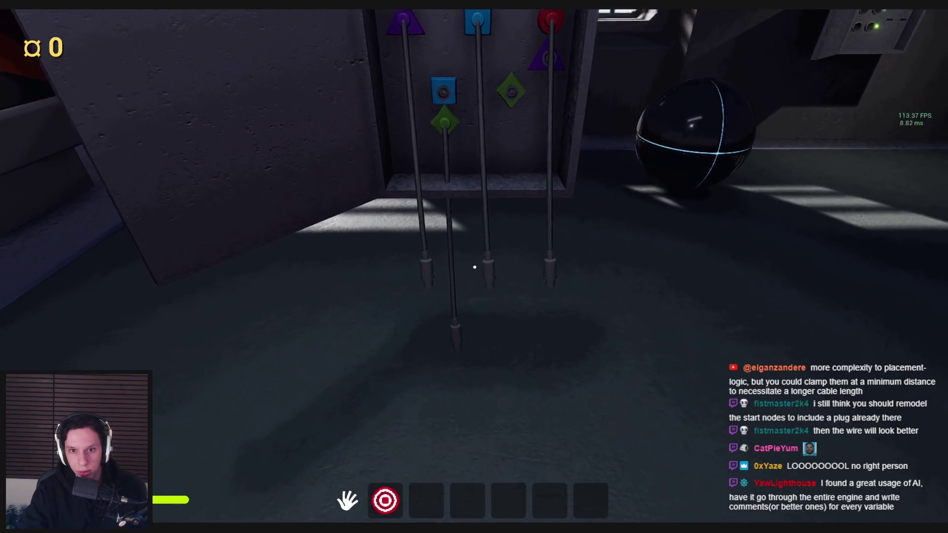
pyautogui.press('w')
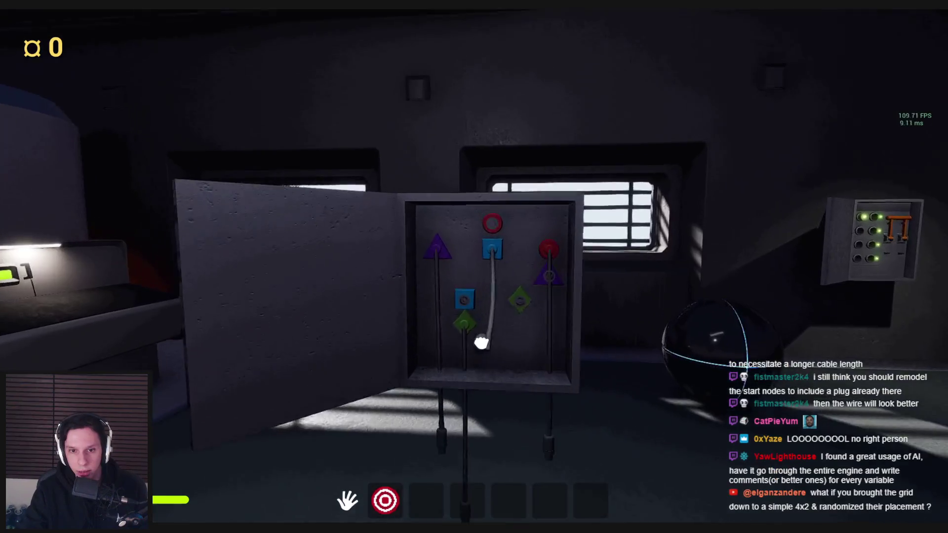
pyautogui.click(474, 268)
pyautogui.press('s')
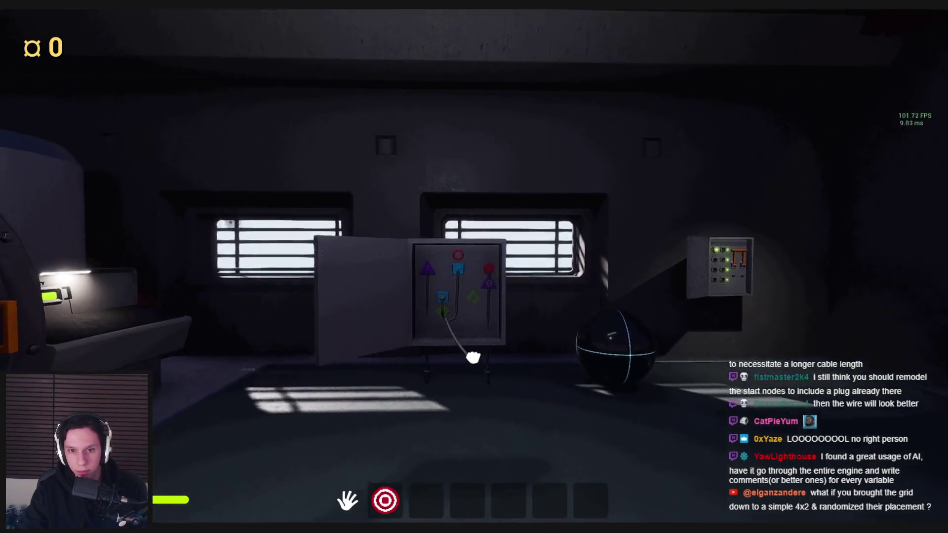
pyautogui.press('Escape')
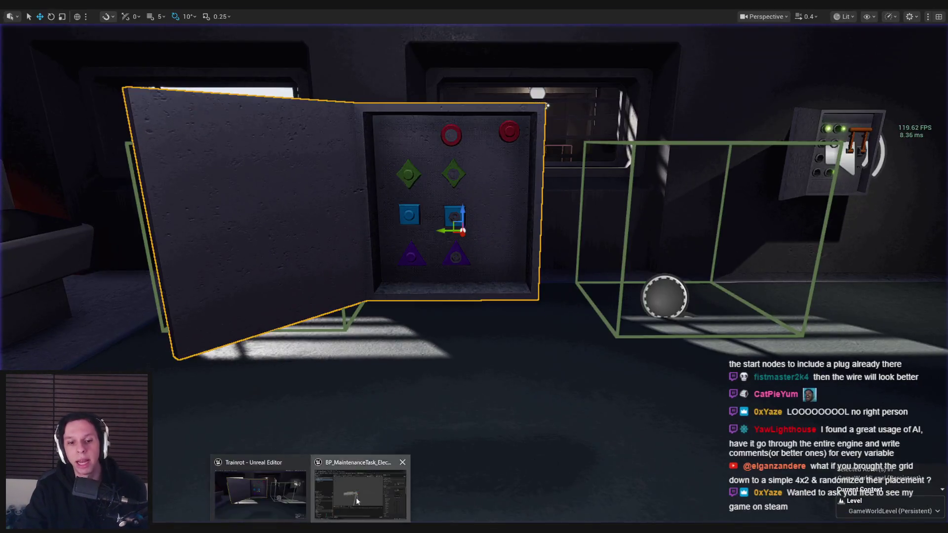
# - Add a Play Sound at Location node after the plug-rotation set in the cable blueprint's event graph
pyautogui.click(366, 482)
pyautogui.click(365, 62)
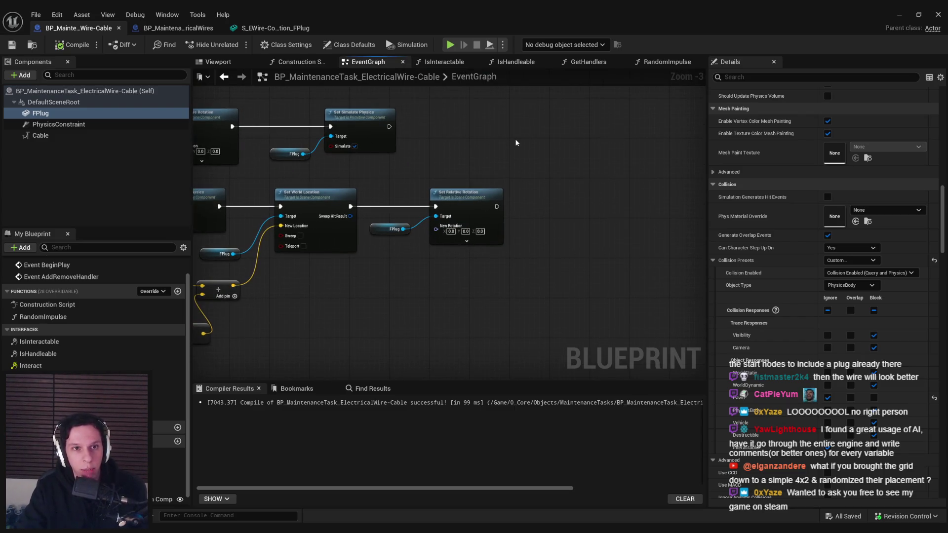
pyautogui.moveTo(496, 207); pyautogui.dragTo(541, 205)
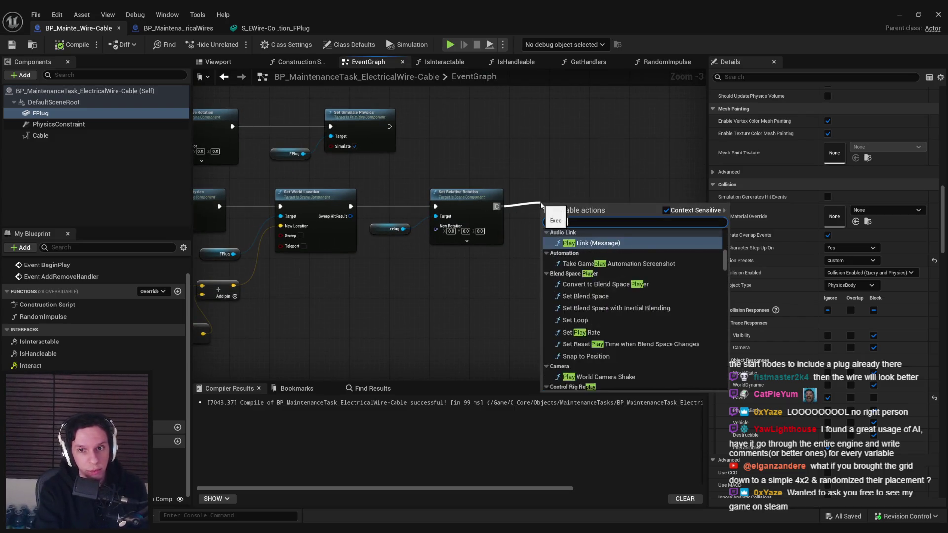
pyautogui.write('at')
pyautogui.press('Return')
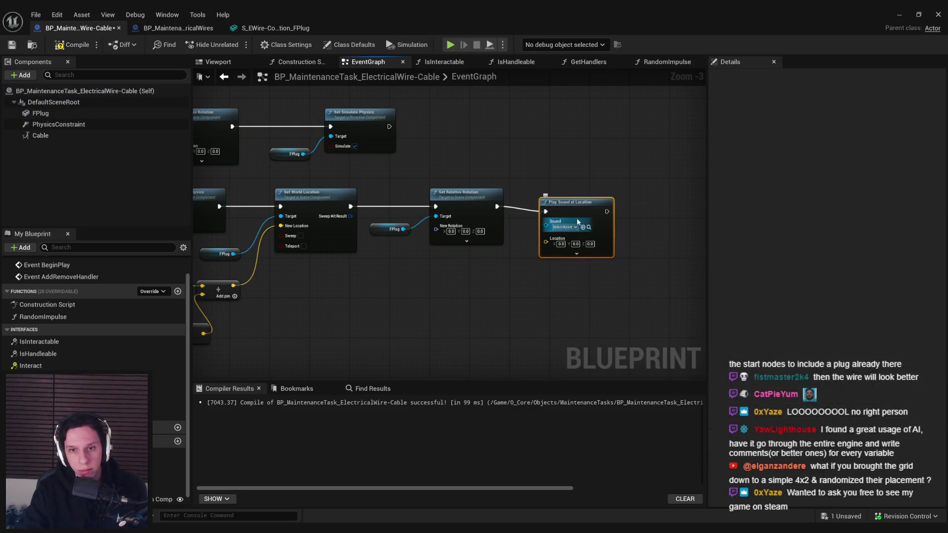
pyautogui.scroll(3, 597, 199)
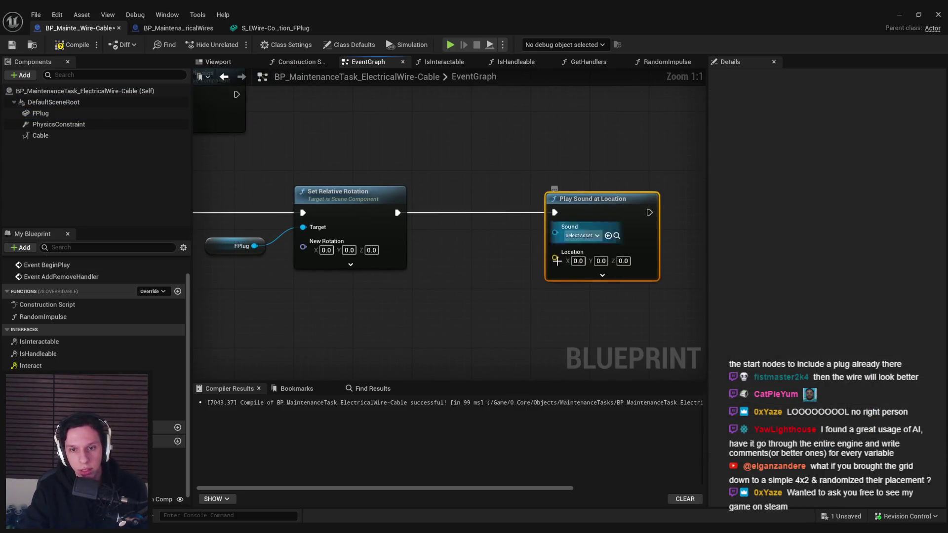
# - Feed the sound's Location from pasted copies of the FPlug and Get Socket Location nodes
pyautogui.moveTo(553, 265); pyautogui.dragTo(504, 268)
pyautogui.write('get world')
pyautogui.press('Escape')
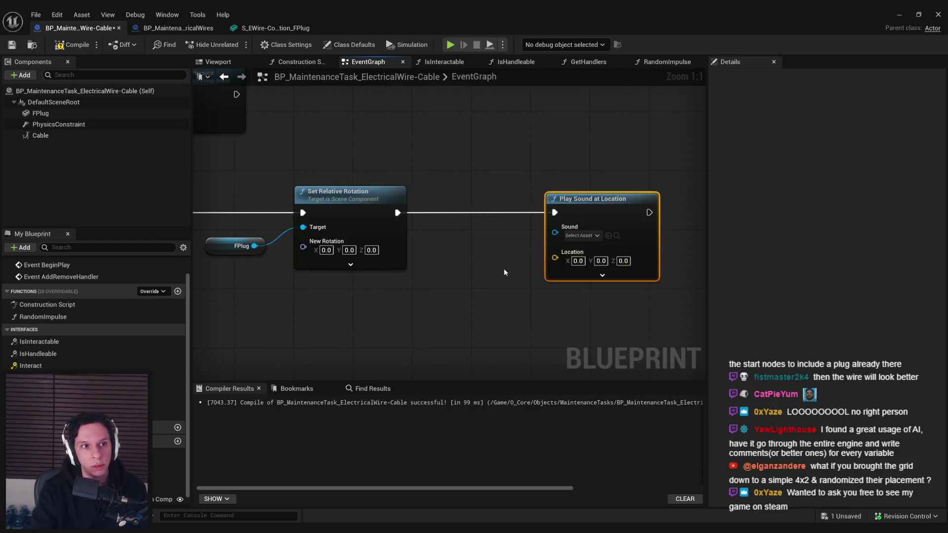
pyautogui.scroll(-3, 504, 269)
pyautogui.moveTo(644, 255); pyautogui.dragTo(366, 254)
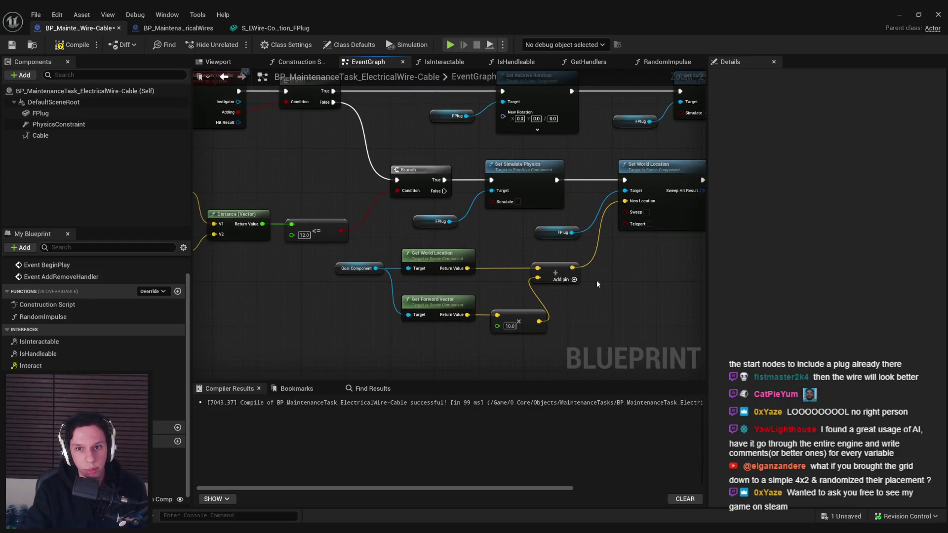
pyautogui.click(563, 232)
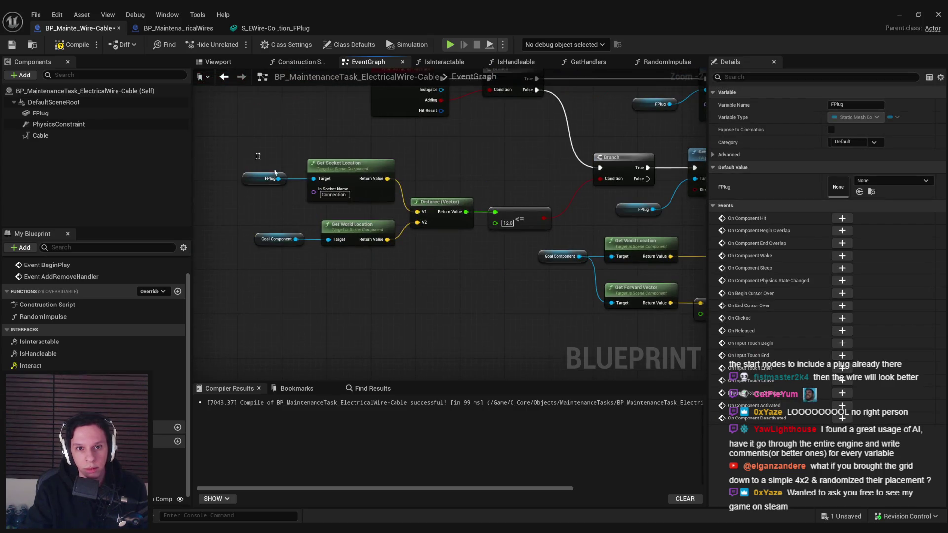
pyautogui.click(267, 168)
pyautogui.moveTo(267, 168)
pyautogui.mouseDown()
pyautogui.moveTo(536, 265)
pyautogui.moveTo(371, 269)
pyautogui.moveTo(360, 240)
pyautogui.mouseUp()
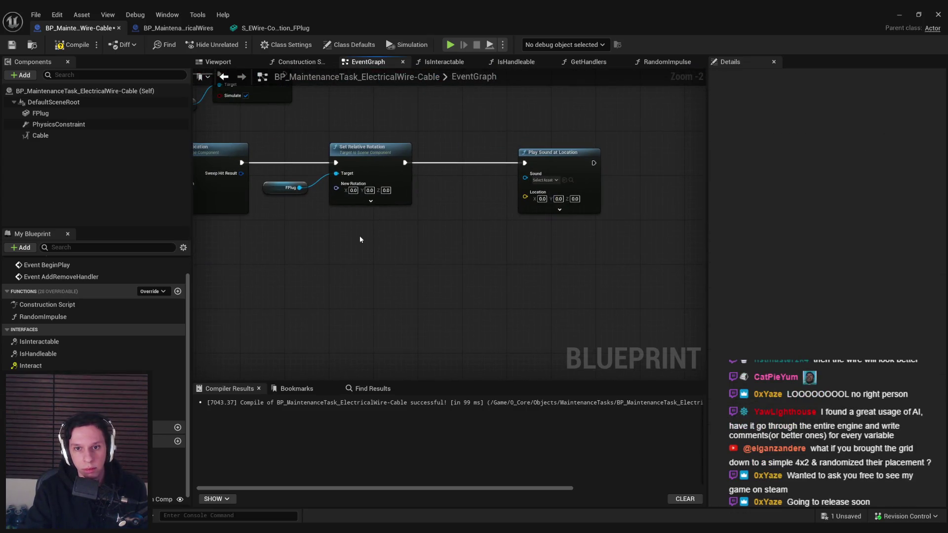
pyautogui.hotkey('ctrl', 'v')
pyautogui.scroll(2, 447, 262)
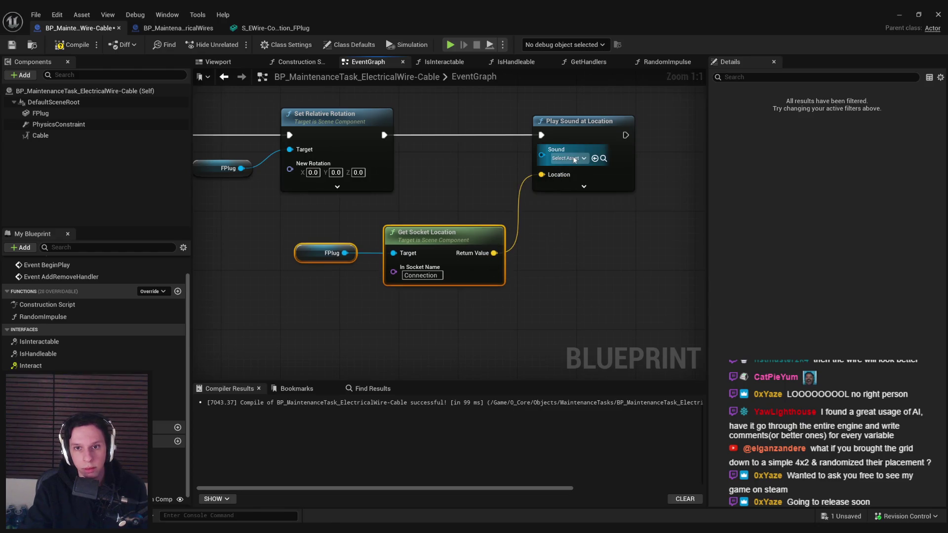
# - Set the sound to Cue_Fuse-Insert and launch a play test
pyautogui.click(574, 158)
pyautogui.write('fuse')
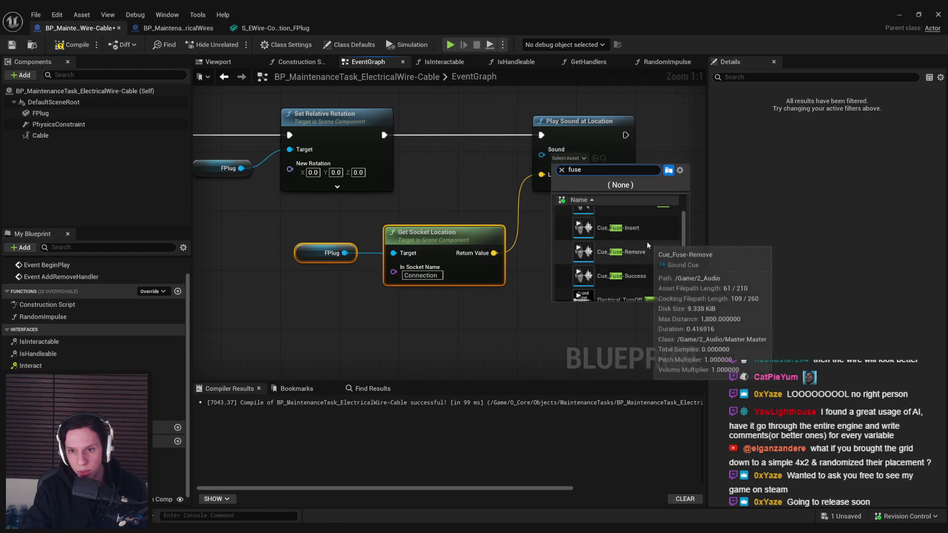
pyautogui.click(642, 242)
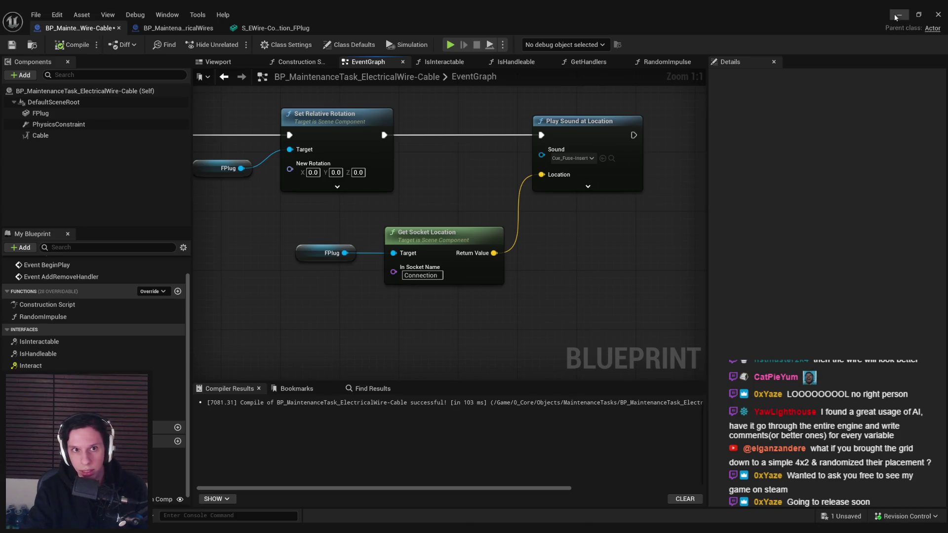
pyautogui.click(897, 15)
pyautogui.hotkey('alt', 'p')
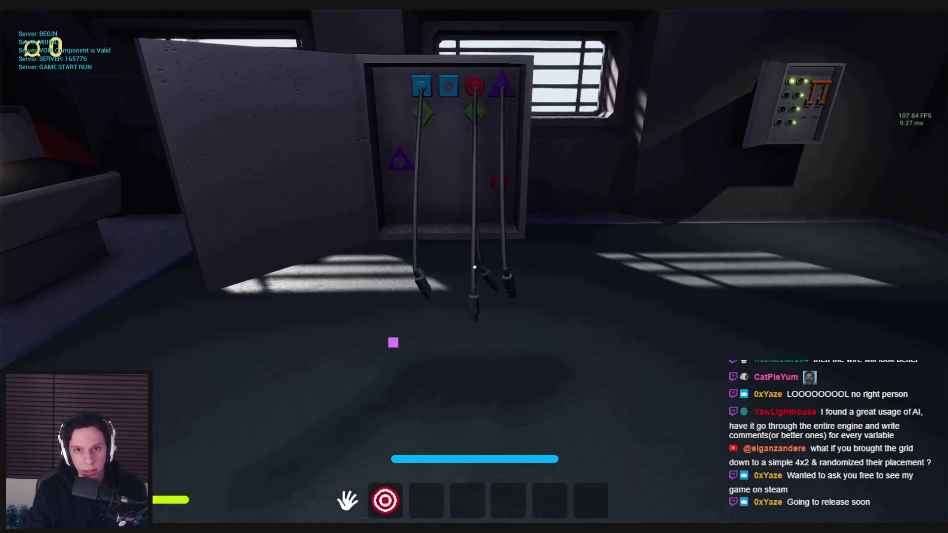
# - Plug wire ends into the second blue, lower red and purple triangle sockets
pyautogui.press('s')
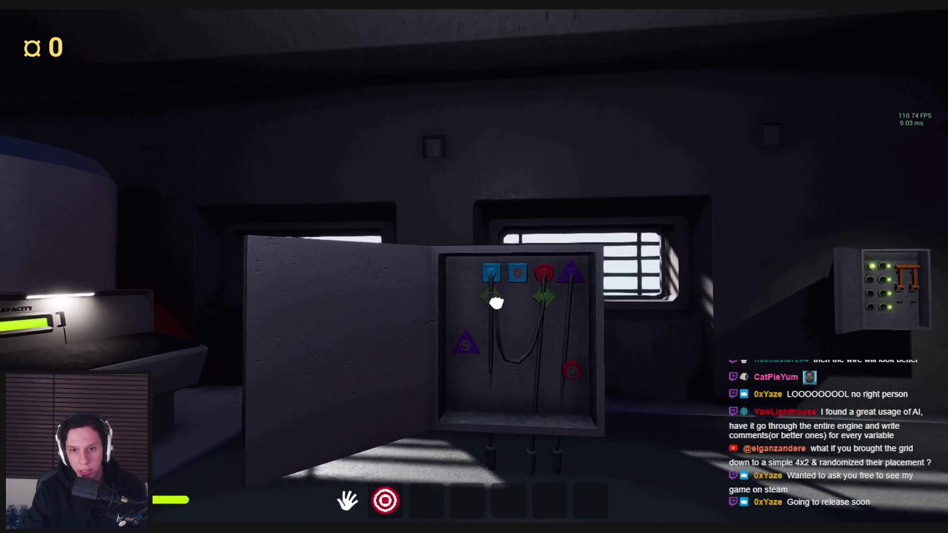
pyautogui.click(494, 303)
pyautogui.press('s')
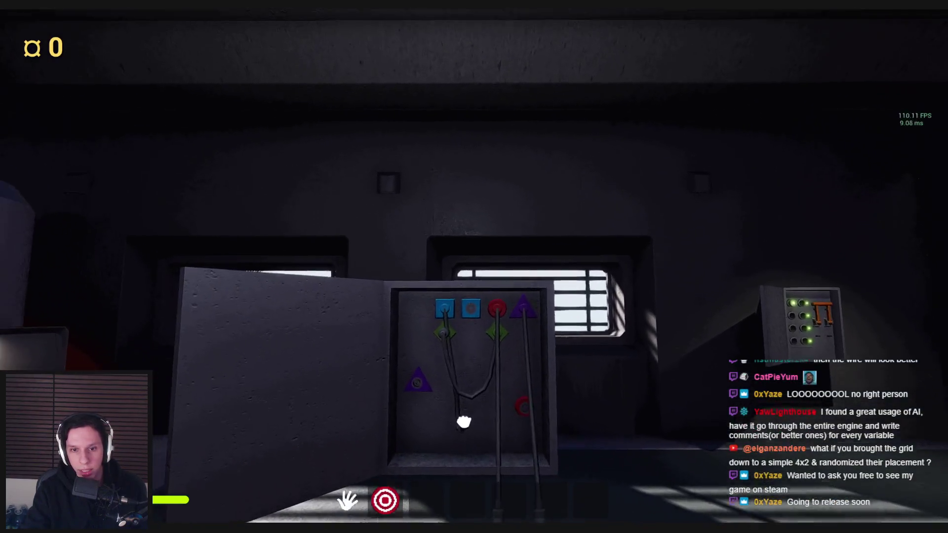
pyautogui.click(464, 422)
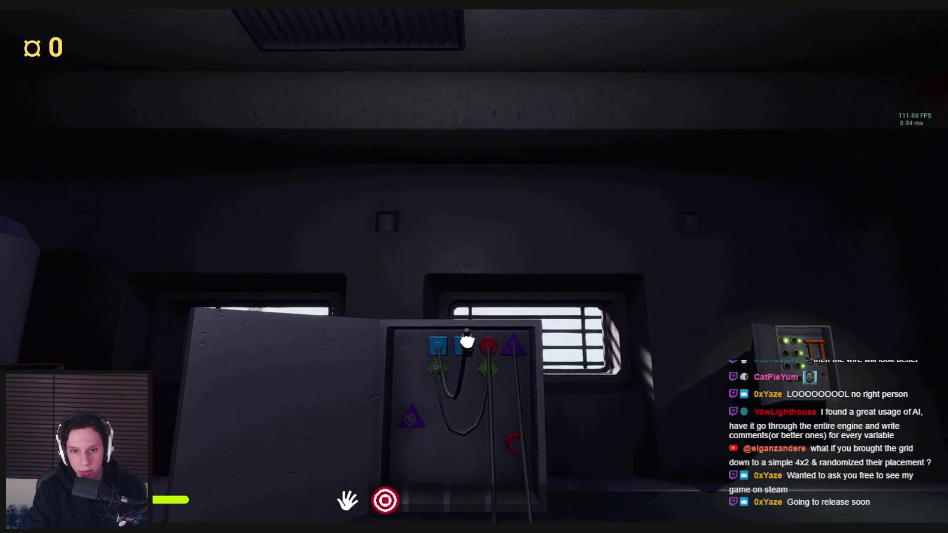
pyautogui.click(470, 339)
pyautogui.press('s')
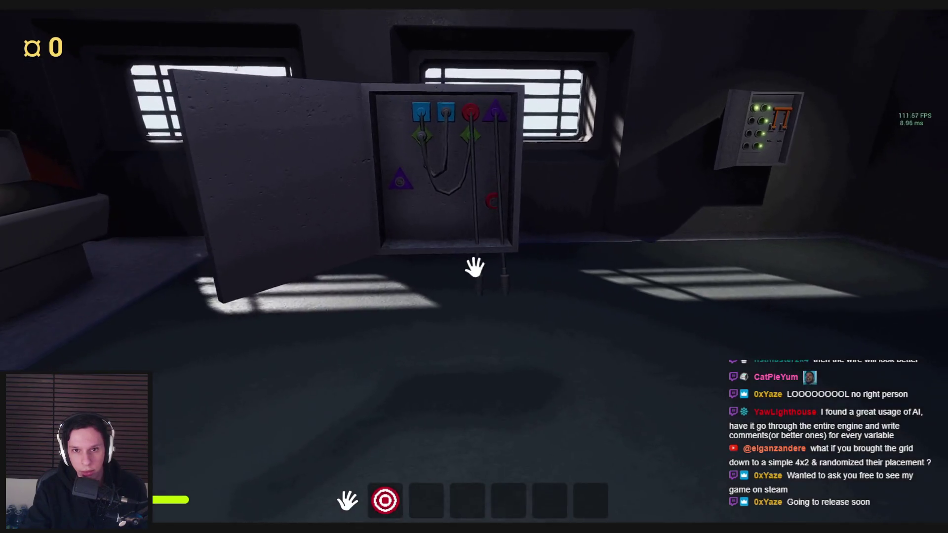
pyautogui.press('w')
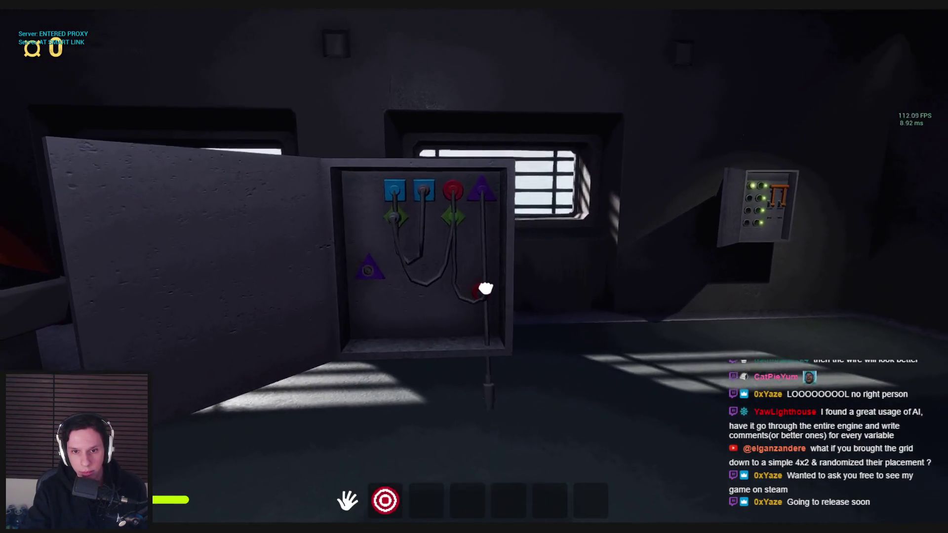
pyautogui.click(475, 267)
pyautogui.press('s')
pyautogui.click(508, 318)
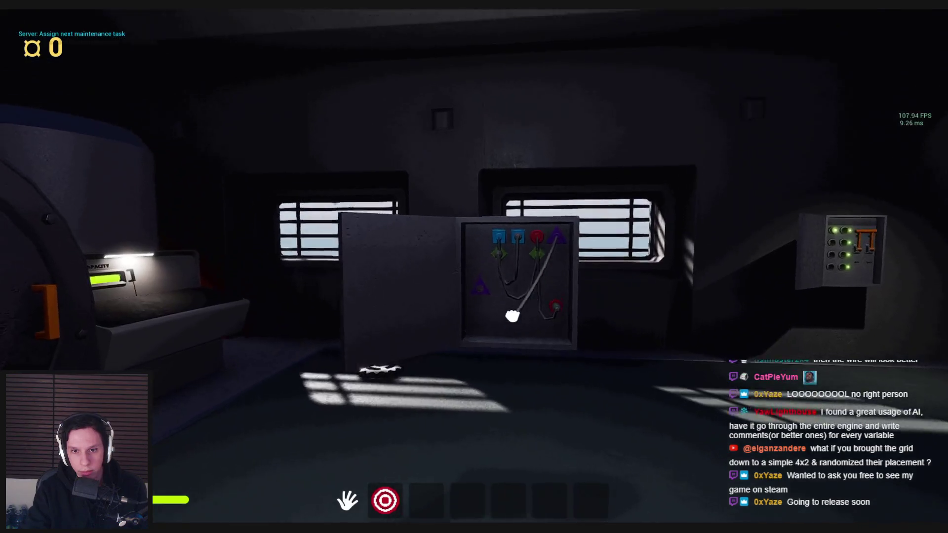
pyautogui.click(475, 268)
# - Walk around the wire box inspecting the seated and hanging cables, then stop playing
pyautogui.press('w')
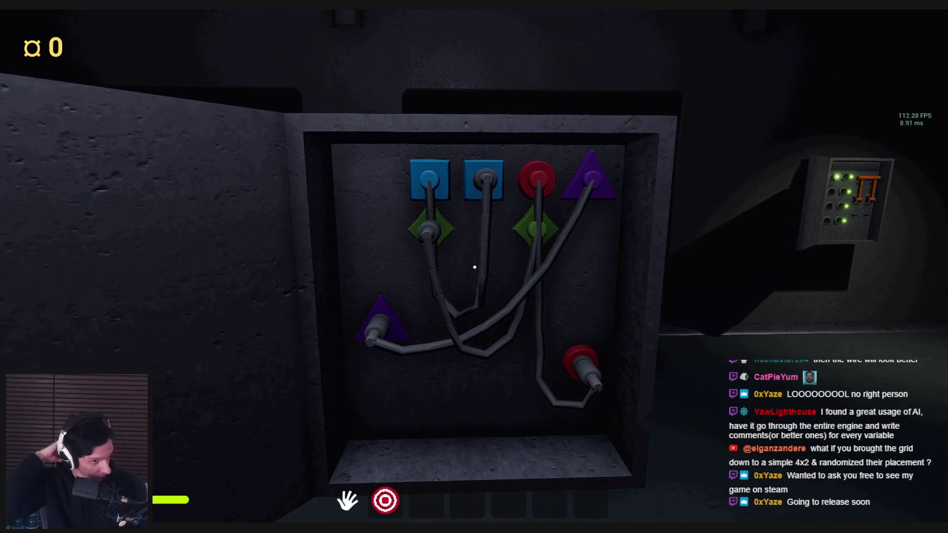
pyautogui.press('s')
pyautogui.press('w')
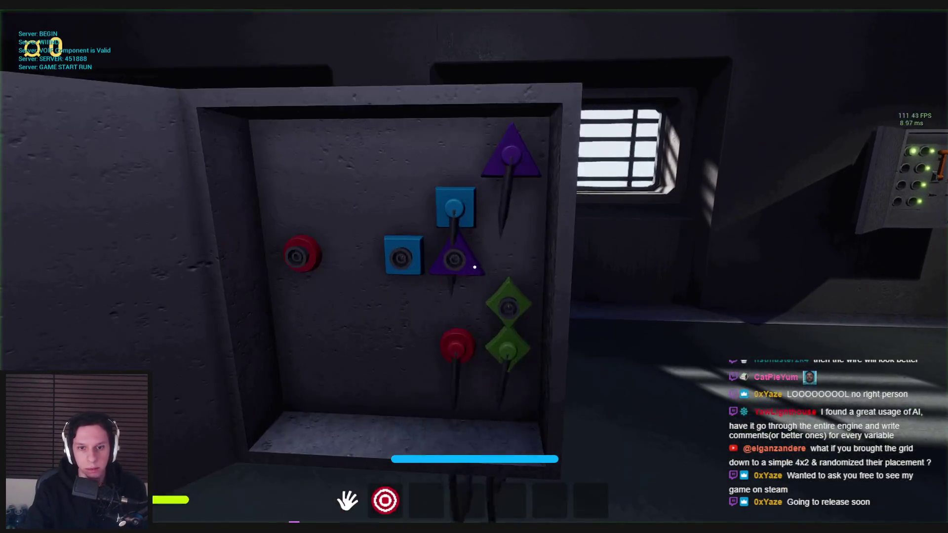
pyautogui.press('s')
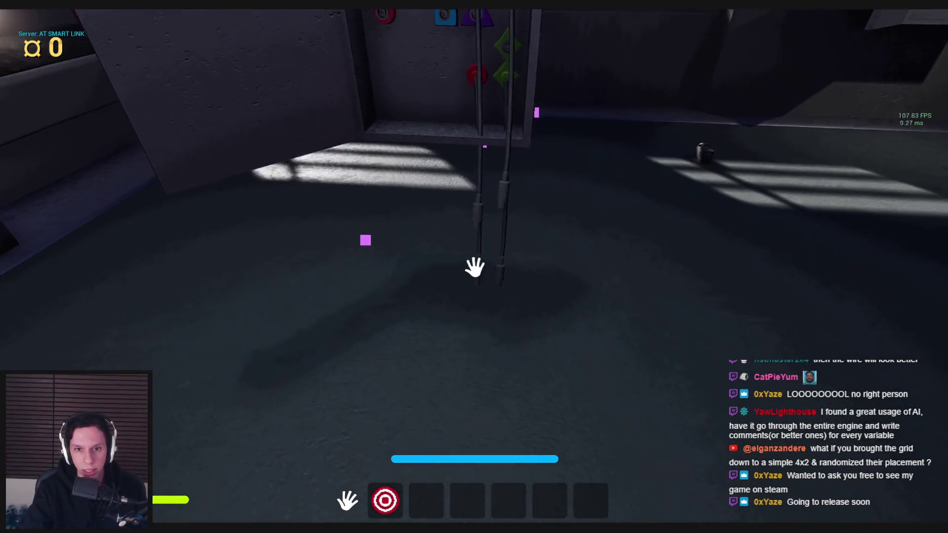
pyautogui.press('w')
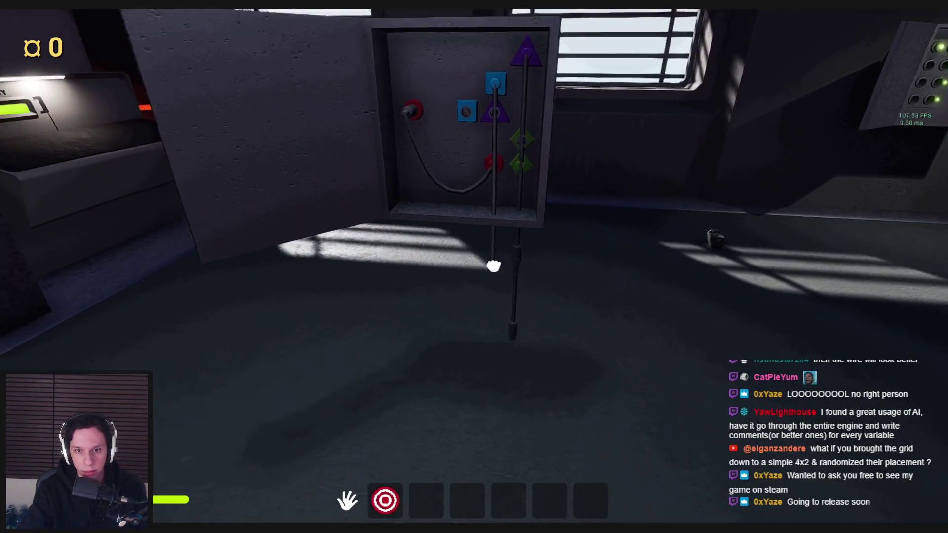
pyautogui.press('s')
pyautogui.press('s')
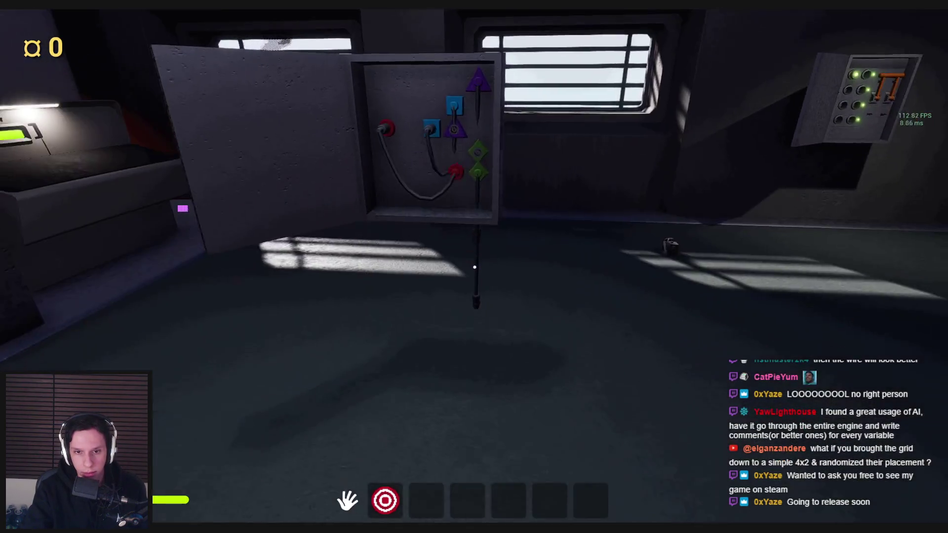
pyautogui.press('w')
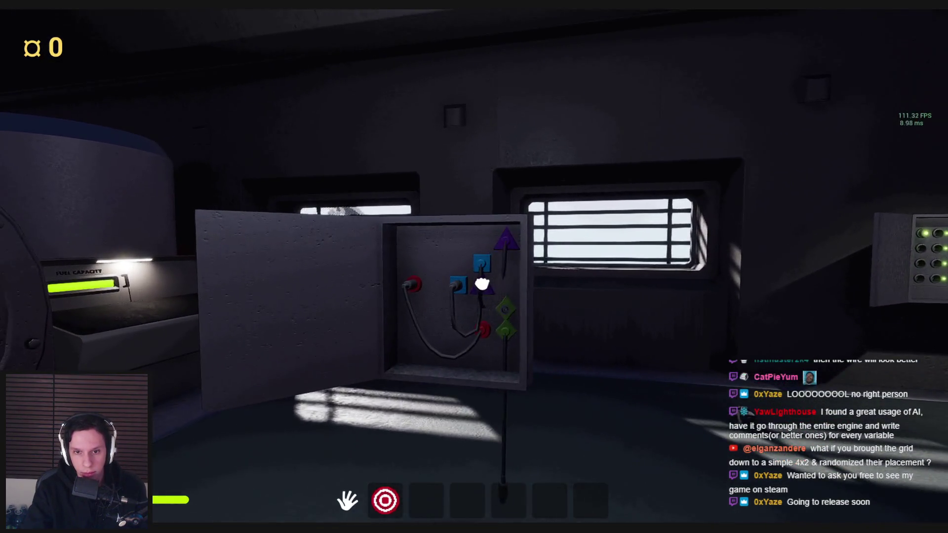
pyautogui.press('s')
pyautogui.press('w')
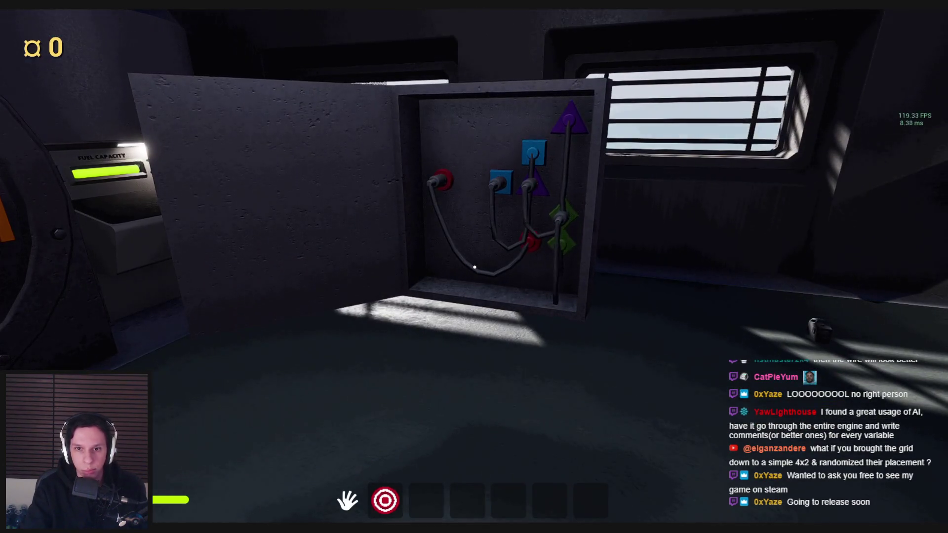
pyautogui.press('s')
pyautogui.press('w')
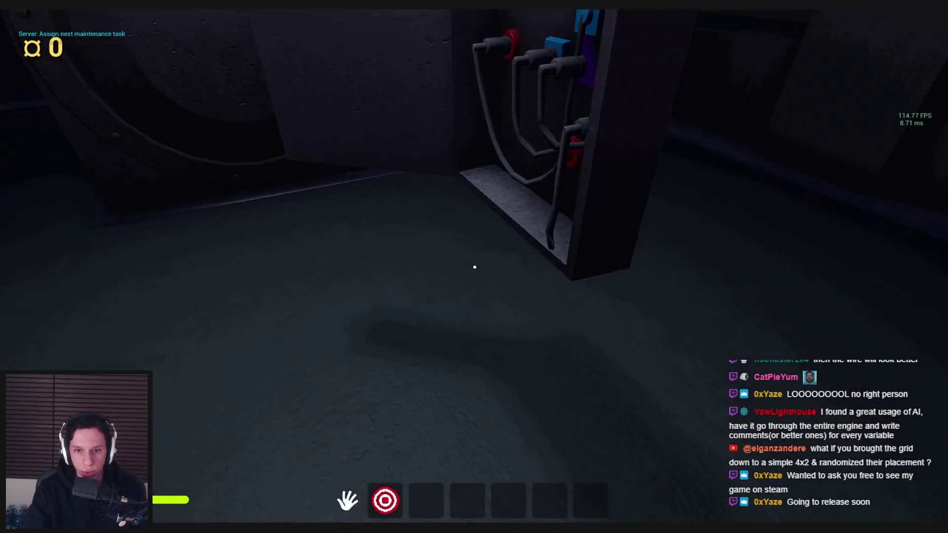
pyautogui.press('s')
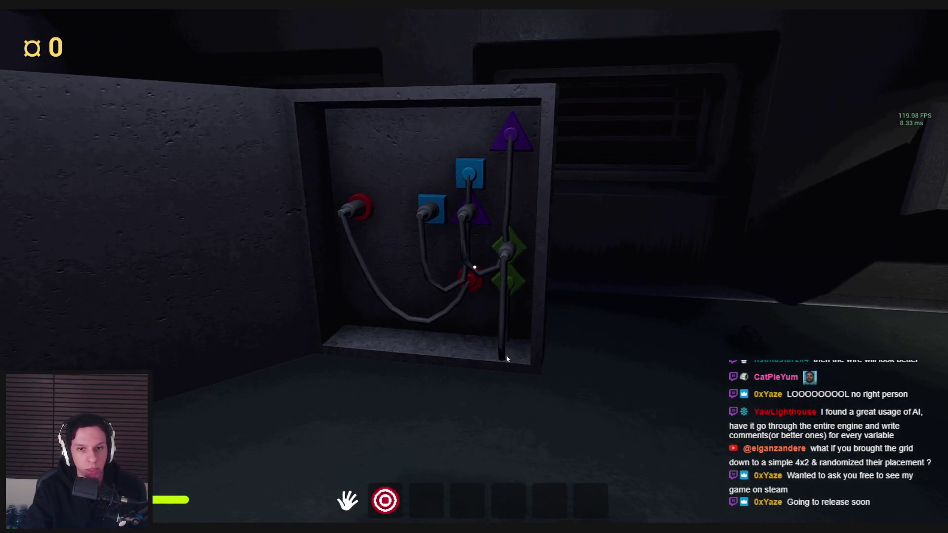
pyautogui.press('Escape')
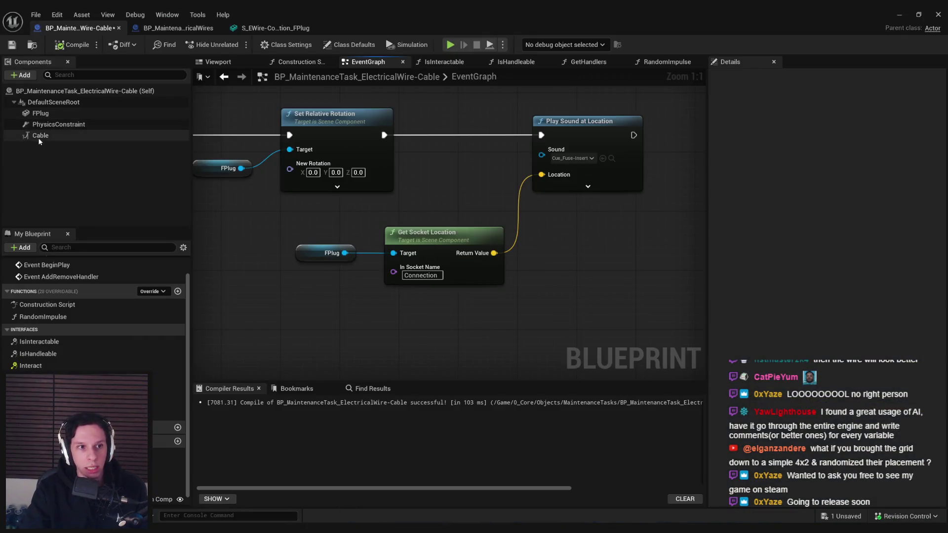
# - Look over the Cable component's Details settings, then start another play test
pyautogui.click(39, 136)
pyautogui.scroll(-4, 847, 358)
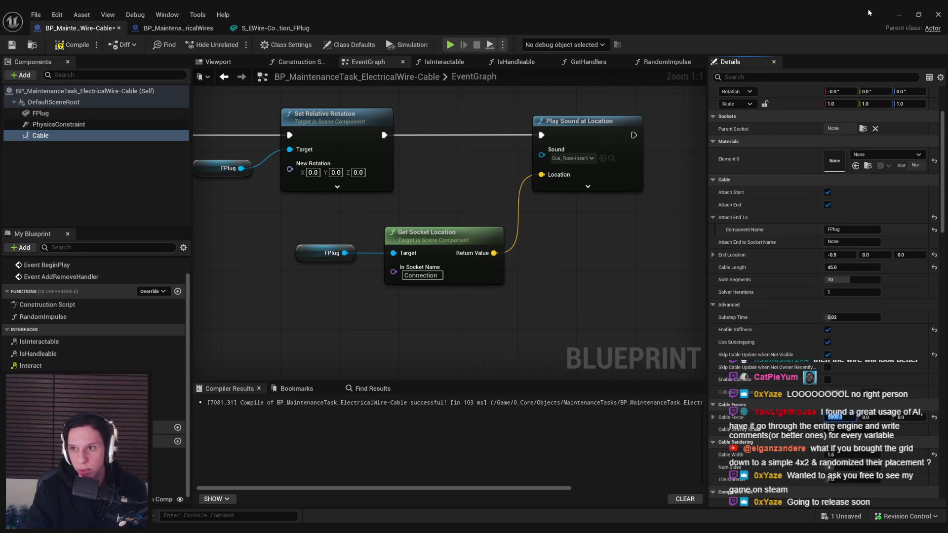
pyautogui.click(899, 15)
pyautogui.hotkey('alt', 'p')
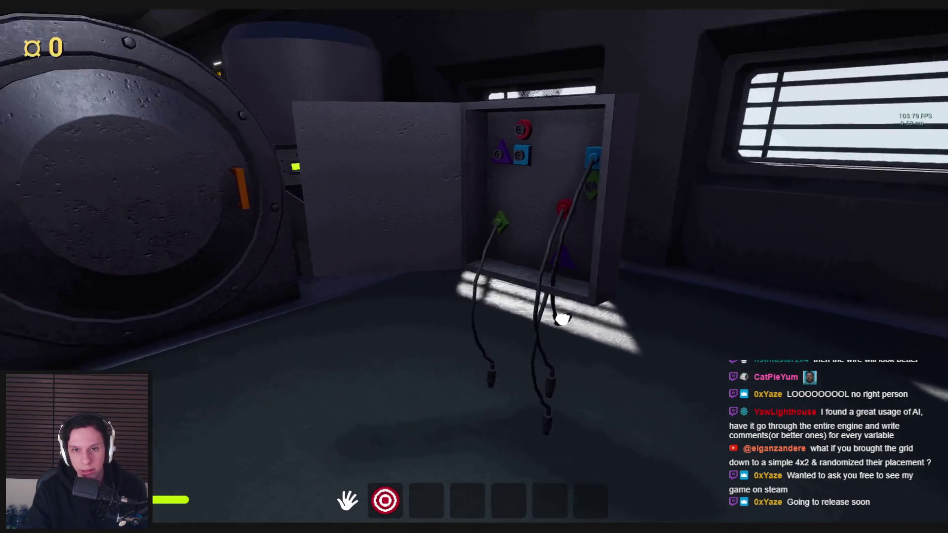
# - Drag hanging wire ends into the blue square sockets and the green diamond socket
pyautogui.moveTo(563, 318)
pyautogui.mouseDown()
pyautogui.moveTo(439, 324)
pyautogui.moveTo(454, 349)
pyautogui.moveTo(475, 267)
pyautogui.mouseUp()
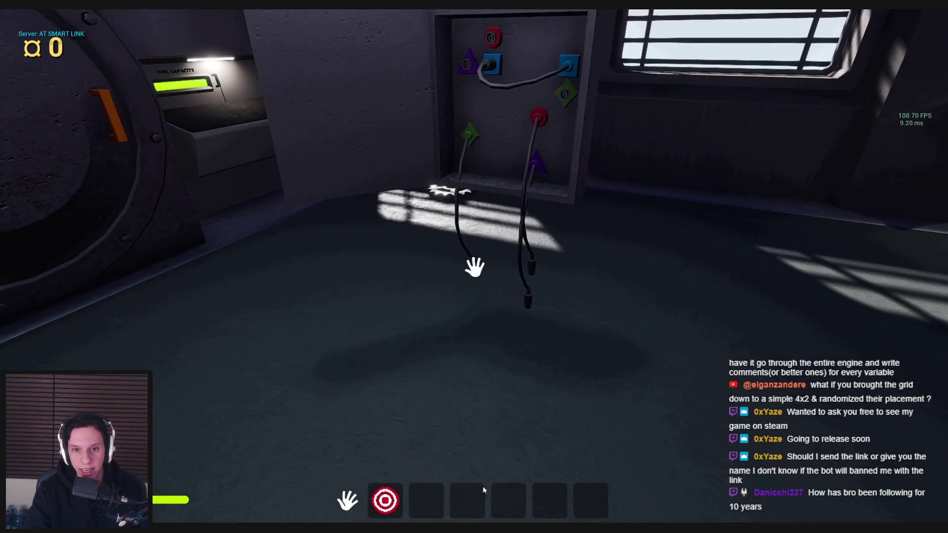
pyautogui.moveTo(480, 249)
pyautogui.mouseDown()
pyautogui.moveTo(507, 253)
pyautogui.moveTo(433, 318)
pyautogui.moveTo(474, 277)
pyautogui.mouseUp()
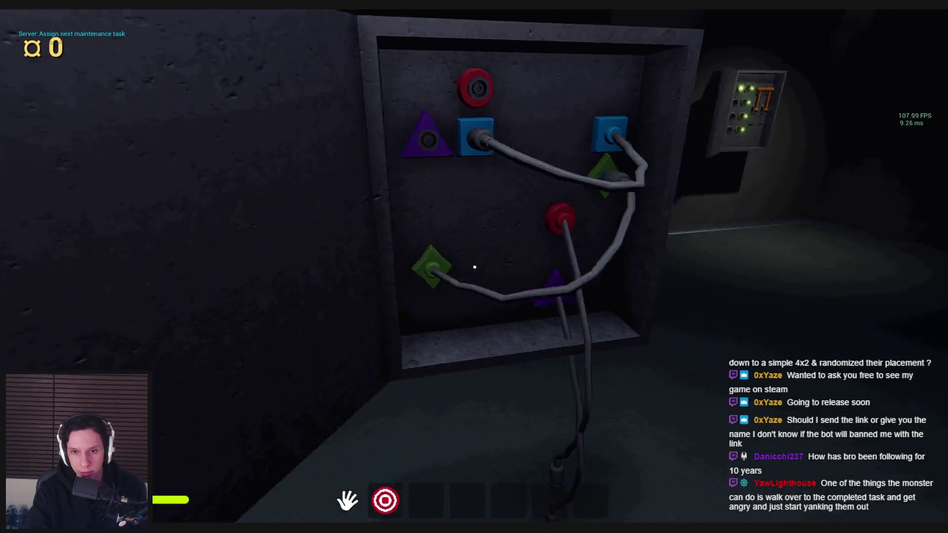
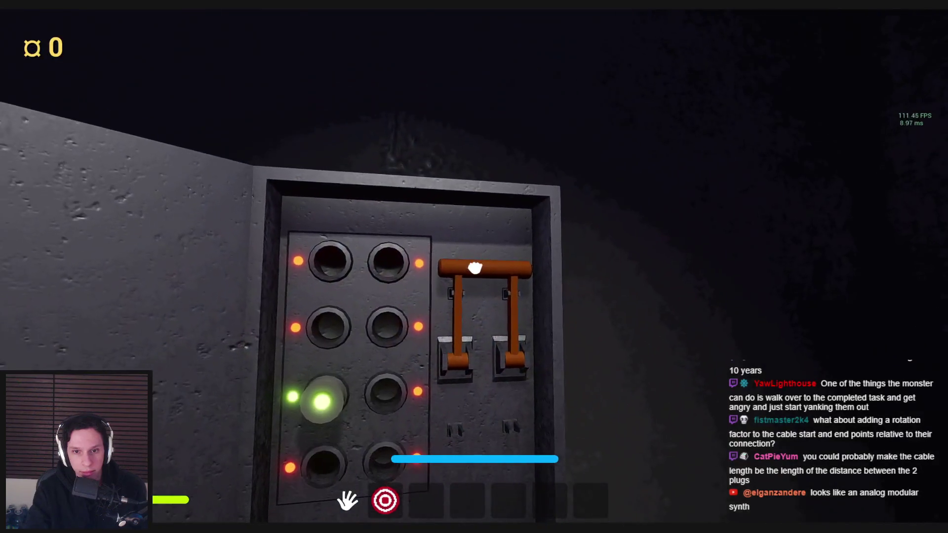
# - Pull the fuse box lever, then unplug a cable from the red socket and watch it sag
pyautogui.moveTo(475, 266); pyautogui.dragTo(480, 395)
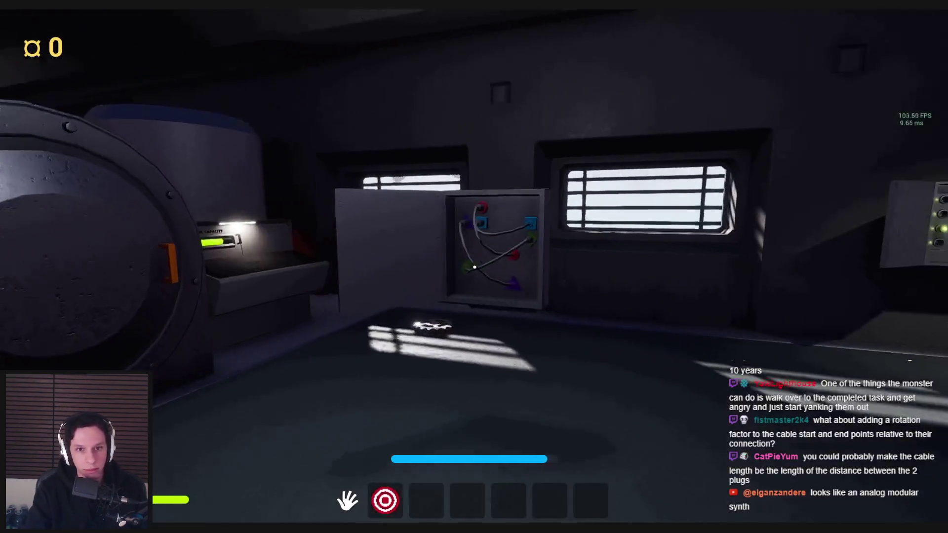
pyautogui.press('w')
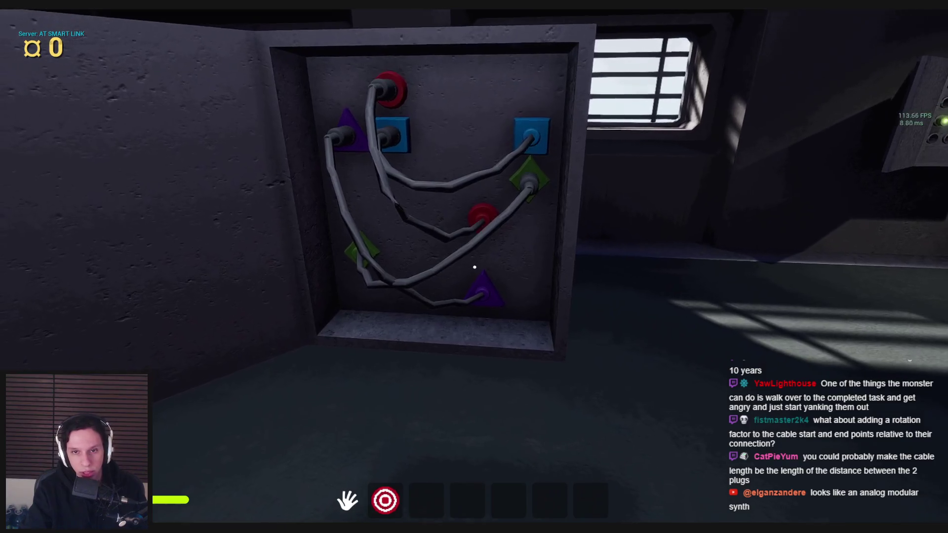
pyautogui.press('s')
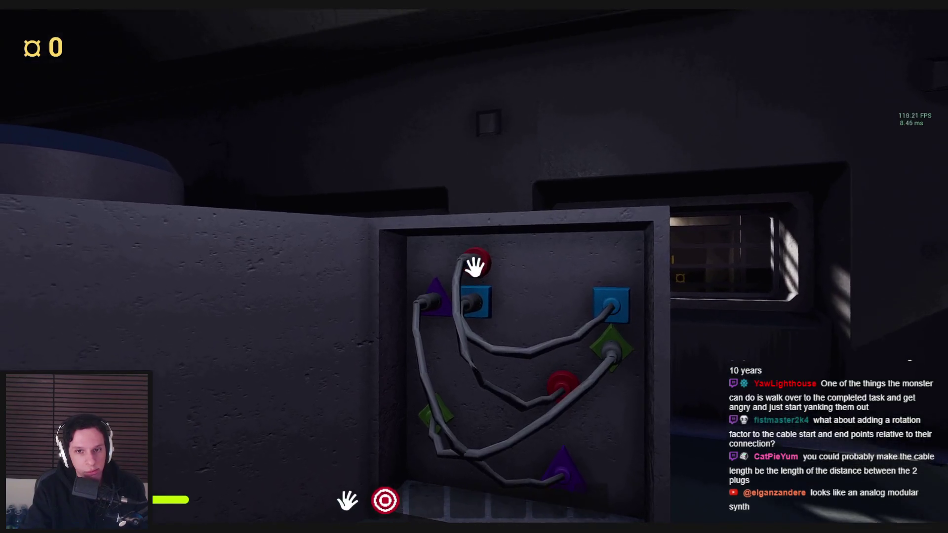
pyautogui.moveTo(474, 265); pyautogui.dragTo(413, 194)
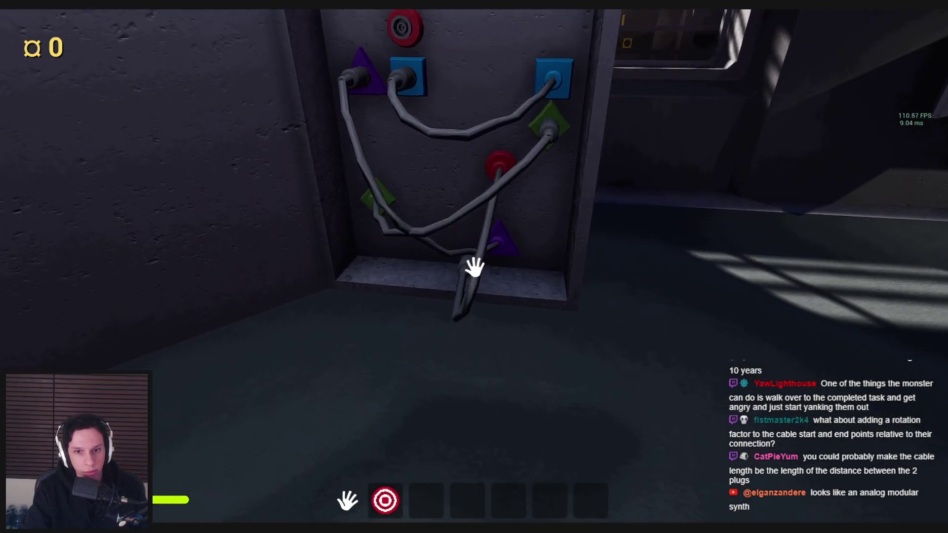
pyautogui.moveTo(469, 267)
pyautogui.mouseDown()
pyautogui.moveTo(470, 402)
pyautogui.moveTo(470, 381)
pyautogui.moveTo(451, 384)
pyautogui.moveTo(522, 376)
pyautogui.mouseUp()
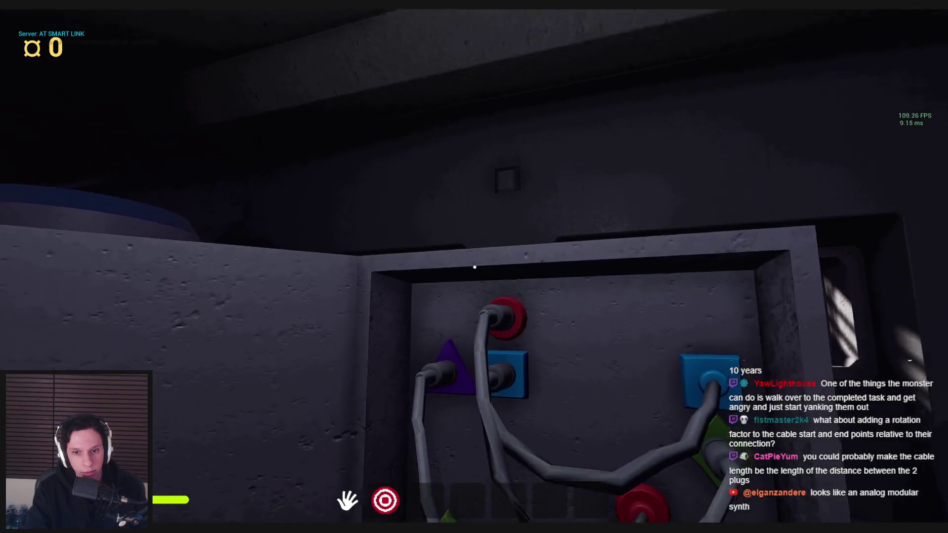
pyautogui.press('s')
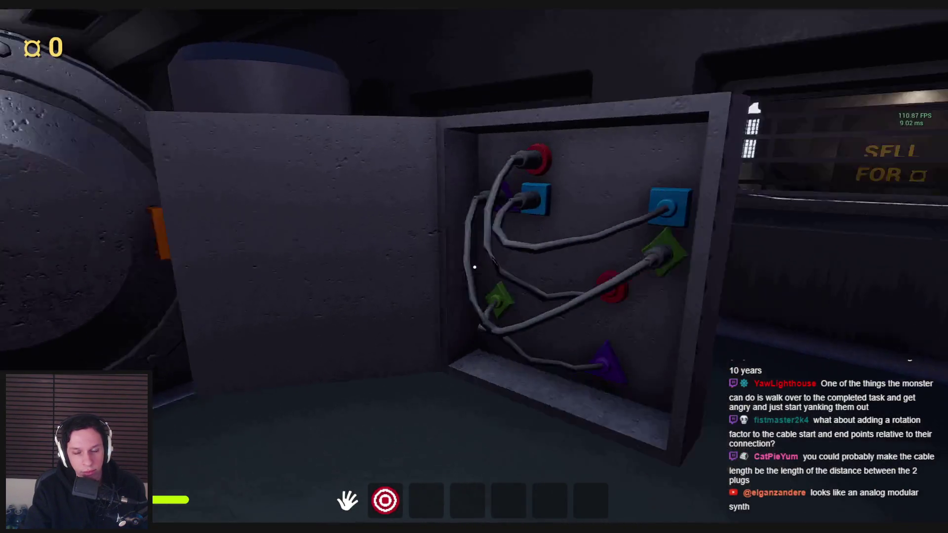
pyautogui.press('s')
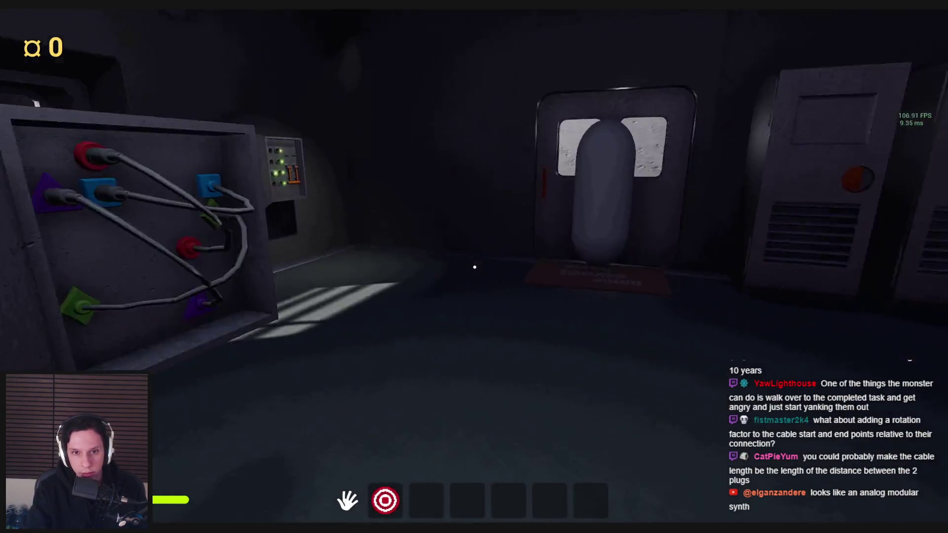
# - Open the door and insert a gear into the gear box
pyautogui.press('w')
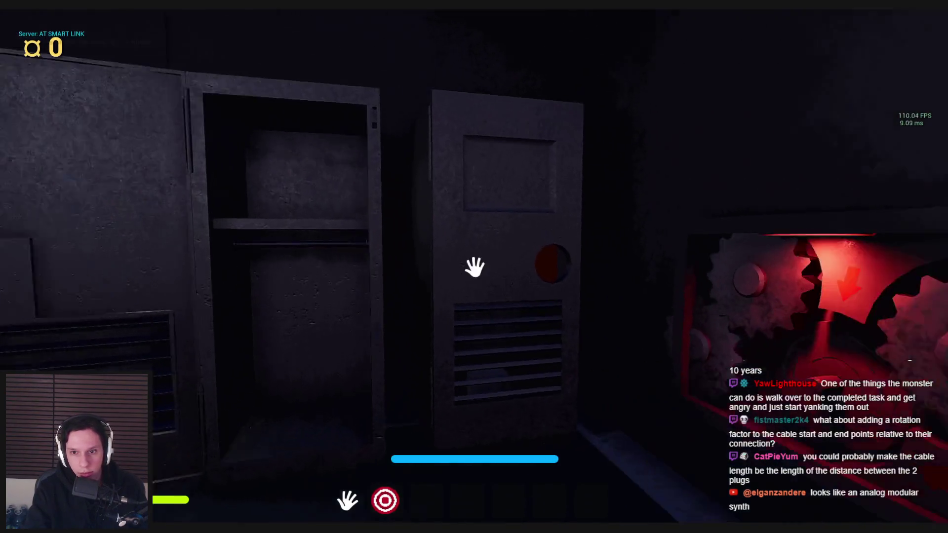
pyautogui.press('w')
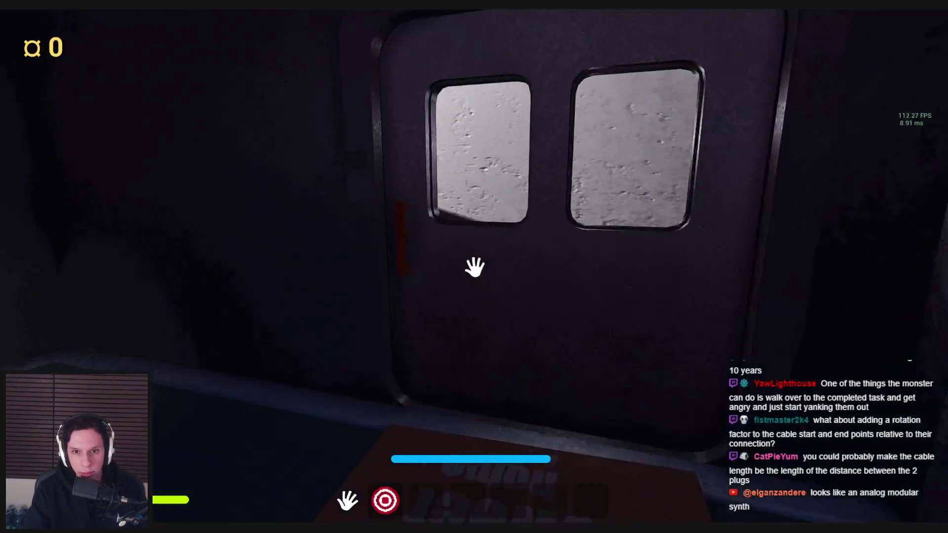
pyautogui.click(475, 266)
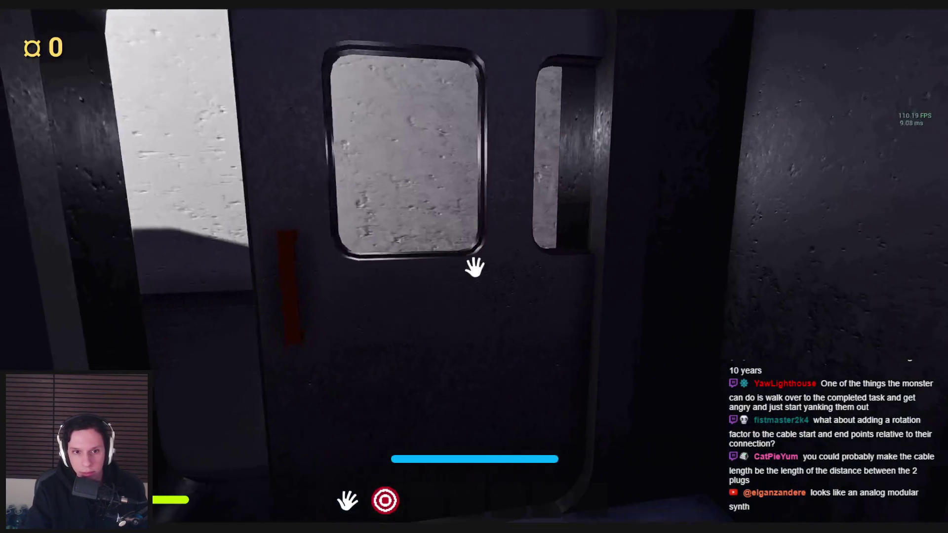
pyautogui.press('w')
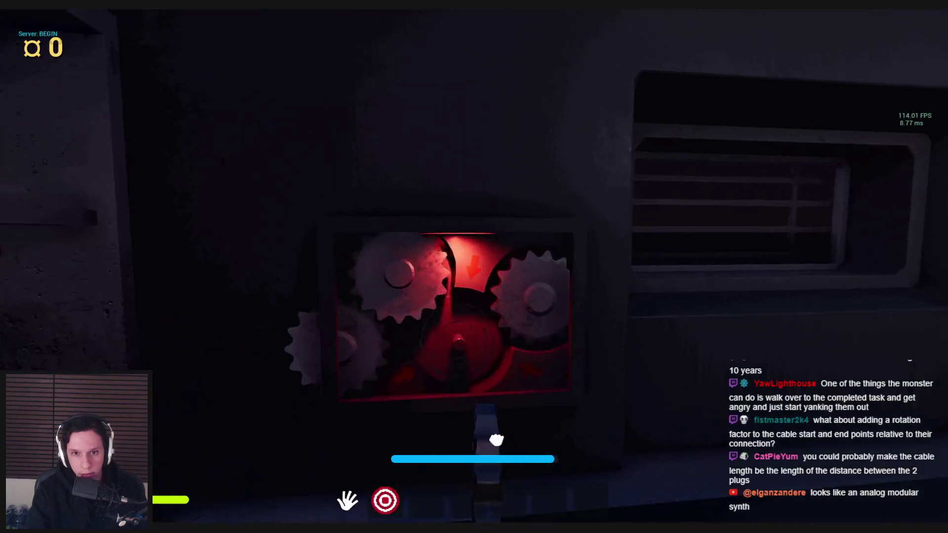
pyautogui.click(475, 266)
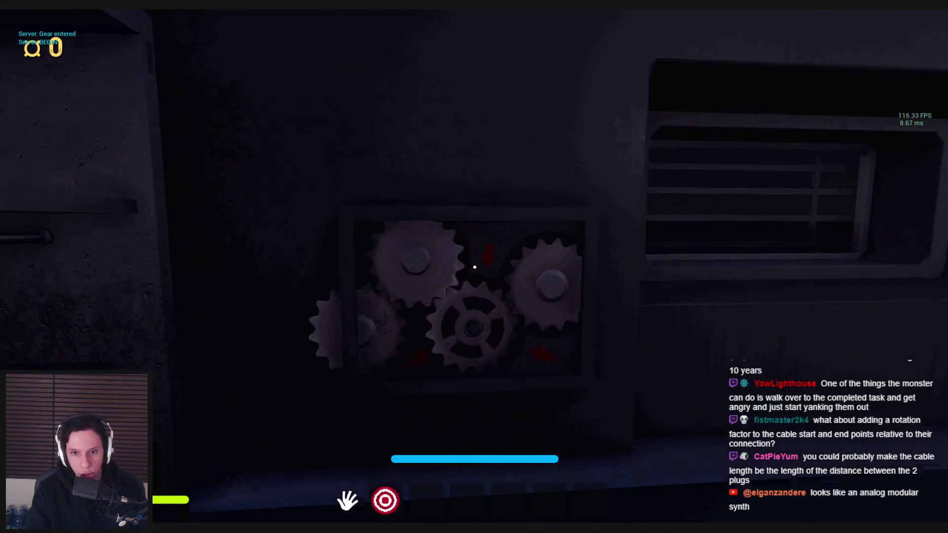
# - Return to the cable box, view the hanging cables from several angles, then stop playing
pyautogui.press('s')
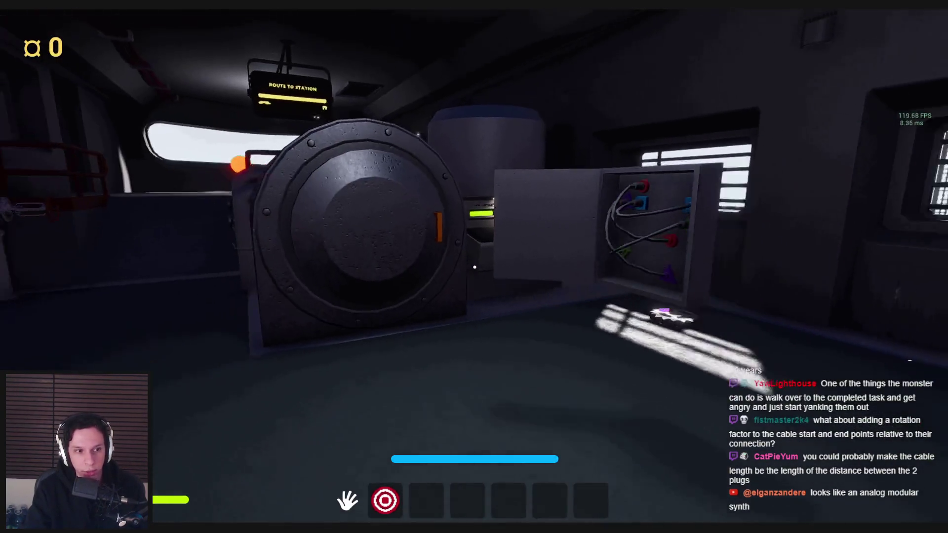
pyautogui.press('w')
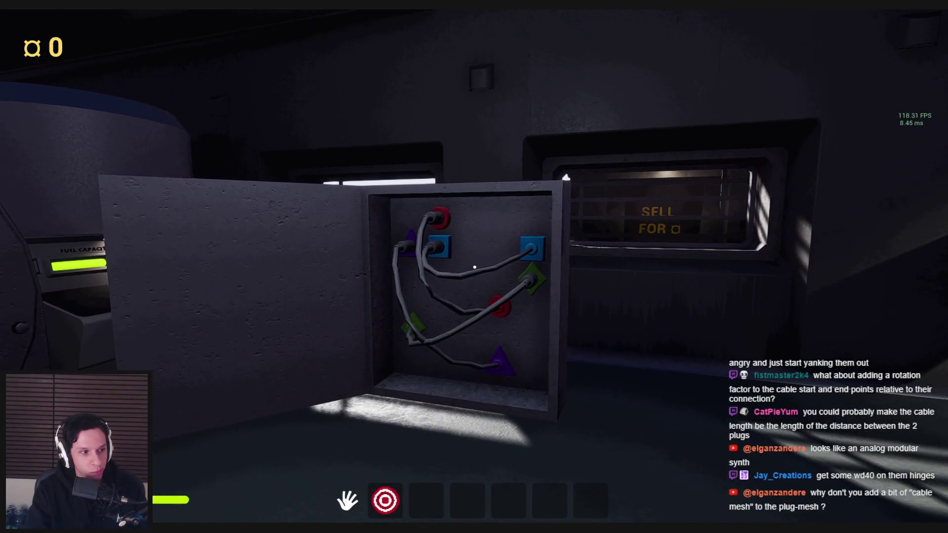
pyautogui.press('w')
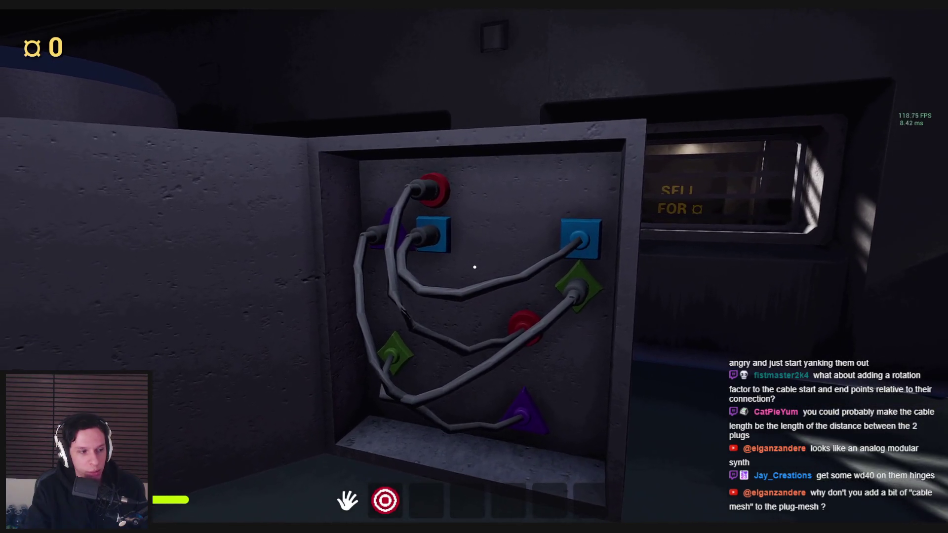
pyautogui.press('w')
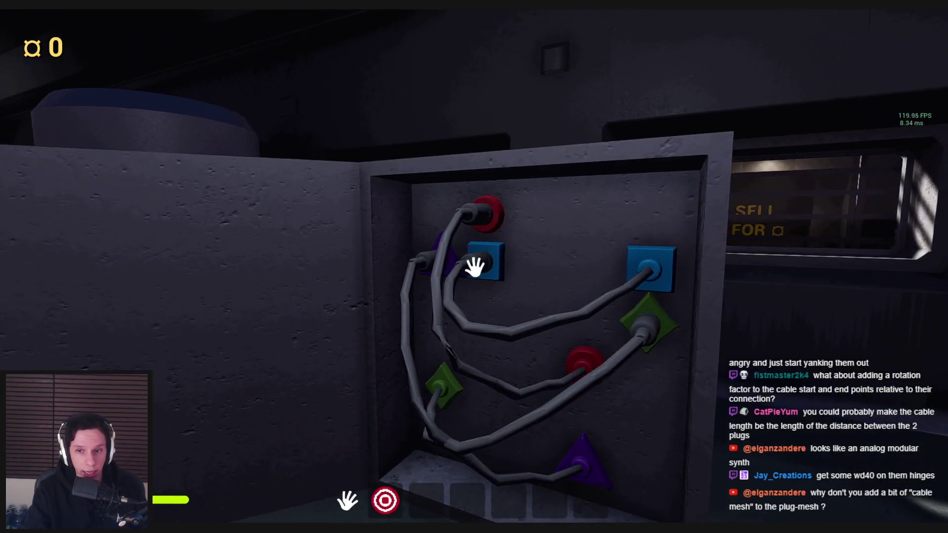
pyautogui.press('s')
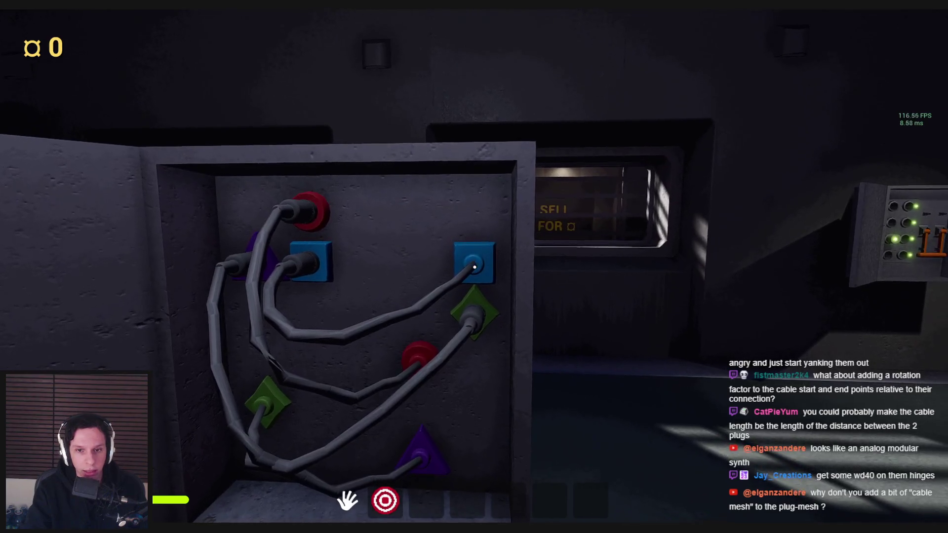
pyautogui.press('w')
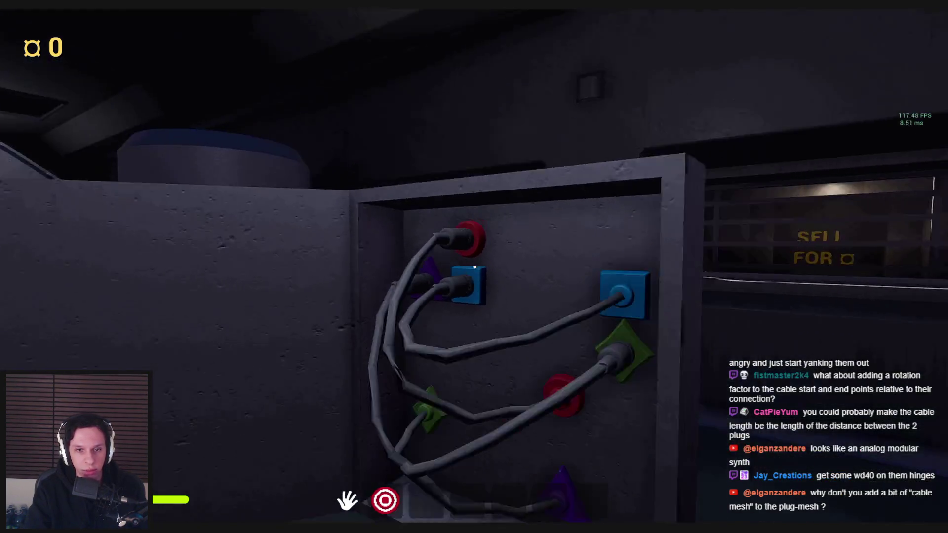
pyautogui.press('s')
pyautogui.press('w')
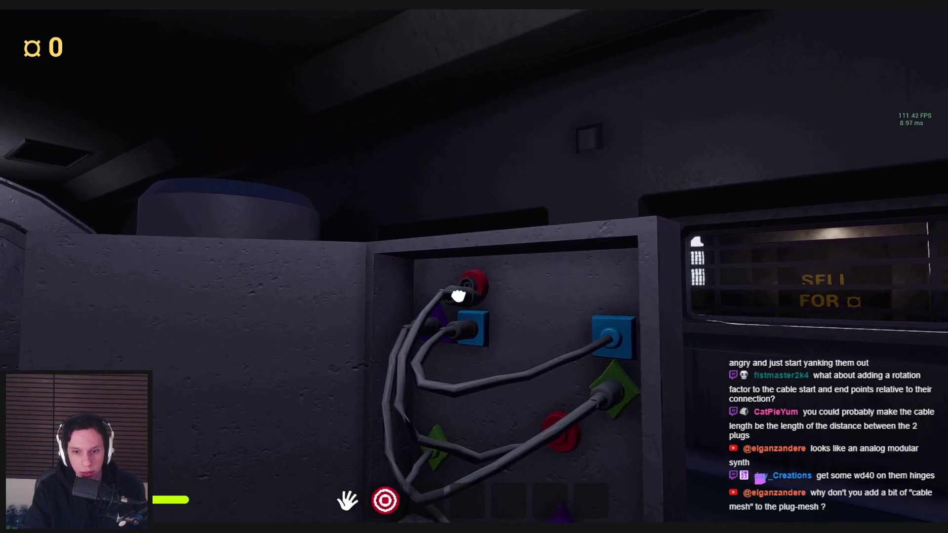
pyautogui.press('Escape')
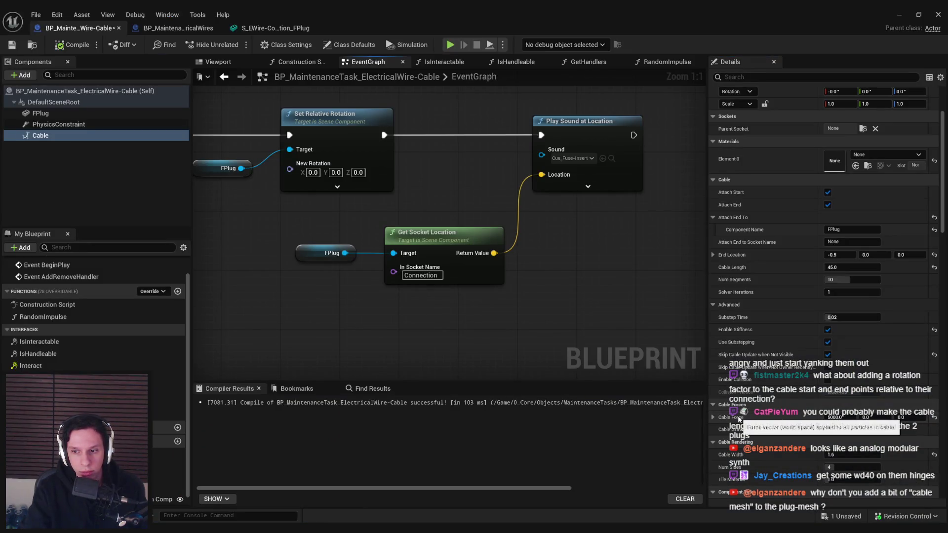
# - Set the cable force X value to 0.0 and recompile the Blueprint
pyautogui.click(834, 418)
pyautogui.click(73, 44)
pyautogui.click(45, 133)
# - Drag out a Cable reference, browse its 'cable' actions, then delete the unused node
pyautogui.moveTo(375, 322); pyautogui.dragTo(404, 297)
pyautogui.write('cable')
pyautogui.scroll(3, 491, 380)
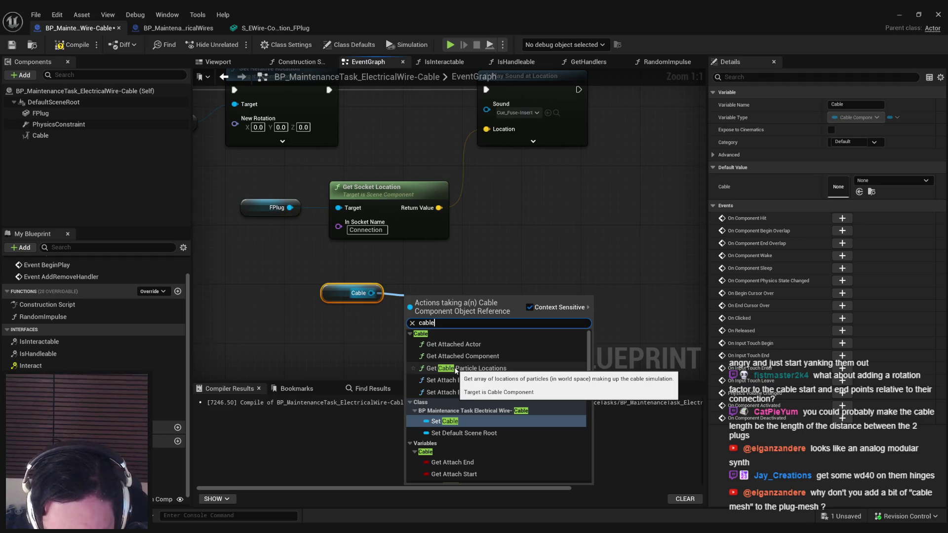
pyautogui.scroll(-4, 463, 417)
pyautogui.scroll(-3, 463, 419)
pyautogui.scroll(-1, 464, 420)
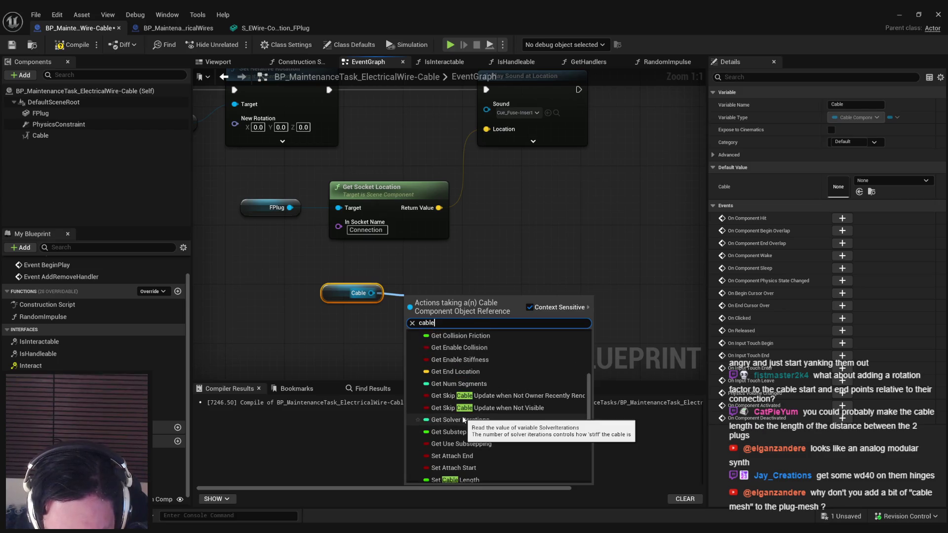
pyautogui.scroll(-4, 463, 419)
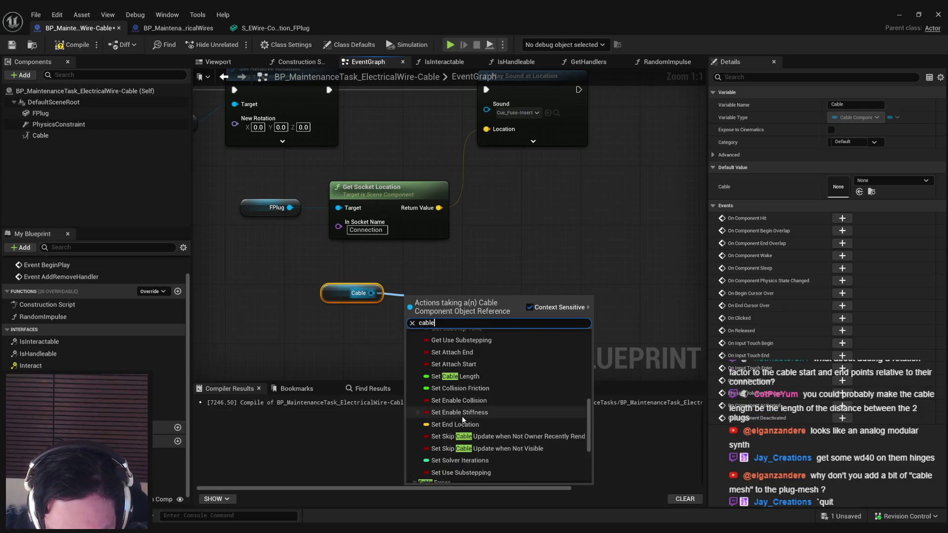
pyautogui.scroll(-2, 462, 419)
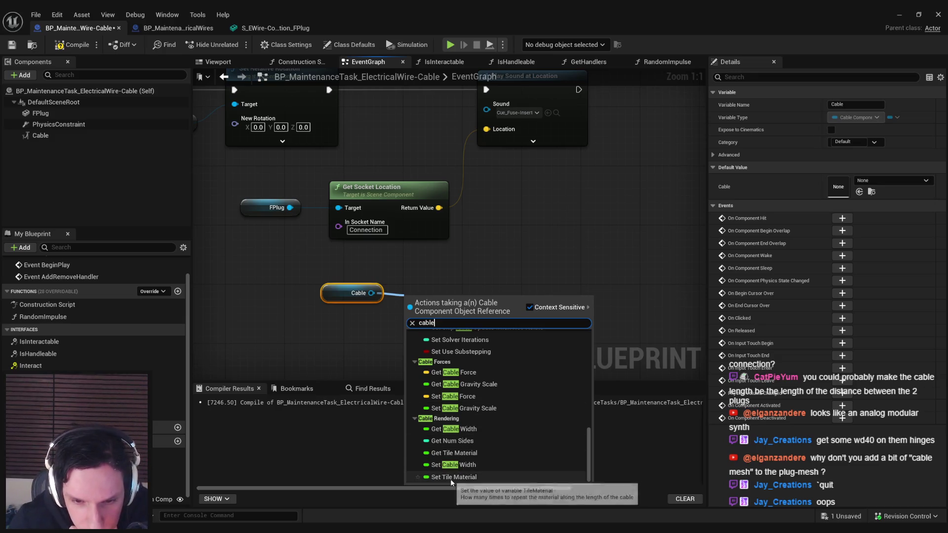
pyautogui.scroll(2, 458, 448)
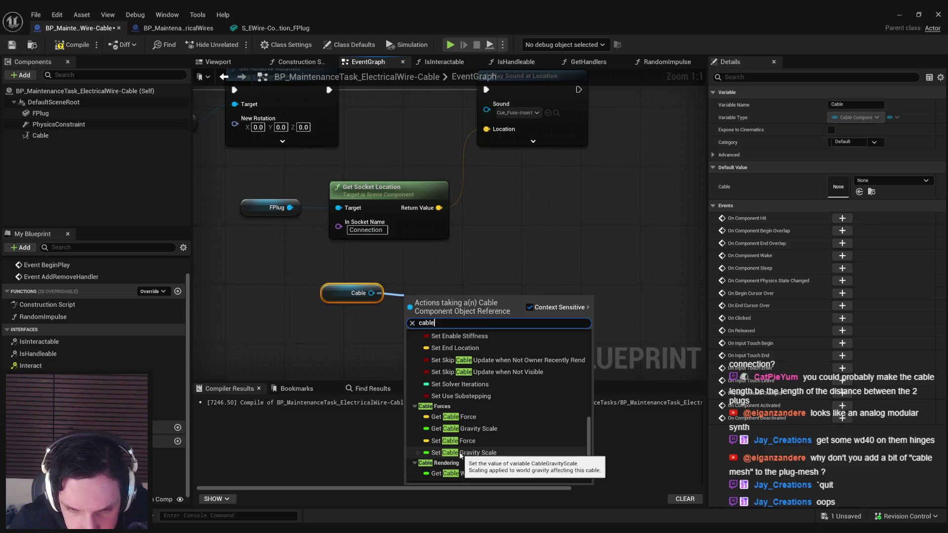
pyautogui.press('Escape')
pyautogui.press('Delete')
# - Set the Cable component's Cable Gravity Scale to 0.0 and recompile
pyautogui.click(47, 136)
pyautogui.scroll(-10, 804, 364)
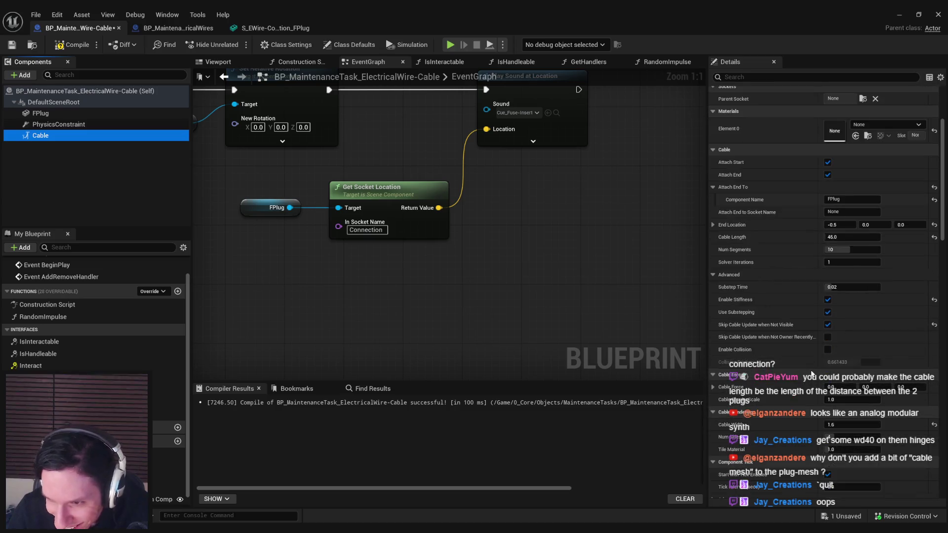
pyautogui.click(839, 326)
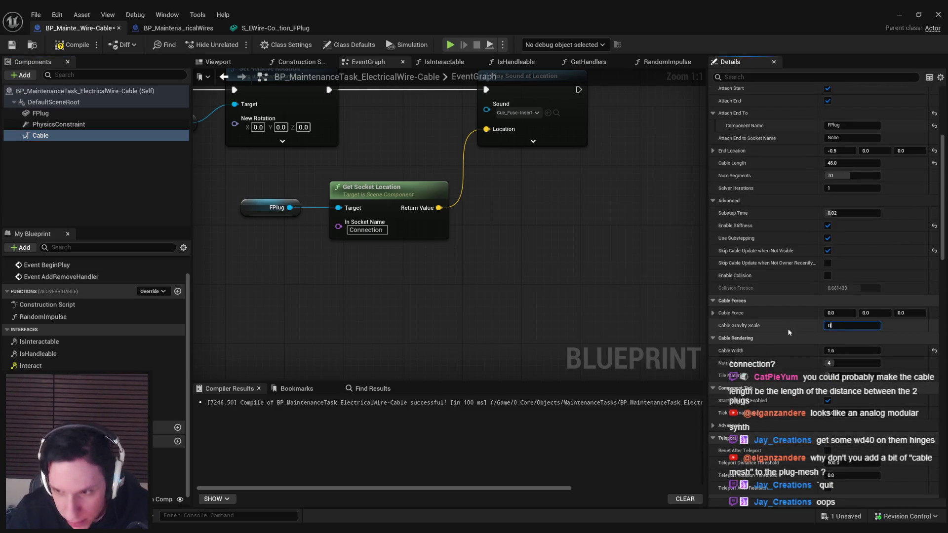
pyautogui.click(71, 44)
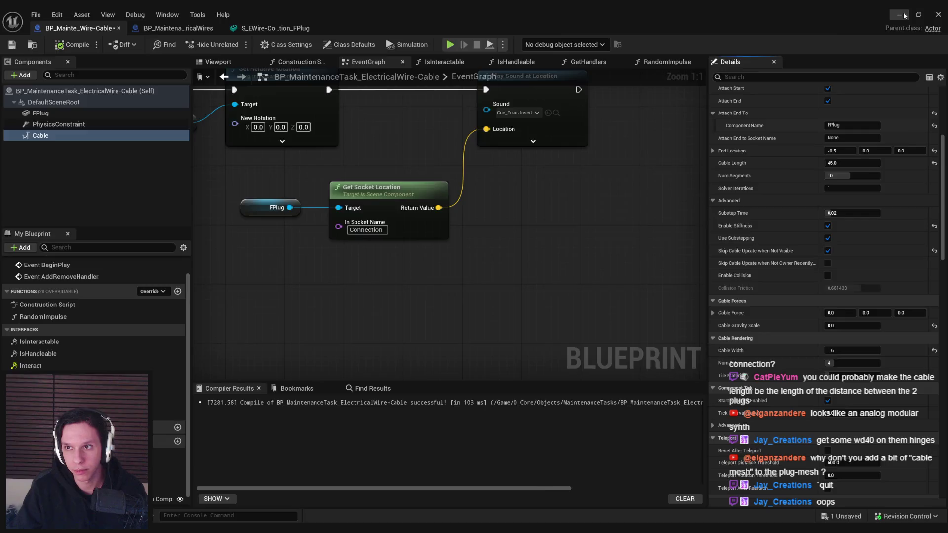
pyautogui.click(905, 16)
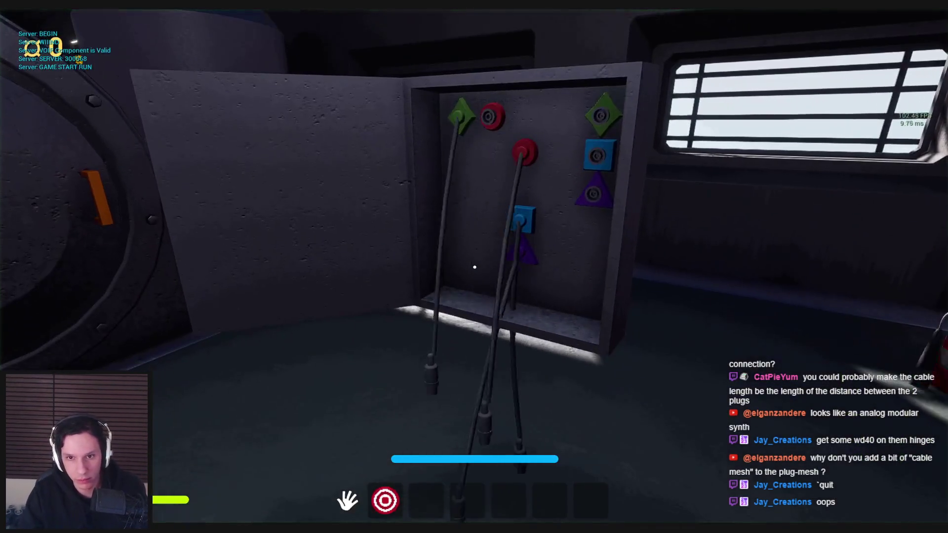
# - Plug and unplug the zero-gravity cables in the red sockets, then stop the playtest
pyautogui.press('s')
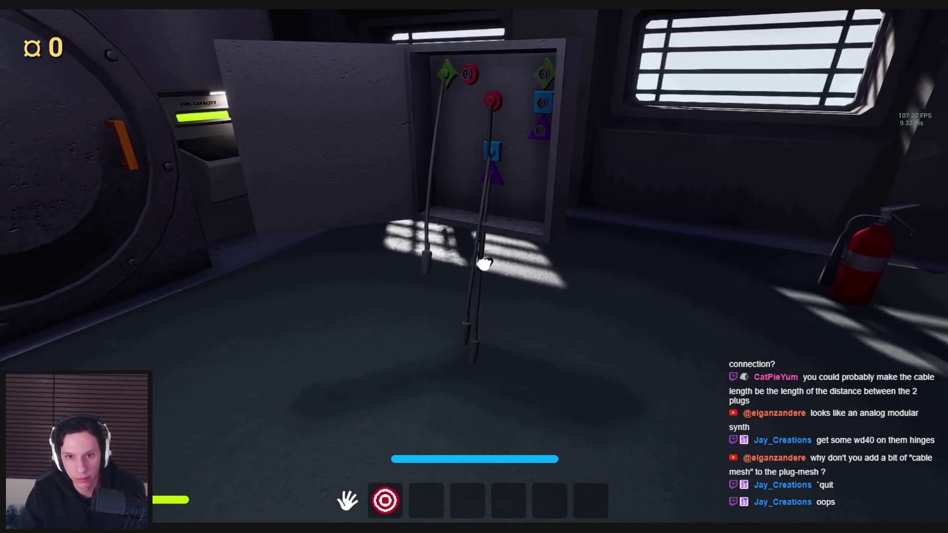
pyautogui.press('s')
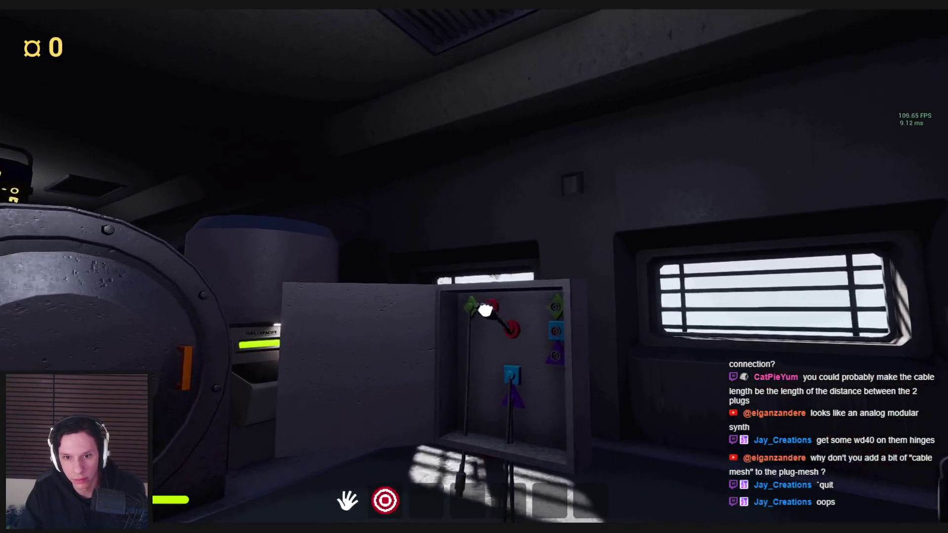
pyautogui.press('w')
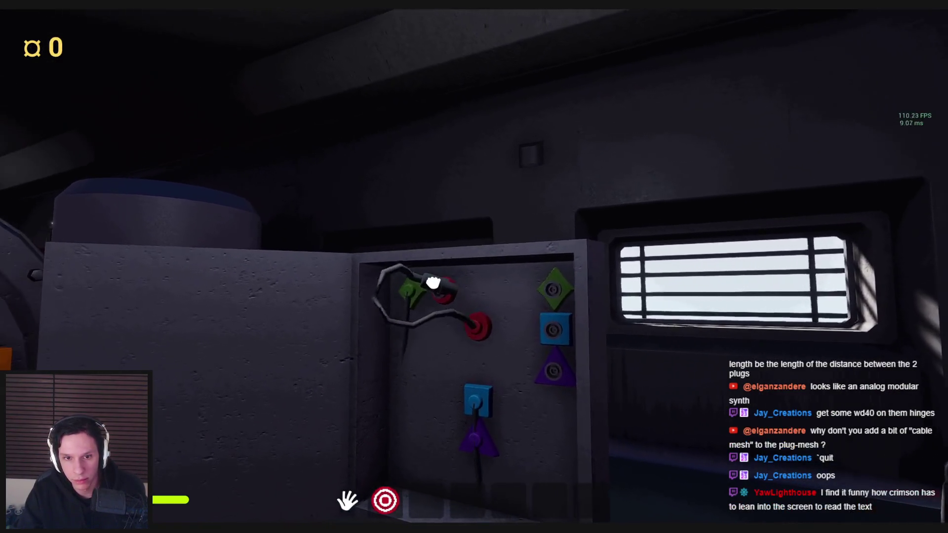
pyautogui.click(475, 268)
pyautogui.click(474, 268)
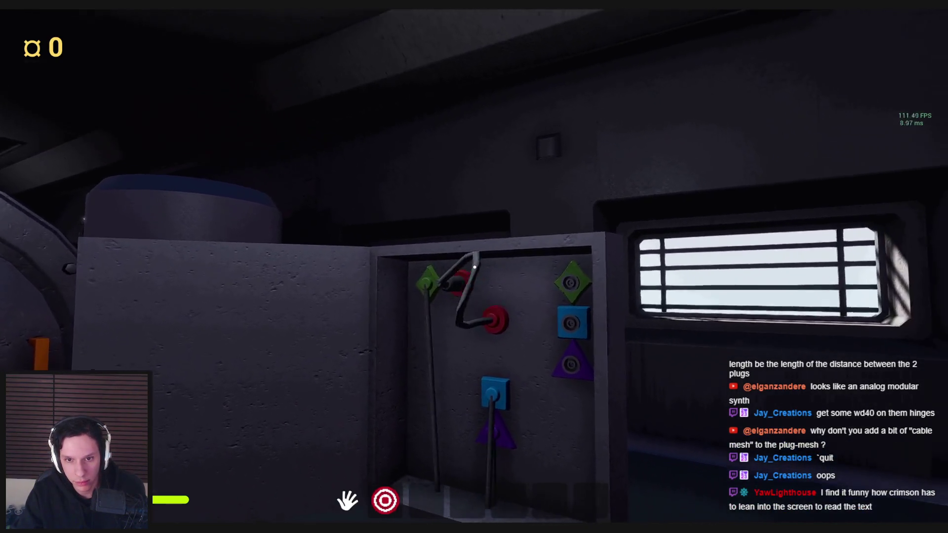
pyautogui.click(474, 267)
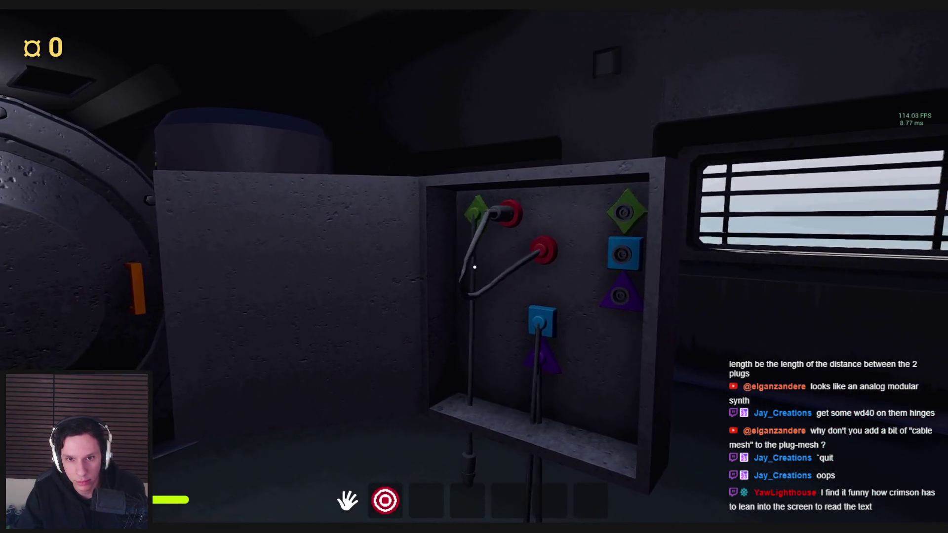
pyautogui.click(475, 267)
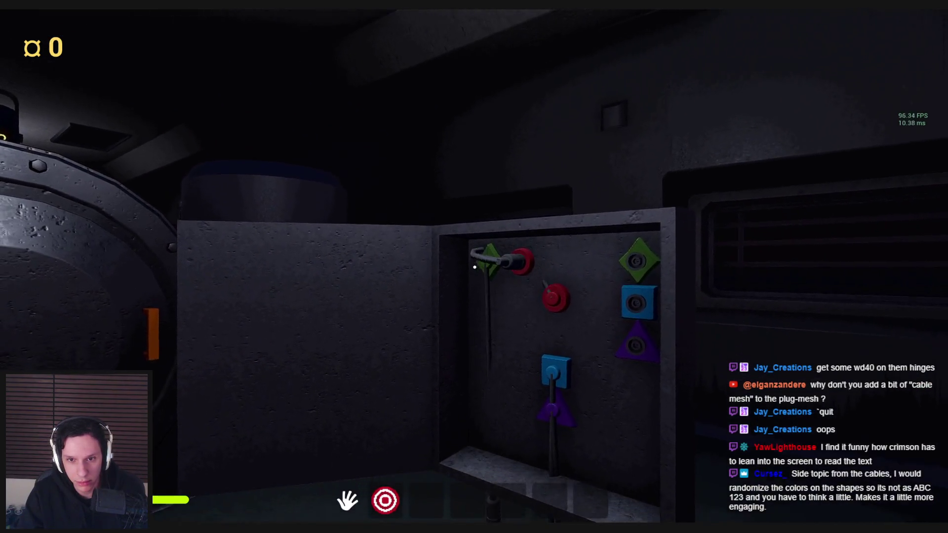
pyautogui.press('Escape')
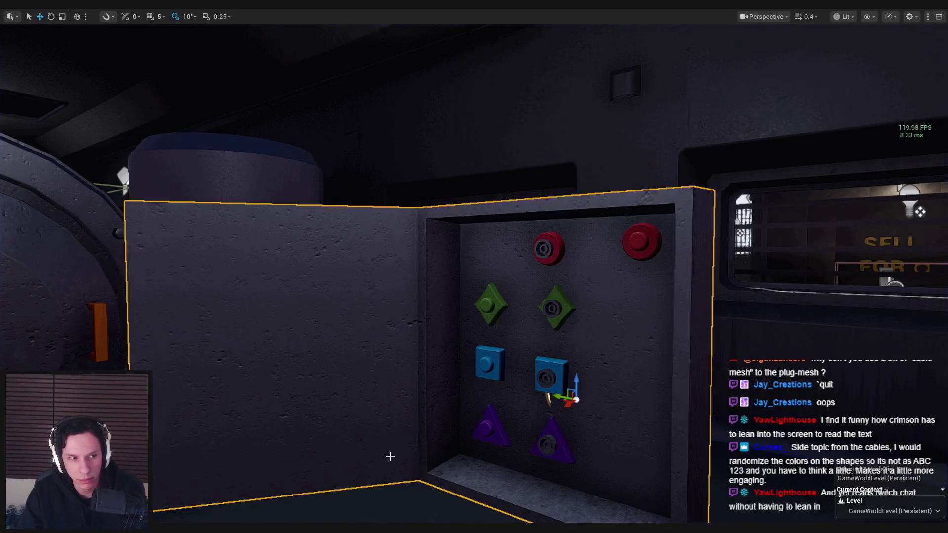
# - Back in the wire-cable Blueprint, undo the gravity scale change to restore 1.0
pyautogui.moveTo(312, 531)
pyautogui.click(363, 489)
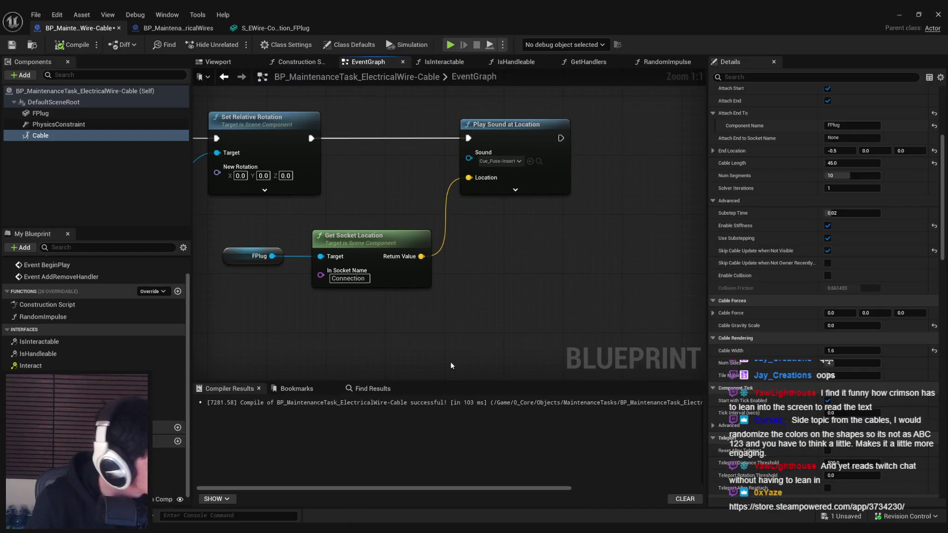
pyautogui.moveTo(425, 313); pyautogui.dragTo(414, 293)
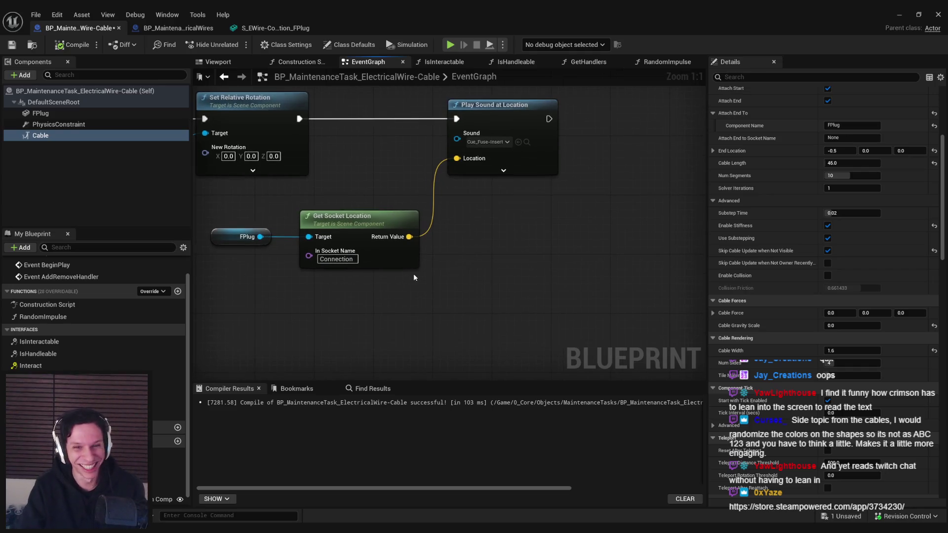
pyautogui.hotkey('ctrl', 'z')
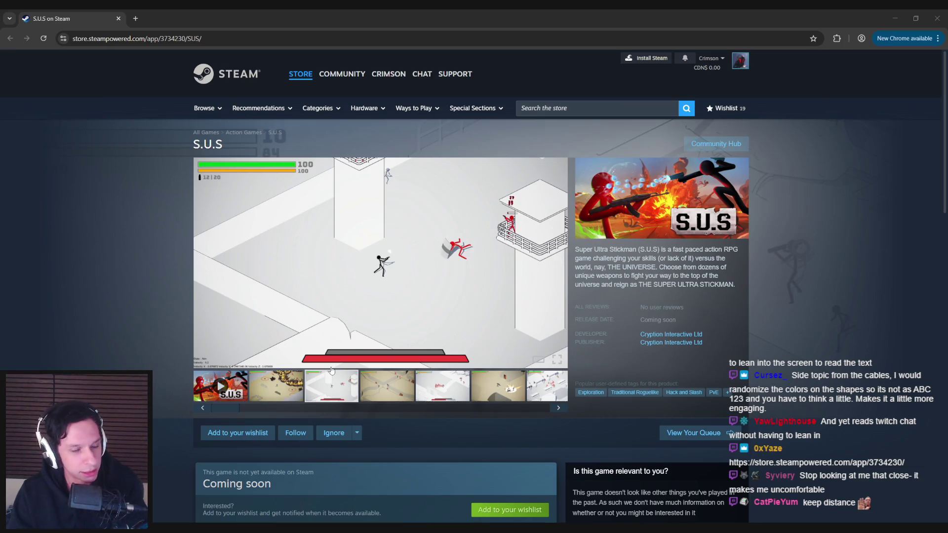
# - Enlarge the S.U.S screenshot, step forward three images and back three, then close it
pyautogui.click(348, 362)
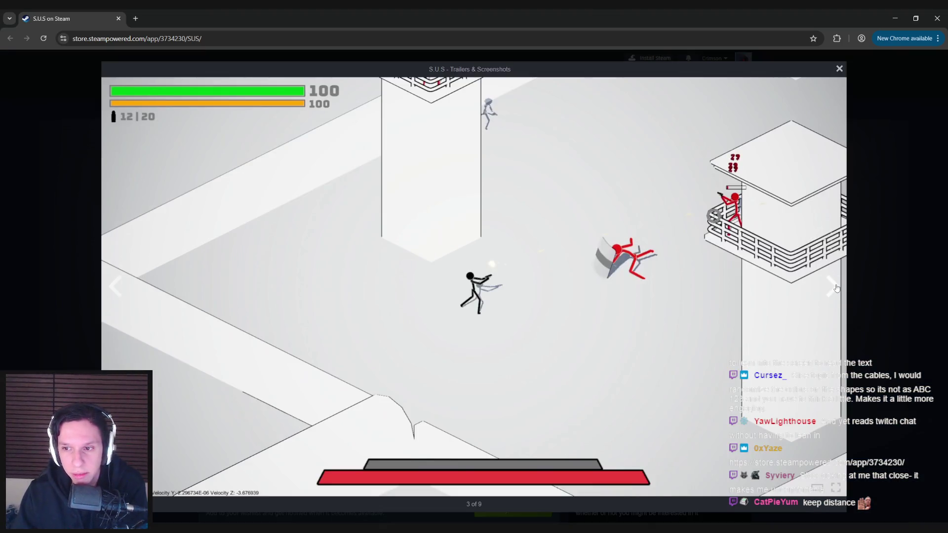
pyautogui.click(835, 288)
pyautogui.click(835, 288)
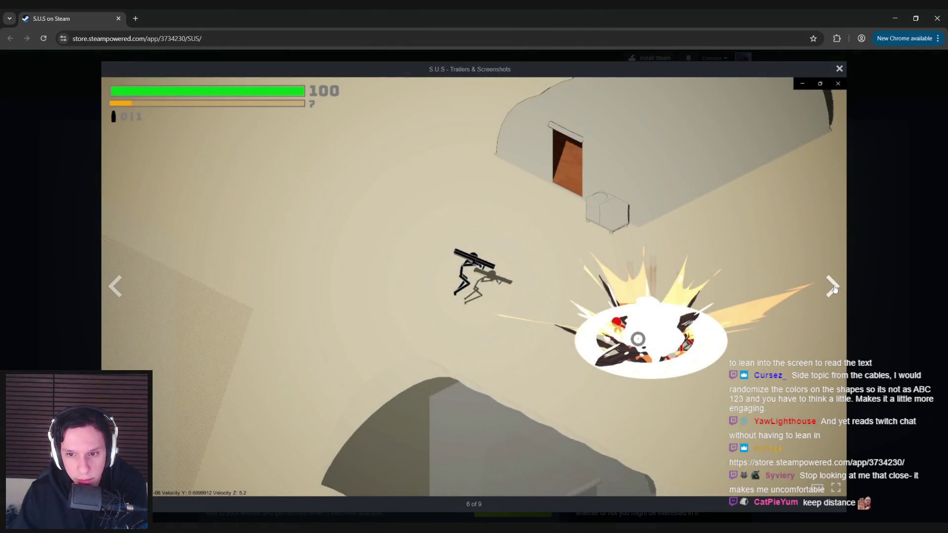
pyautogui.click(835, 288)
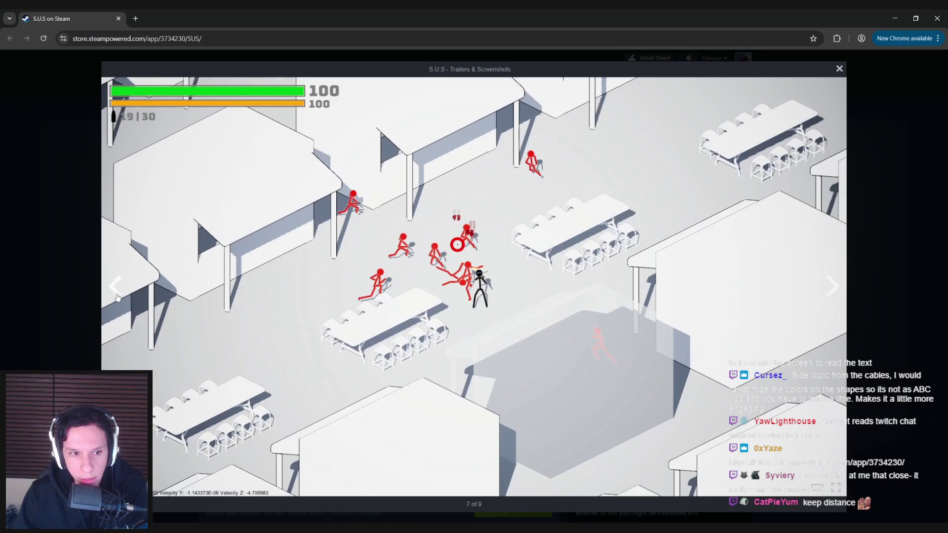
pyautogui.click(116, 295)
pyautogui.click(116, 294)
pyautogui.click(115, 291)
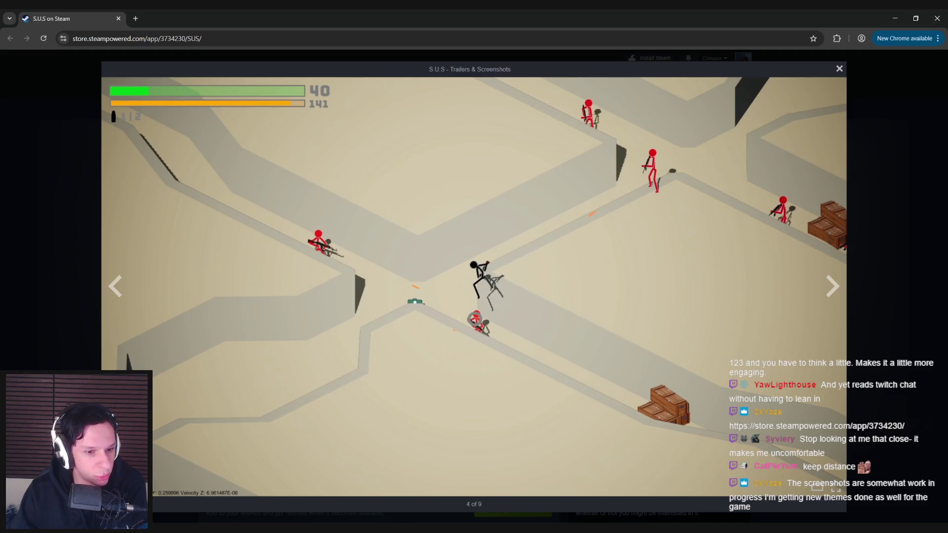
pyautogui.press('Escape')
# - Reopen the enlarged viewer and browse back to the fiery battle screenshot
pyautogui.click(284, 319)
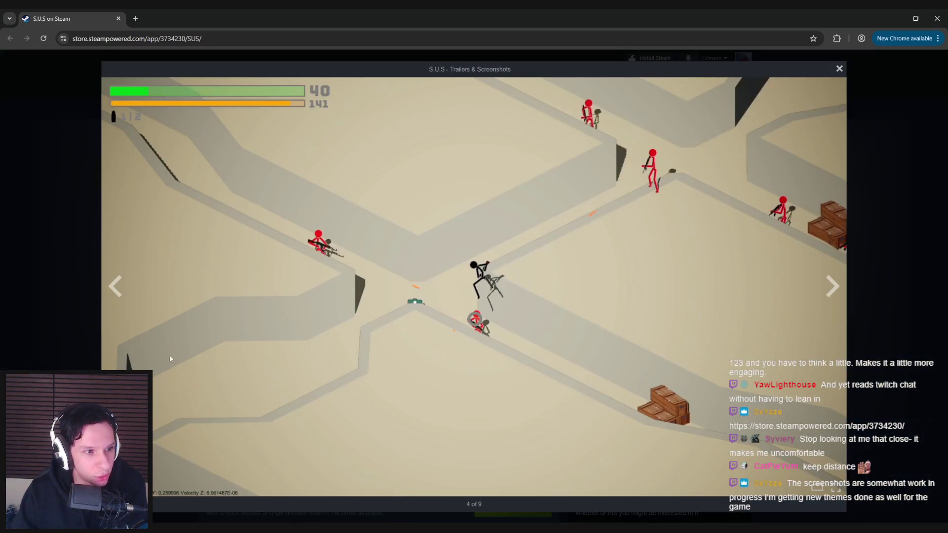
pyautogui.click(122, 294)
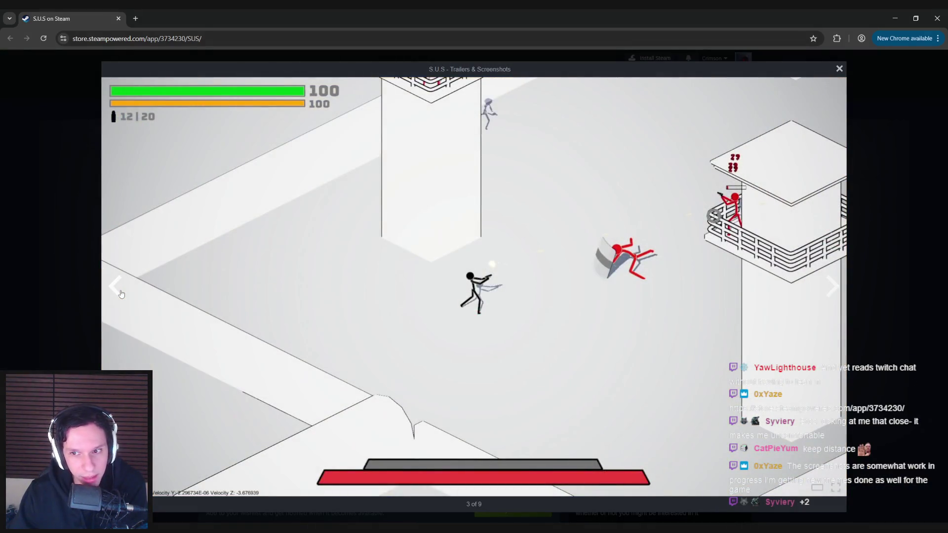
pyautogui.click(122, 294)
pyautogui.click(122, 294)
pyautogui.click(122, 294)
pyautogui.click(832, 285)
pyautogui.click(832, 285)
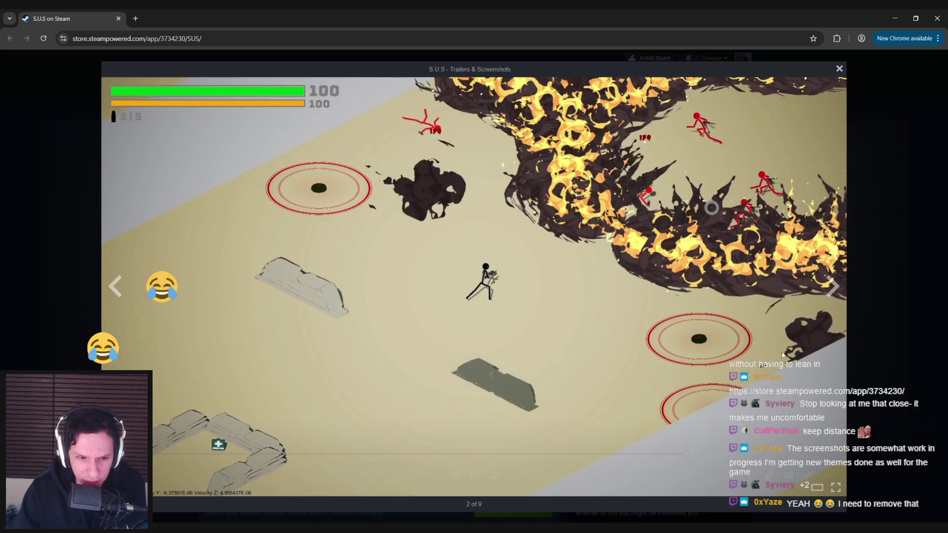
pyautogui.click(834, 289)
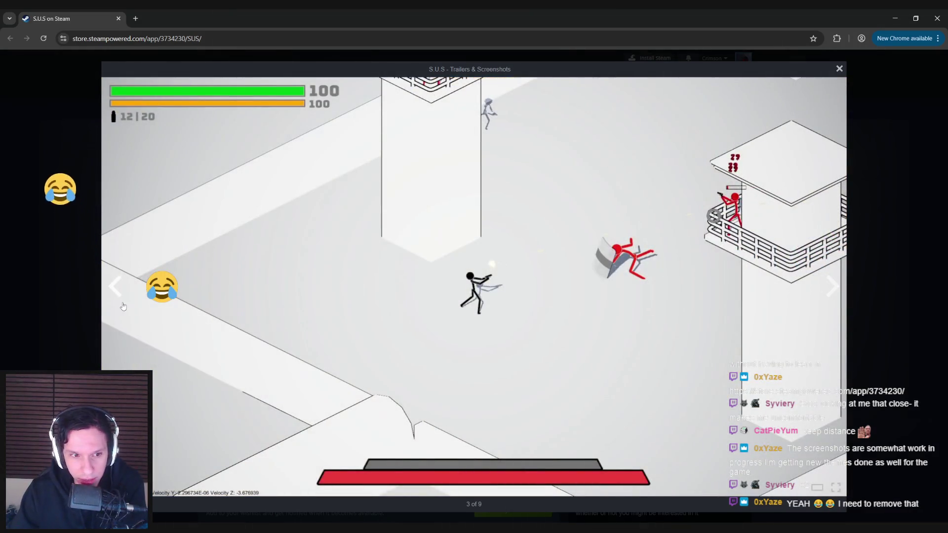
pyautogui.click(114, 299)
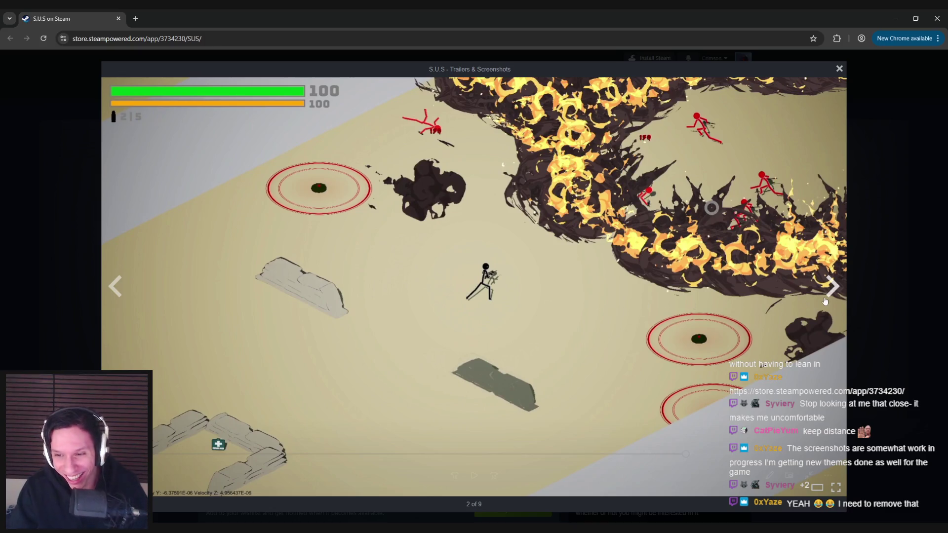
# - Browse back through the remaining screenshots, close the viewer, and start the trailer
pyautogui.click(116, 287)
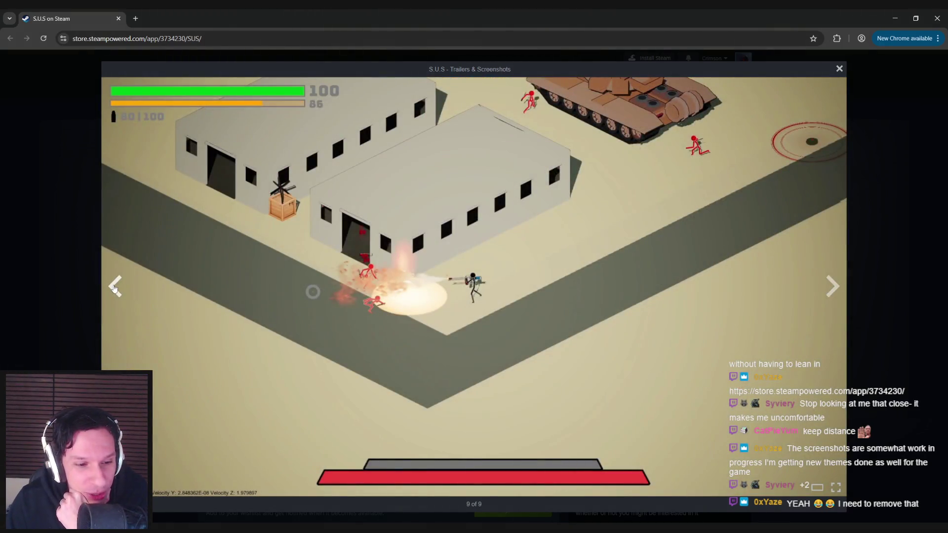
pyautogui.click(114, 287)
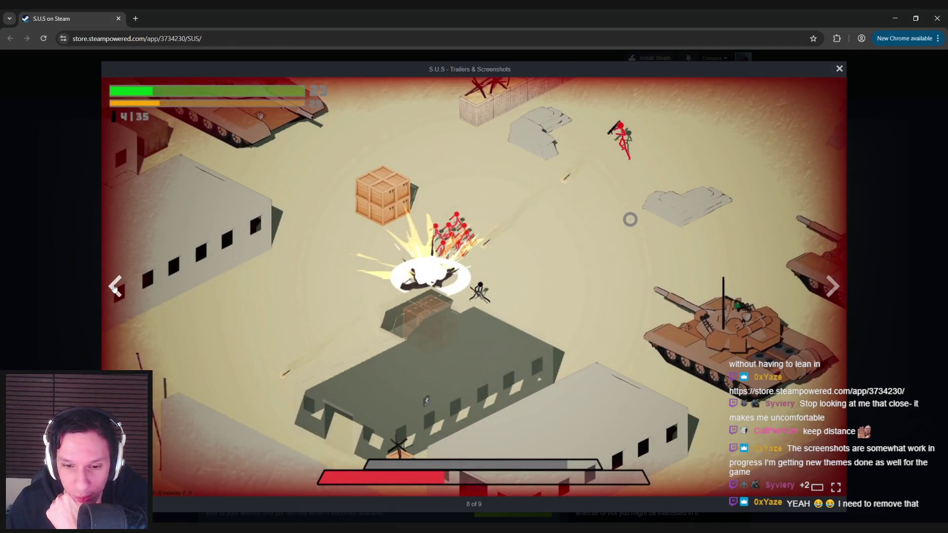
pyautogui.click(115, 287)
pyautogui.click(114, 287)
pyautogui.click(115, 288)
pyautogui.click(114, 288)
pyautogui.click(114, 288)
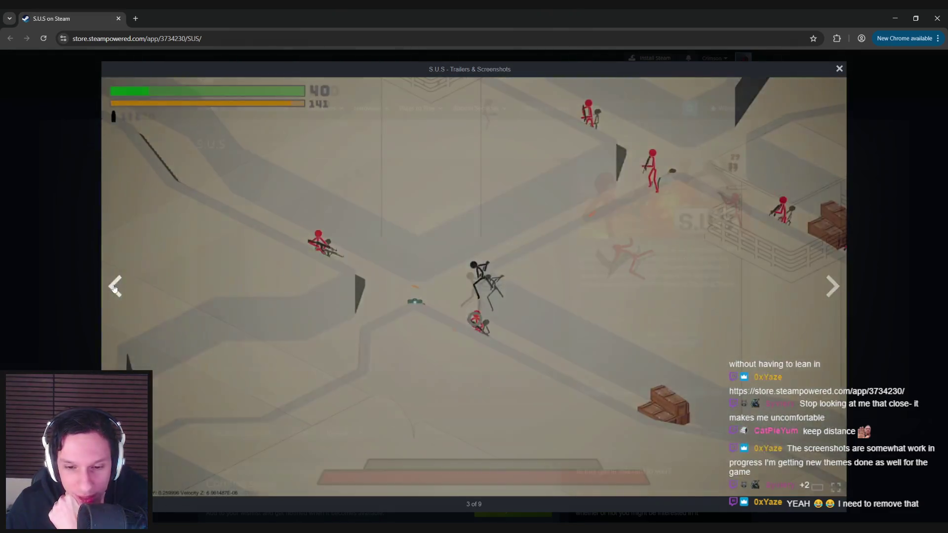
pyautogui.click(114, 288)
pyautogui.click(114, 287)
pyautogui.click(114, 288)
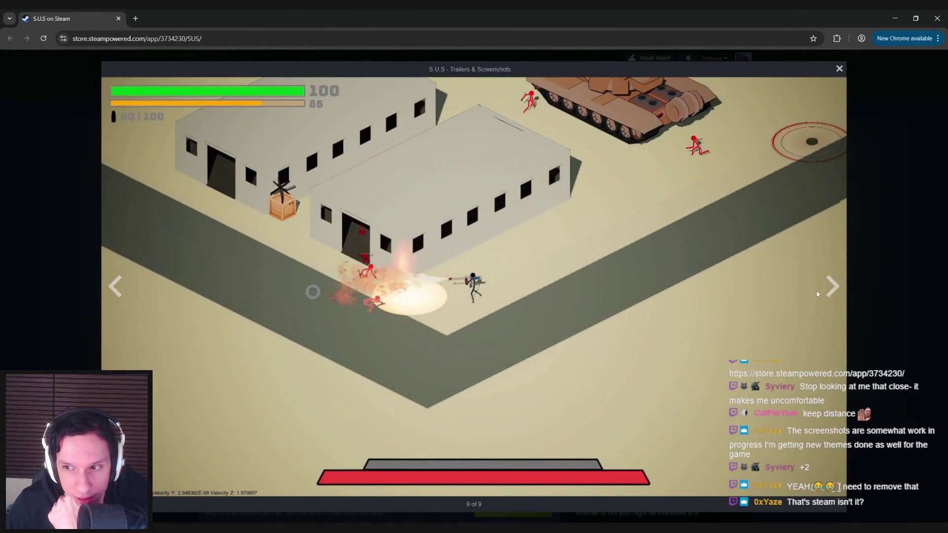
pyautogui.click(832, 286)
pyautogui.press('Escape')
pyautogui.click(201, 386)
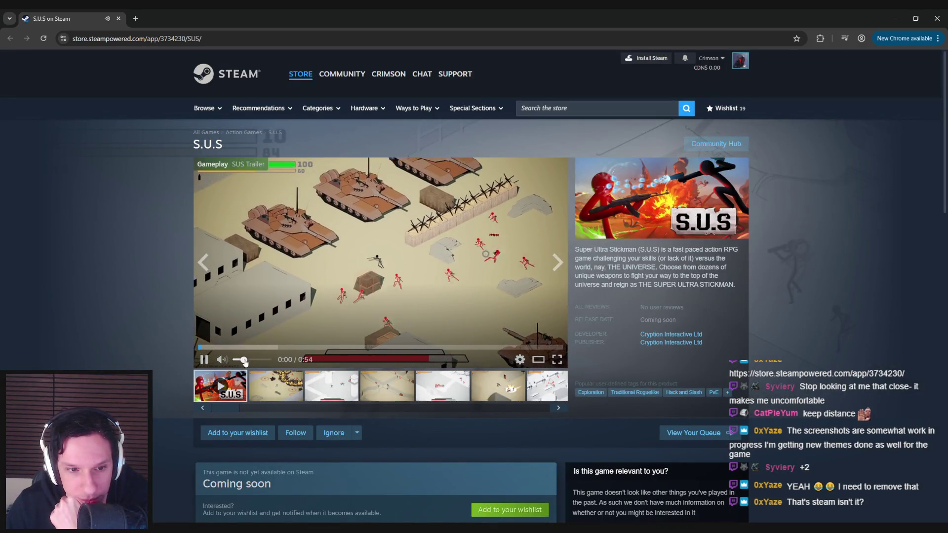
# - Play the S.U.S trailer full screen, pause it, and scrub back to about 0:15
pyautogui.click(557, 361)
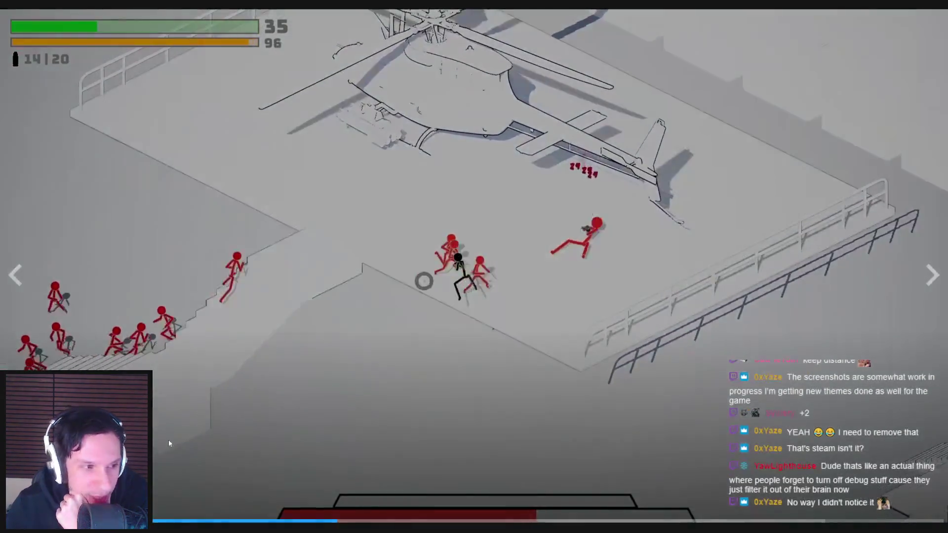
pyautogui.click(170, 438)
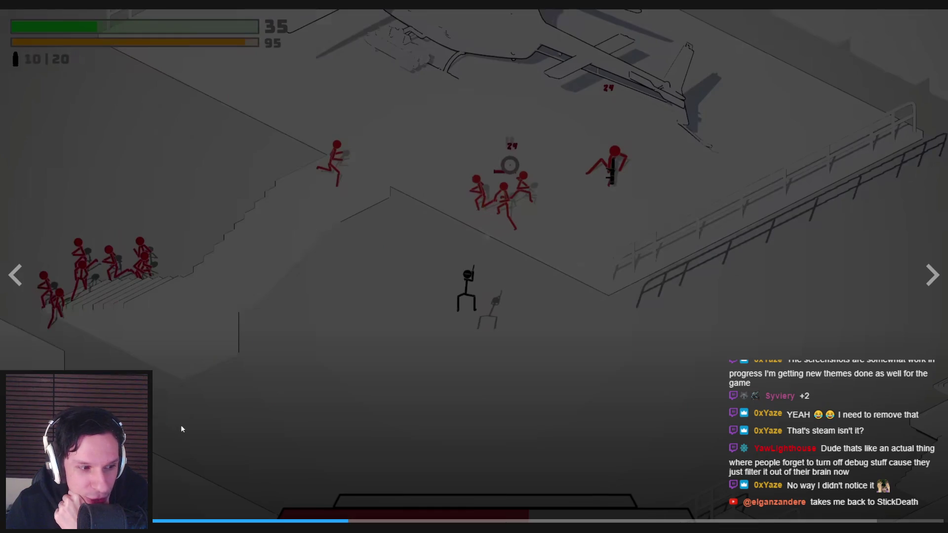
pyautogui.moveTo(302, 520); pyautogui.dragTo(262, 520)
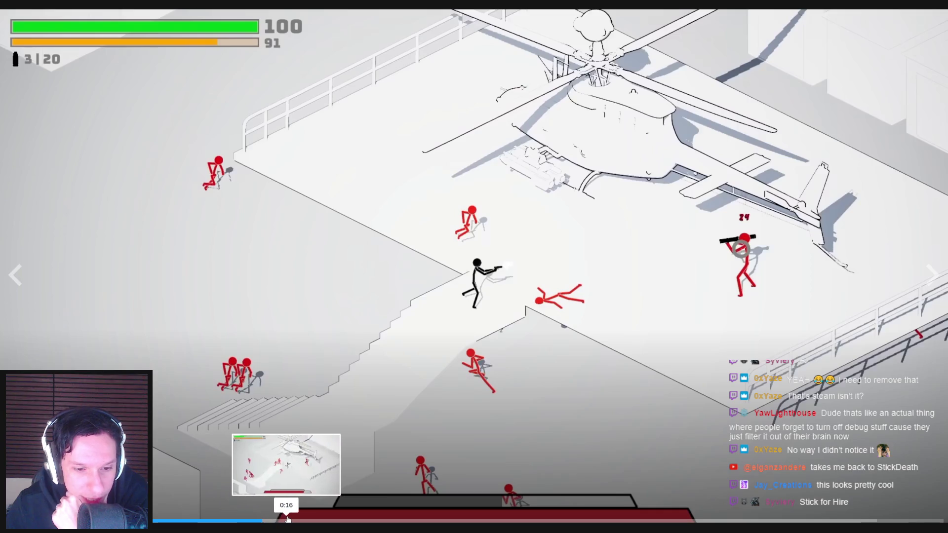
pyautogui.moveTo(240, 520); pyautogui.dragTo(274, 519)
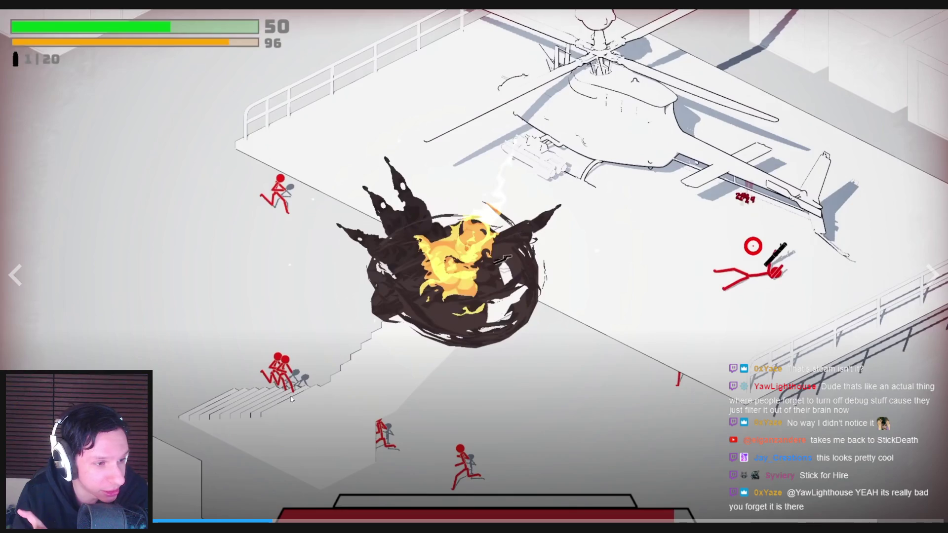
pyautogui.moveTo(410, 347)
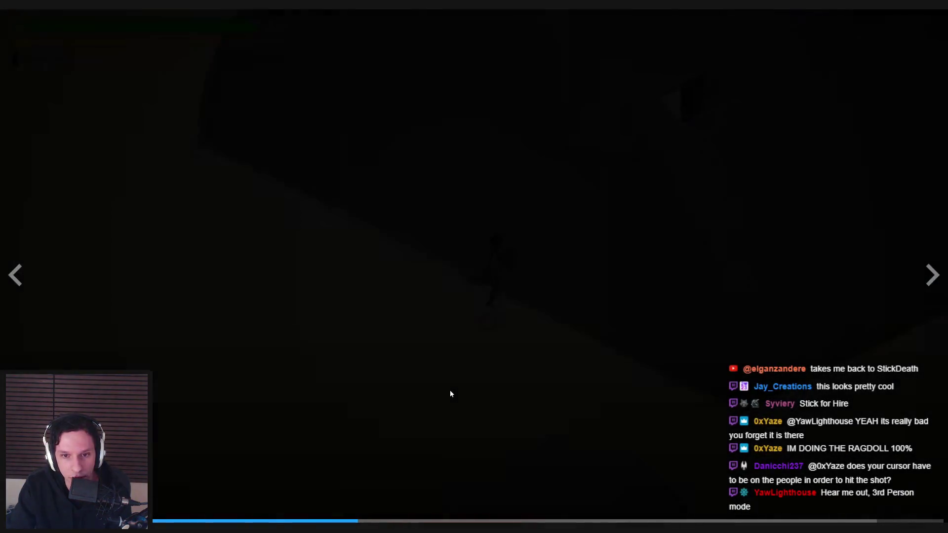
# - Seek the trailer to the helicopter scene, then 0:18 and 0:26, and exit fullscreen
pyautogui.click(355, 495)
pyautogui.click(237, 518)
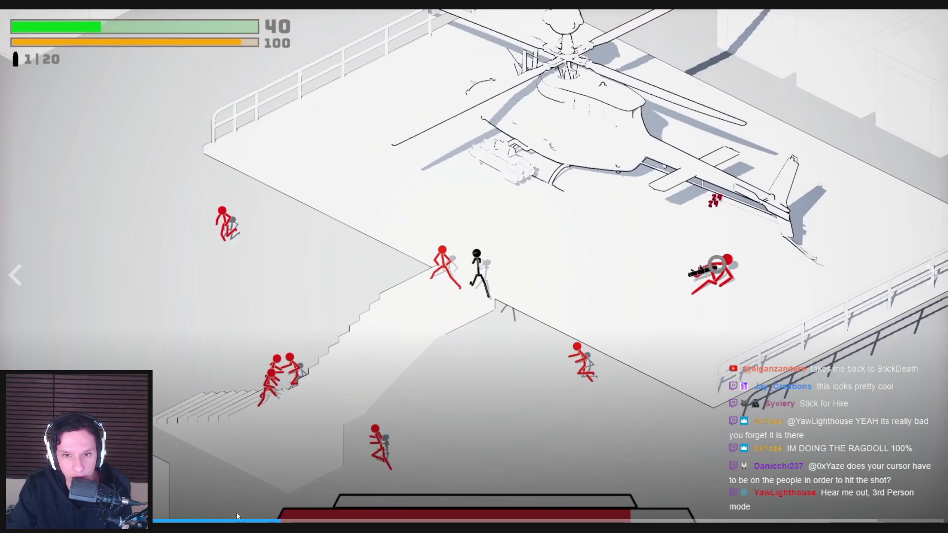
pyautogui.click(363, 413)
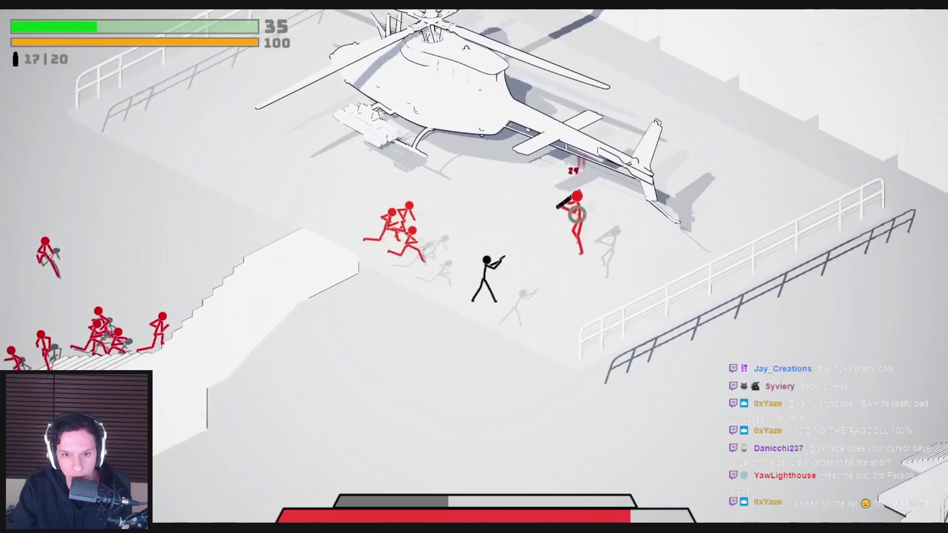
pyautogui.moveTo(499, 348)
pyautogui.click(314, 521)
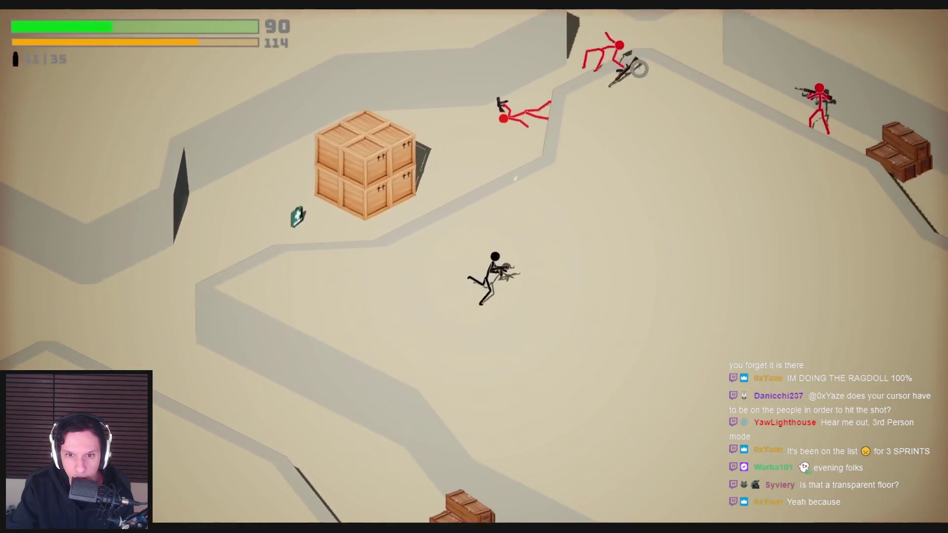
pyautogui.moveTo(453, 448)
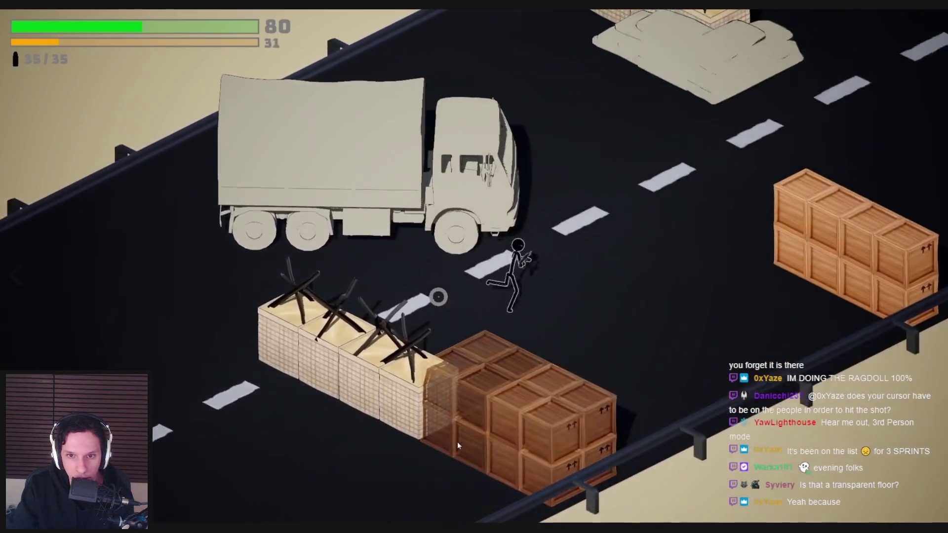
pyautogui.moveTo(480, 420)
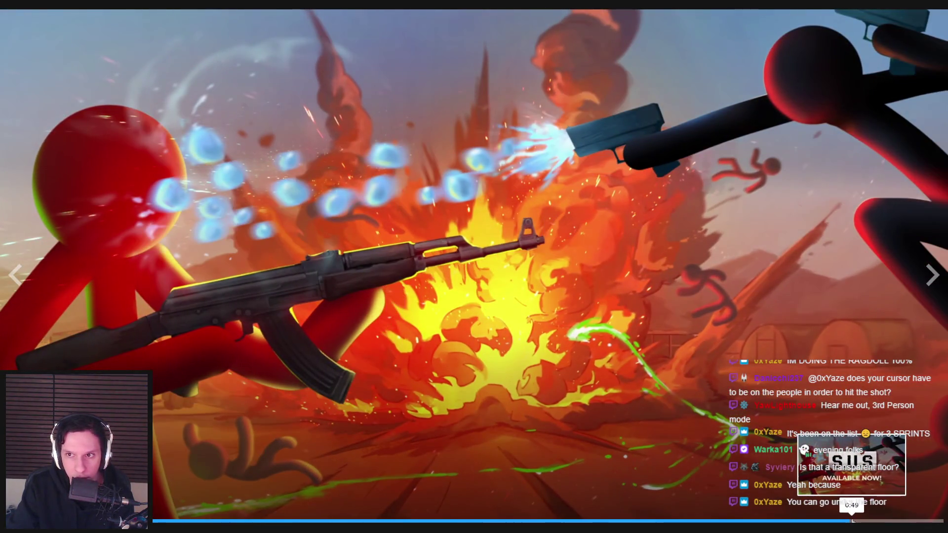
pyautogui.click(464, 521)
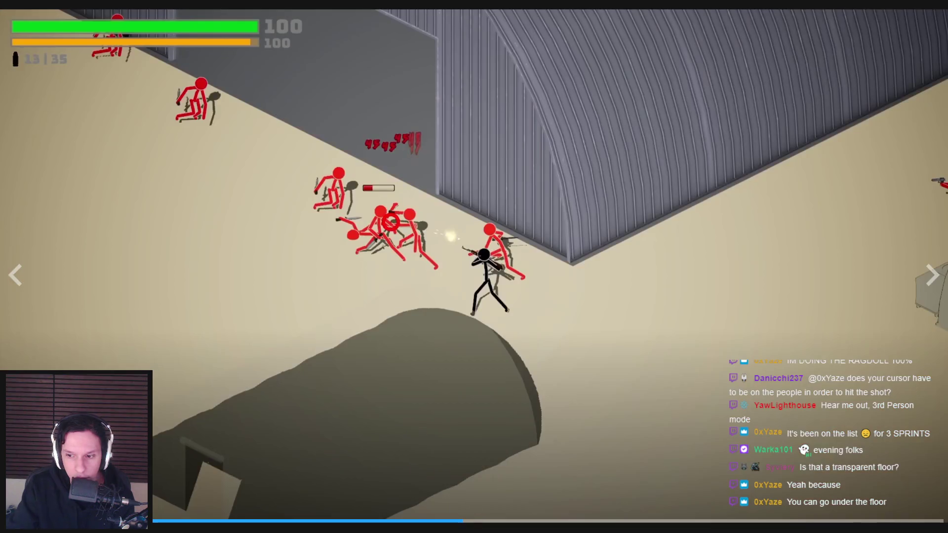
pyautogui.press('Escape')
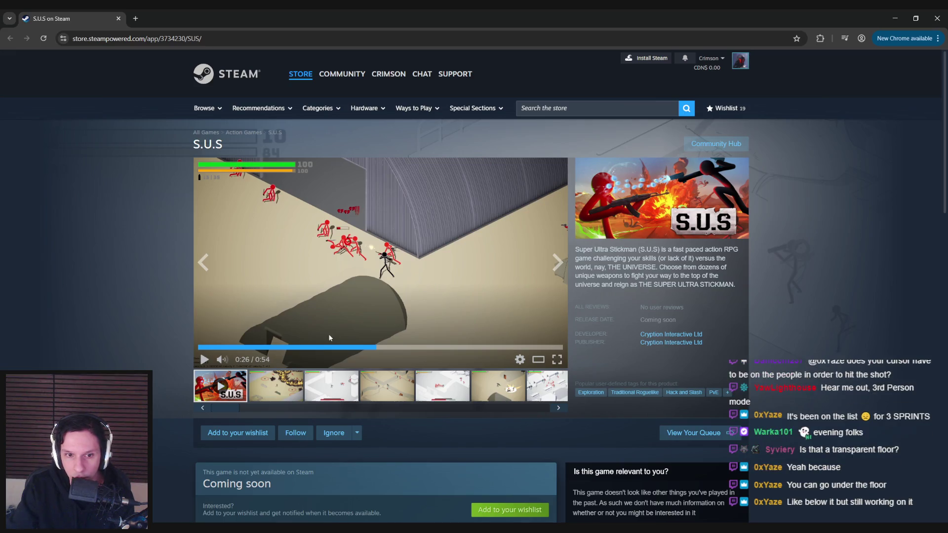
# - Scrub the trailer to 0:42 then back to 0:28, and enlarge the third screenshot
pyautogui.moveTo(429, 348); pyautogui.dragTo(484, 349)
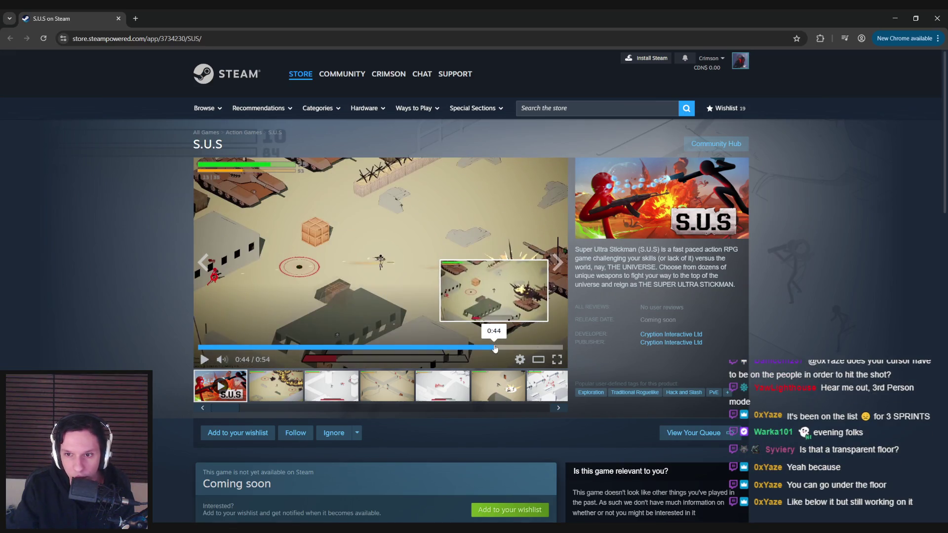
pyautogui.click(385, 348)
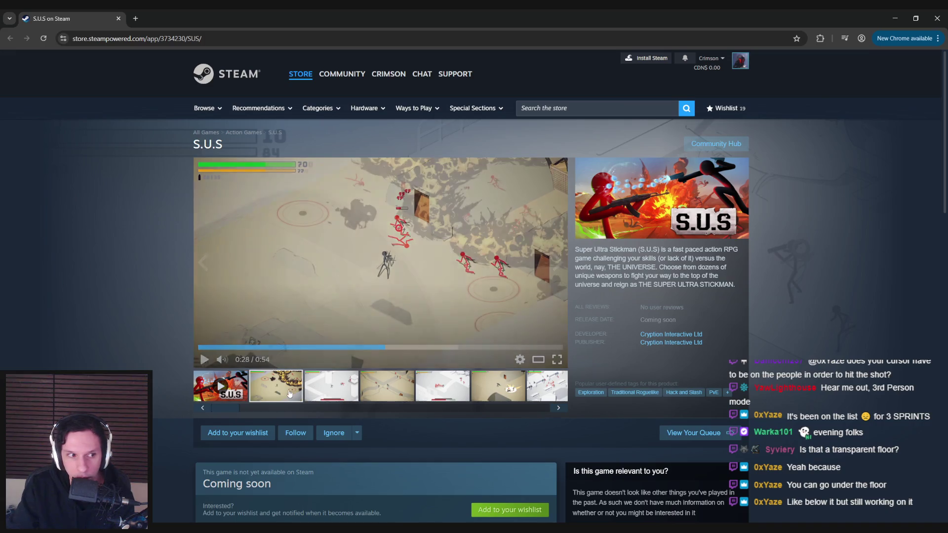
pyautogui.click(331, 388)
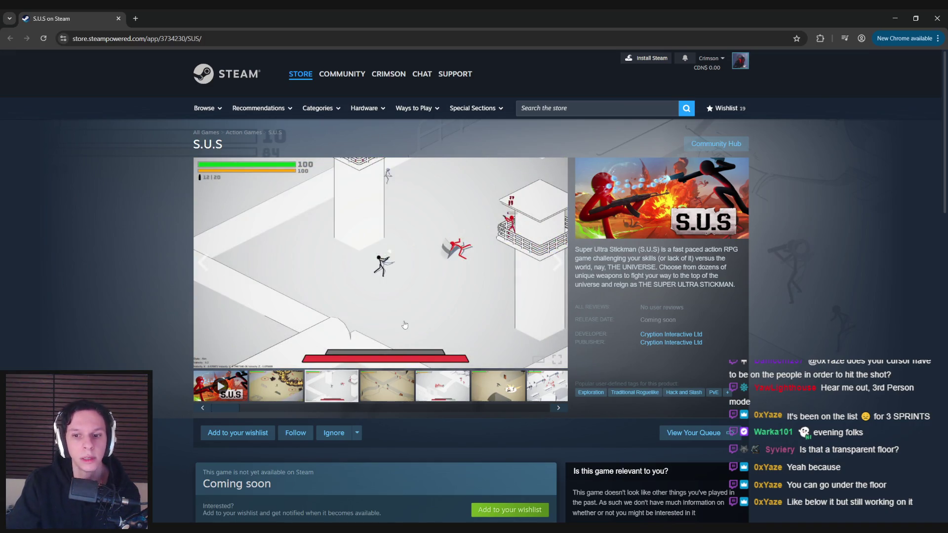
pyautogui.click(328, 367)
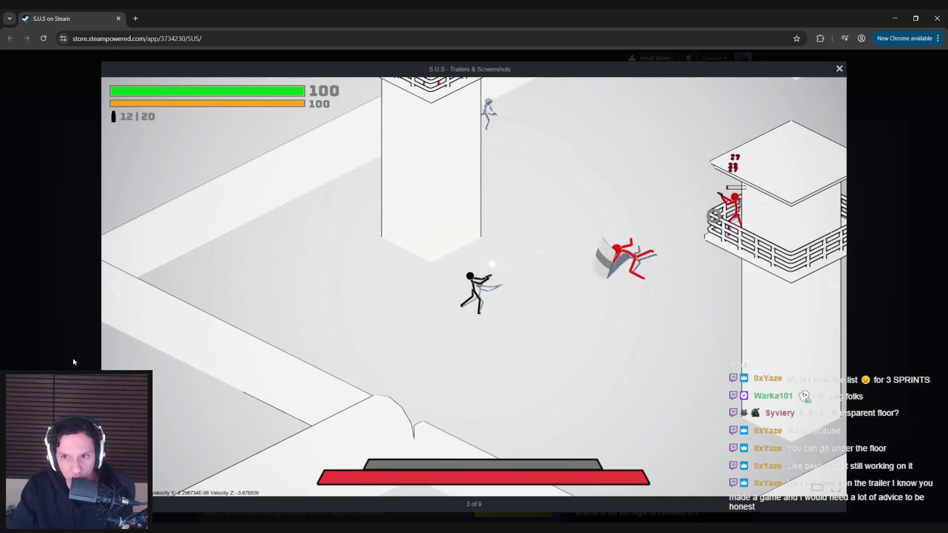
# - Close the viewer, enlarge the fourth screenshot, and browse a few images back and forth
pyautogui.click(73, 358)
pyautogui.click(381, 378)
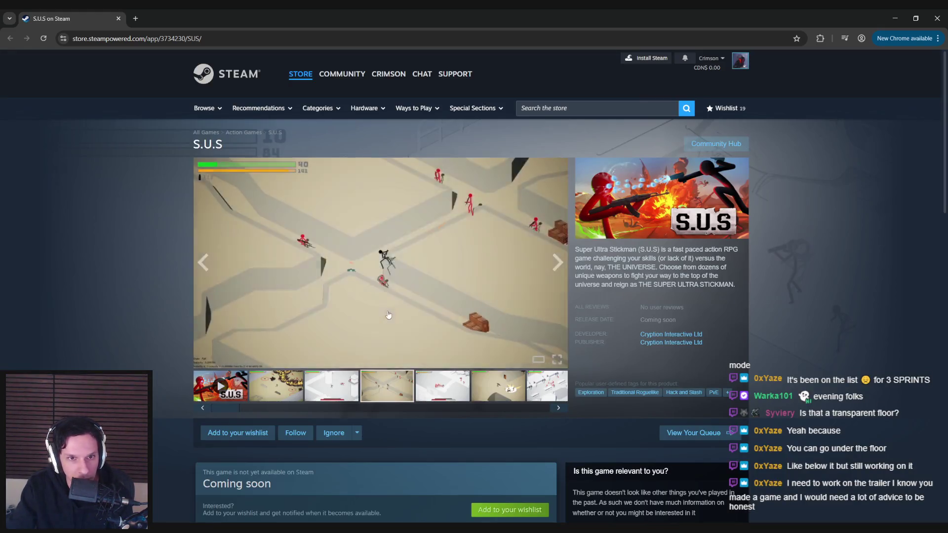
pyautogui.click(445, 346)
pyautogui.click(834, 288)
pyautogui.click(833, 288)
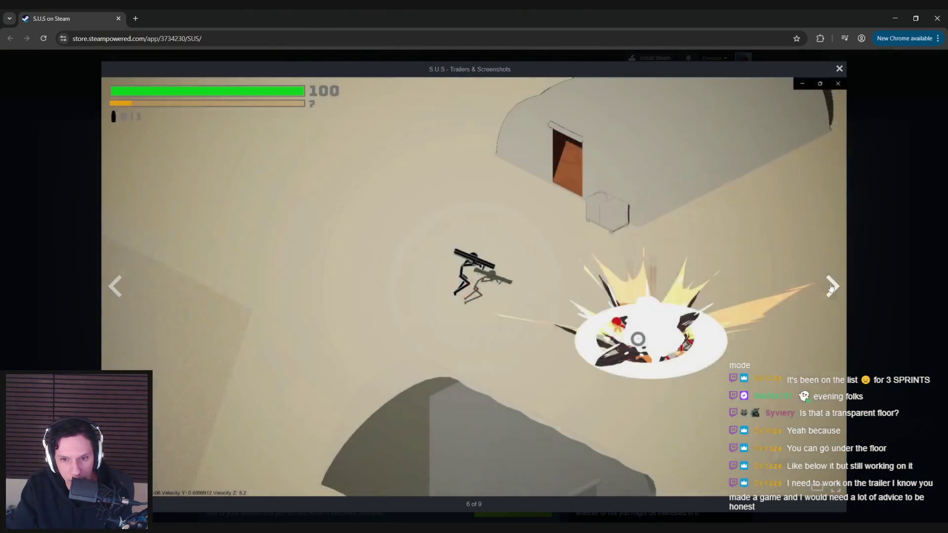
pyautogui.click(832, 289)
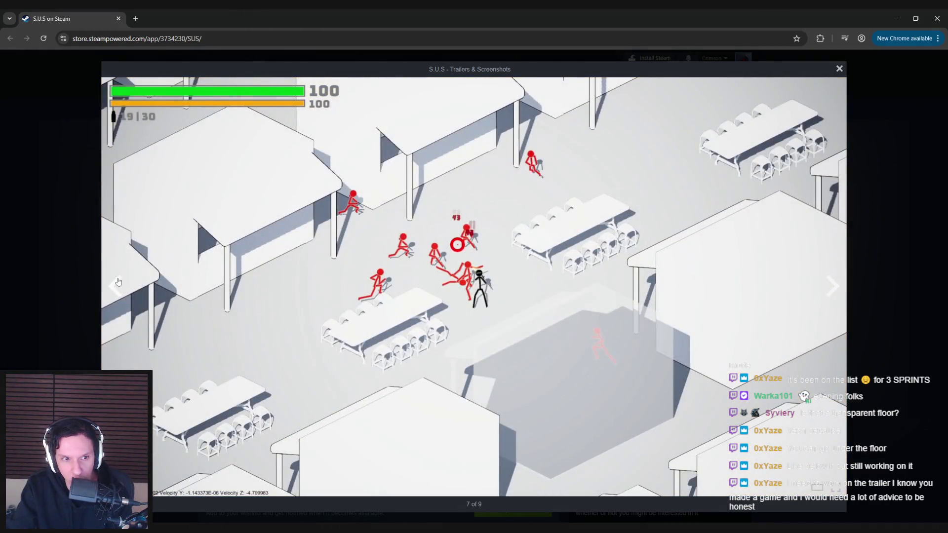
pyautogui.click(117, 280)
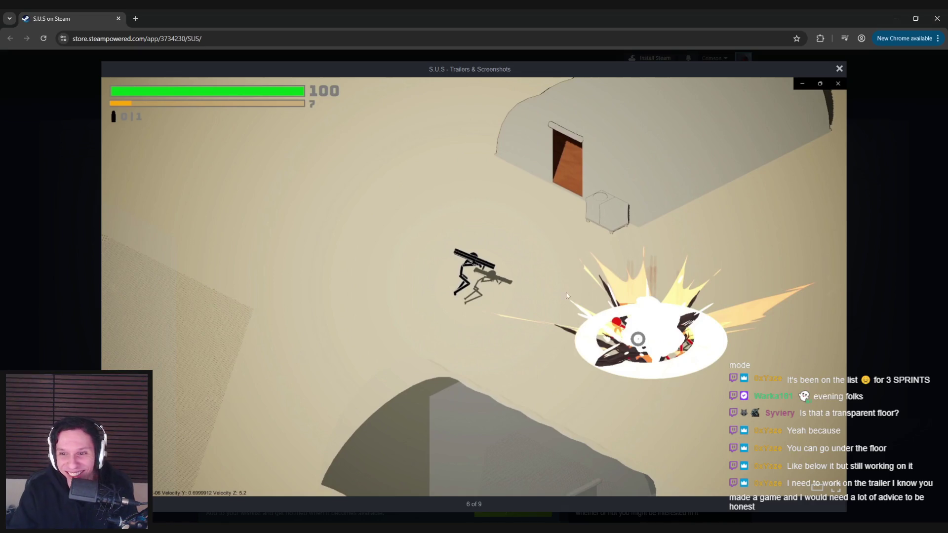
pyautogui.click(832, 287)
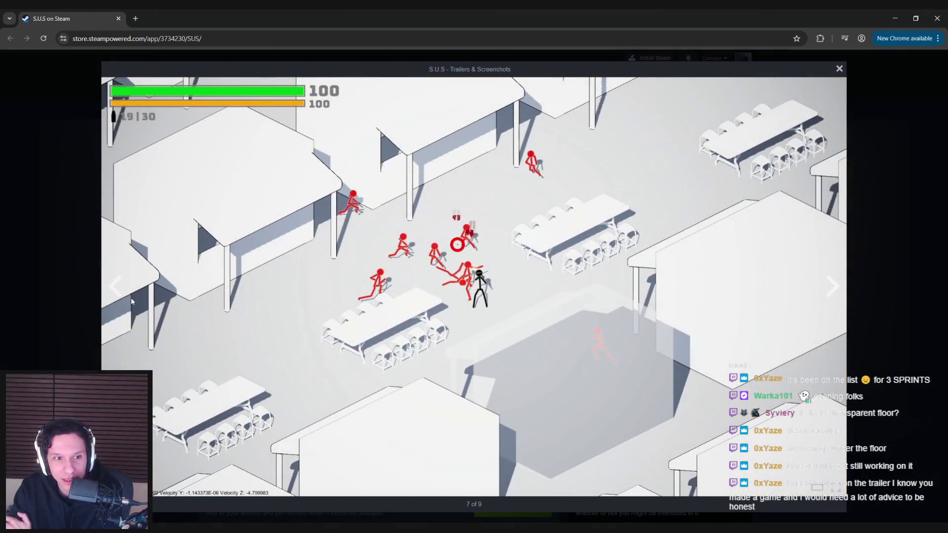
pyautogui.click(124, 300)
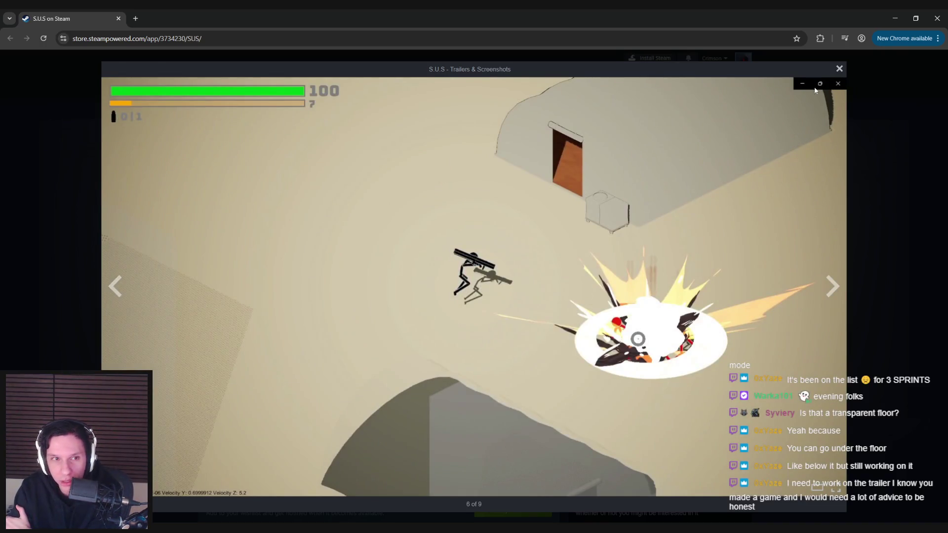
# - Page forward through all the screenshots, wrapping past the last one to the start
pyautogui.click(832, 290)
pyautogui.click(830, 292)
pyautogui.click(828, 293)
pyautogui.click(828, 295)
pyautogui.click(831, 296)
pyautogui.click(831, 296)
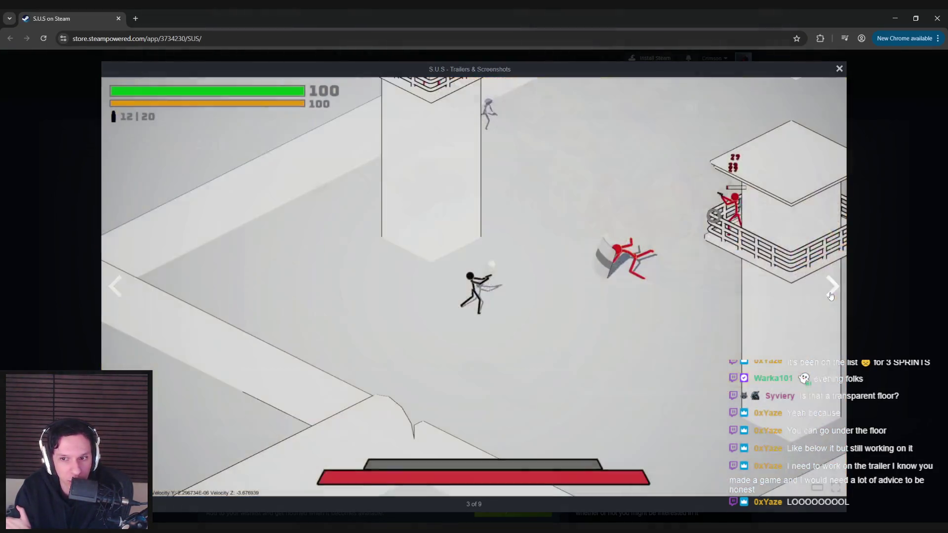
pyautogui.click(831, 295)
pyautogui.click(832, 296)
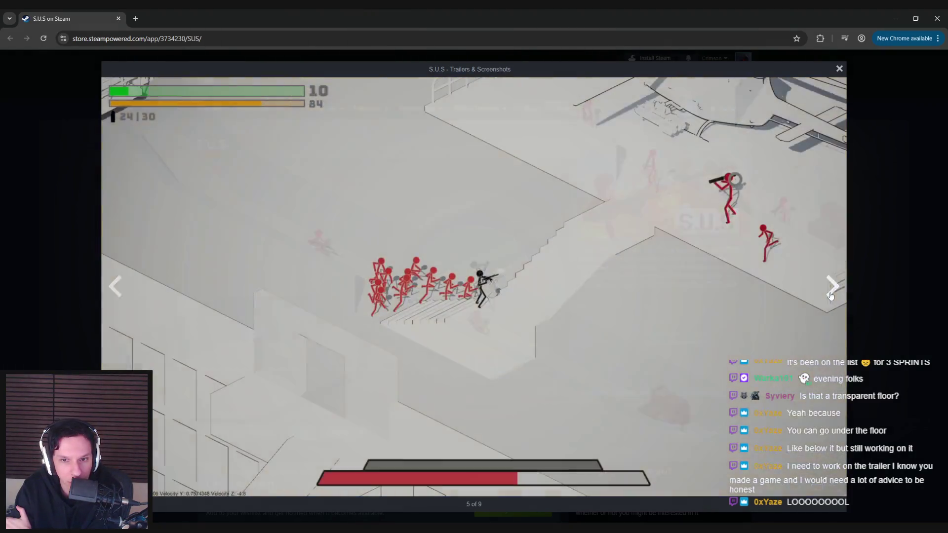
pyautogui.click(831, 296)
pyautogui.click(831, 296)
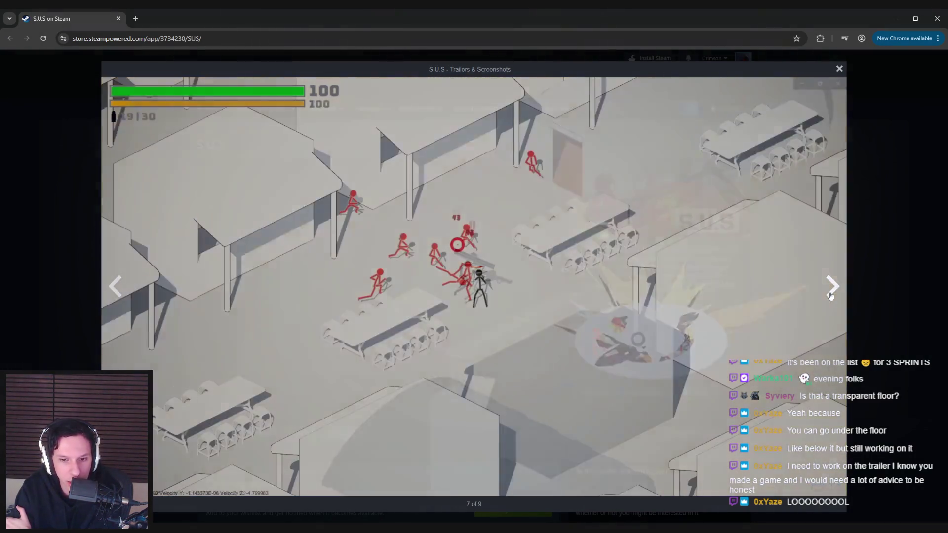
pyautogui.click(827, 296)
# - Step back five screenshots, then close the enlarged viewer
pyautogui.click(121, 288)
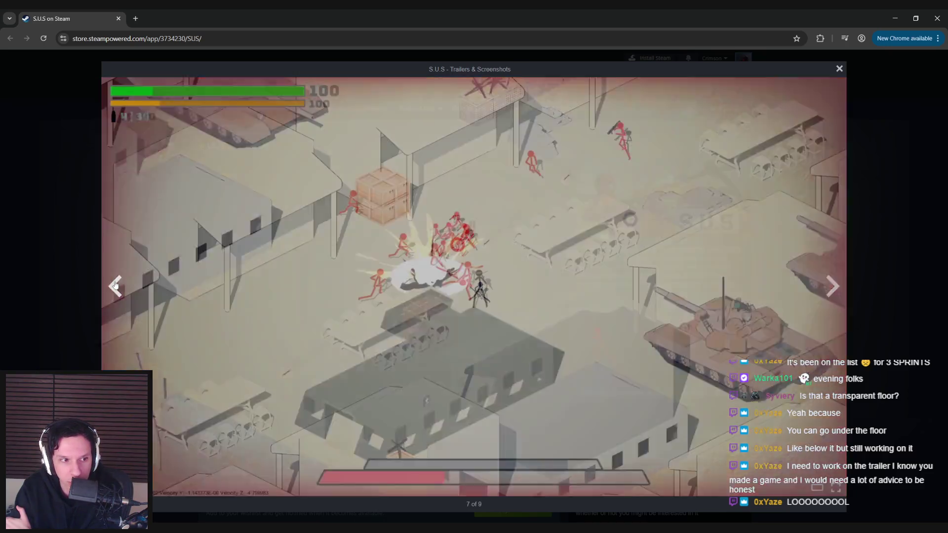
pyautogui.click(110, 294)
pyautogui.click(110, 295)
pyautogui.click(110, 295)
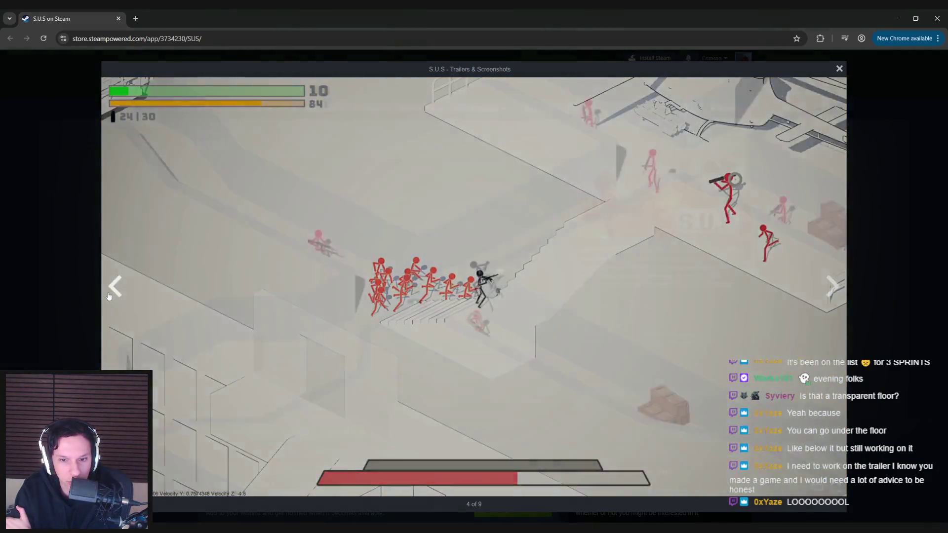
pyautogui.click(110, 295)
pyautogui.click(66, 261)
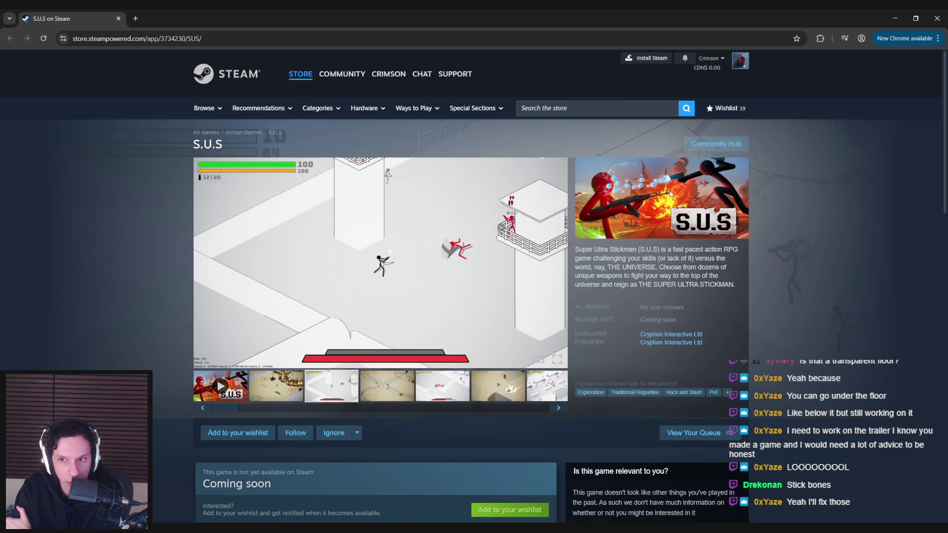
pyautogui.click(292, 303)
pyautogui.click(831, 290)
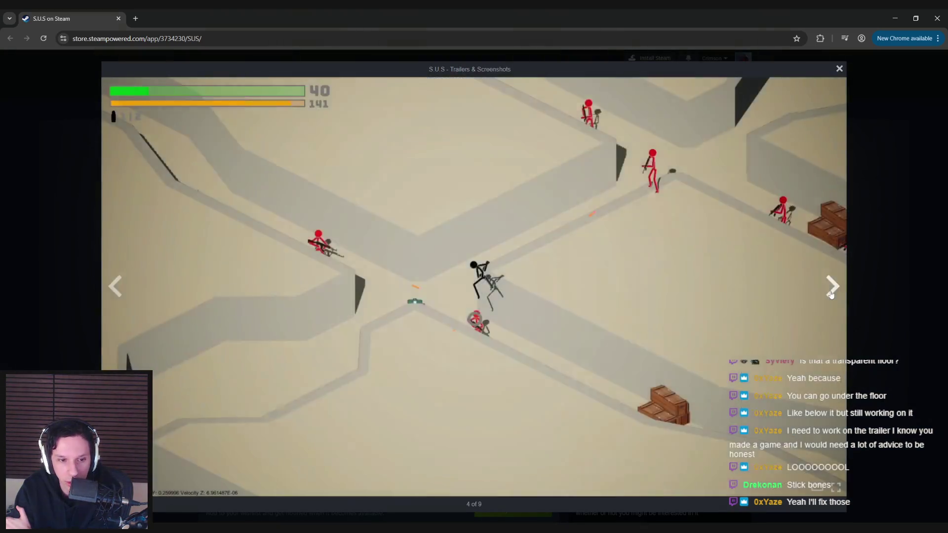
pyautogui.click(831, 290)
pyautogui.click(109, 293)
pyautogui.click(109, 293)
pyautogui.click(108, 293)
pyautogui.click(835, 285)
pyautogui.click(835, 285)
pyautogui.click(834, 286)
pyautogui.click(122, 296)
pyautogui.click(122, 296)
pyautogui.click(122, 296)
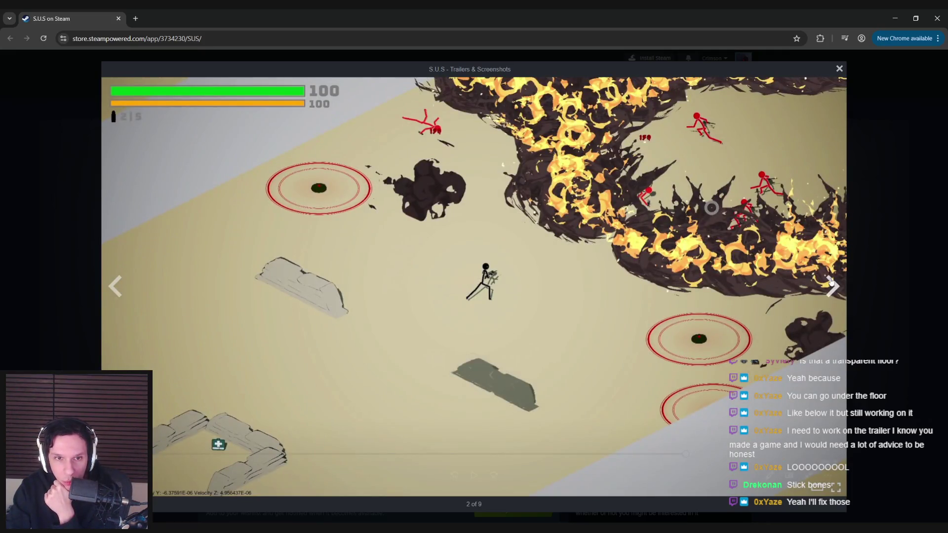
pyautogui.click(830, 281)
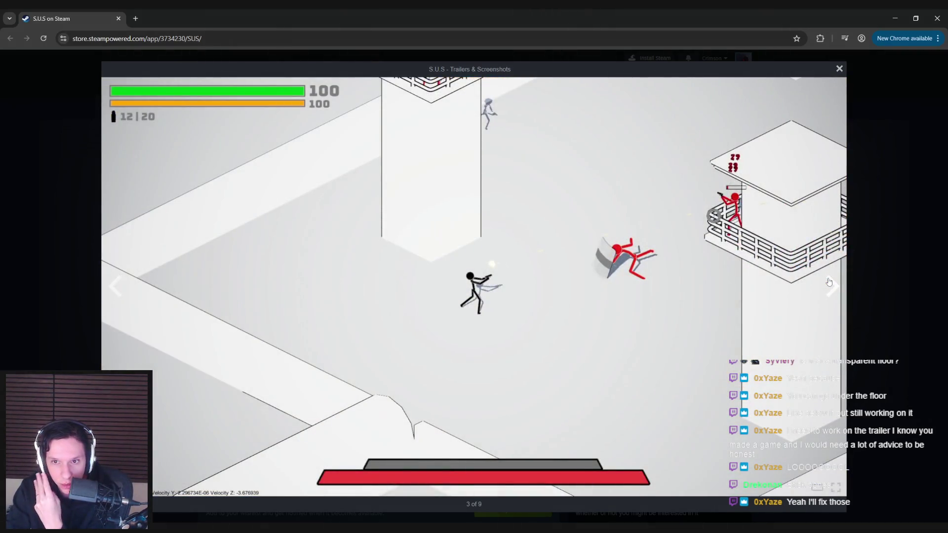
pyautogui.click(830, 282)
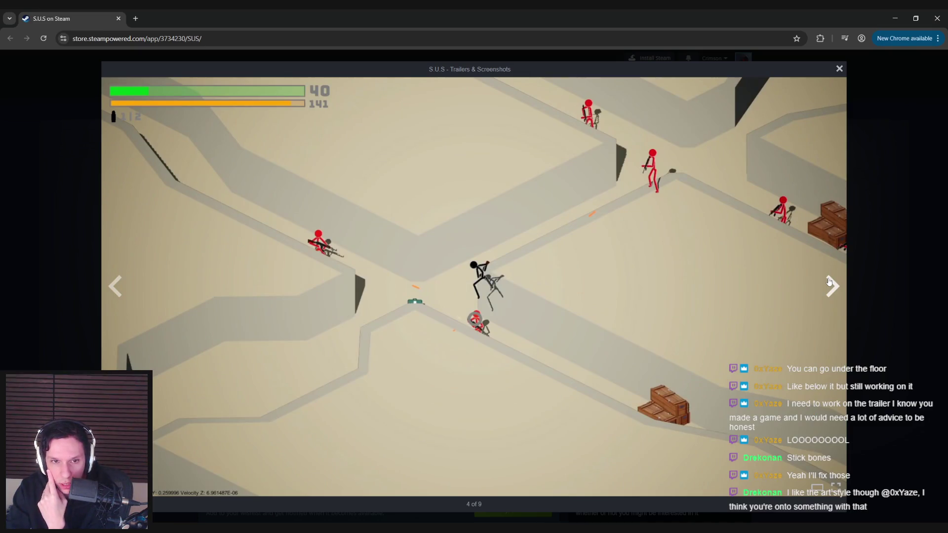
pyautogui.click(830, 281)
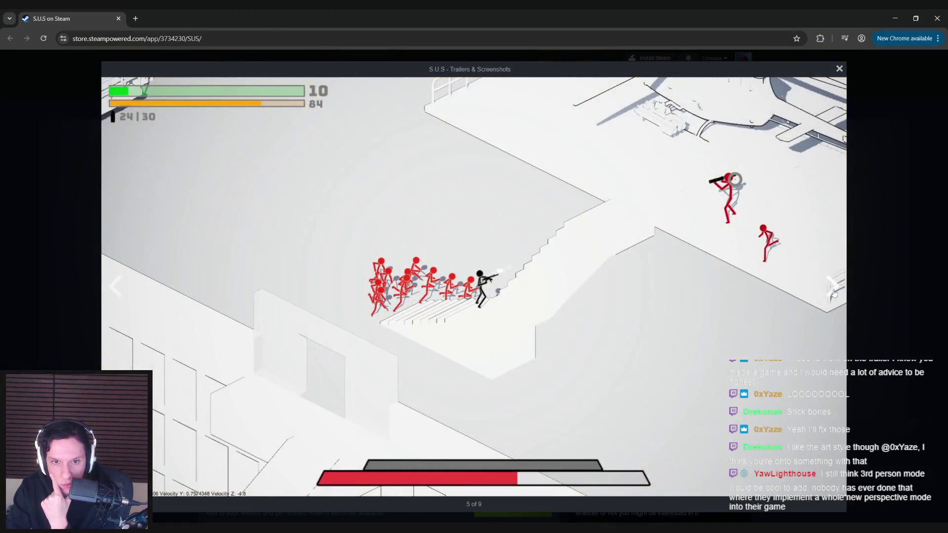
pyautogui.click(833, 293)
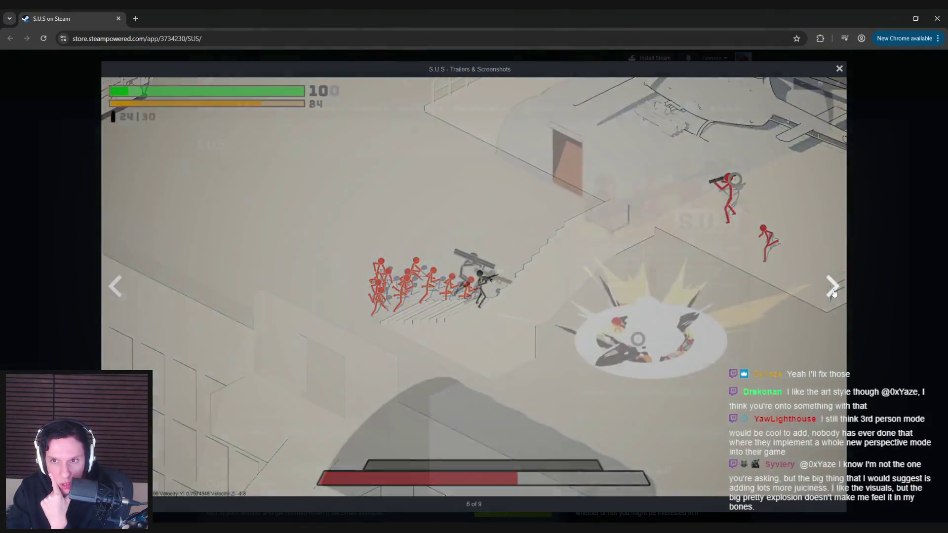
pyautogui.click(115, 286)
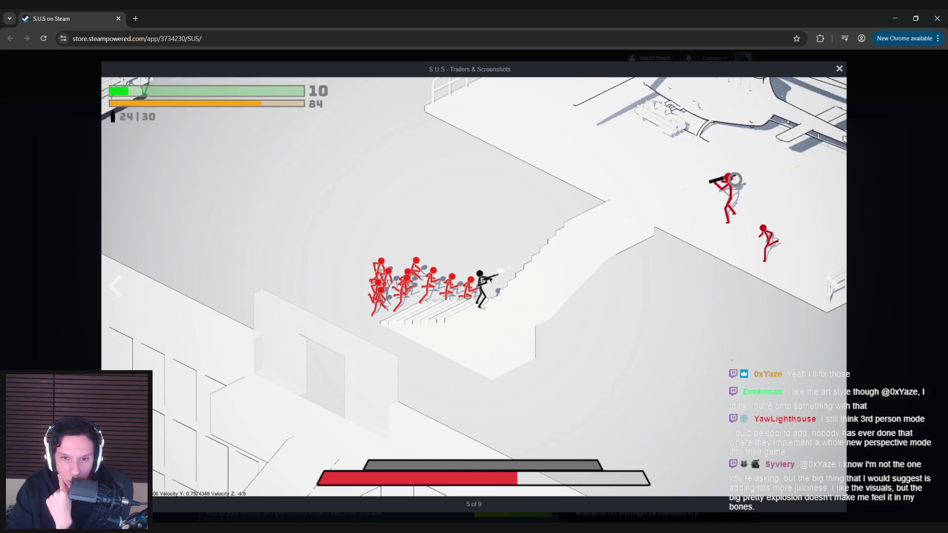
pyautogui.click(833, 287)
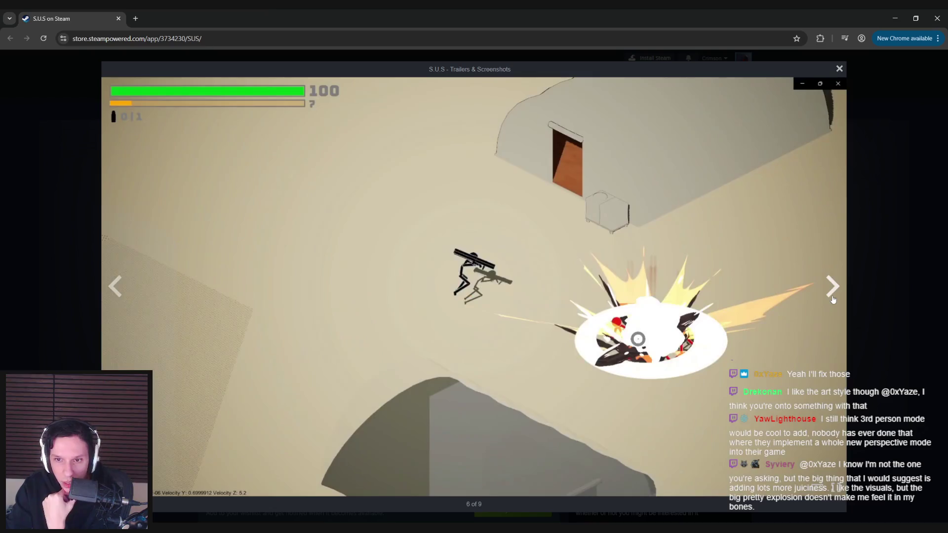
pyautogui.click(833, 286)
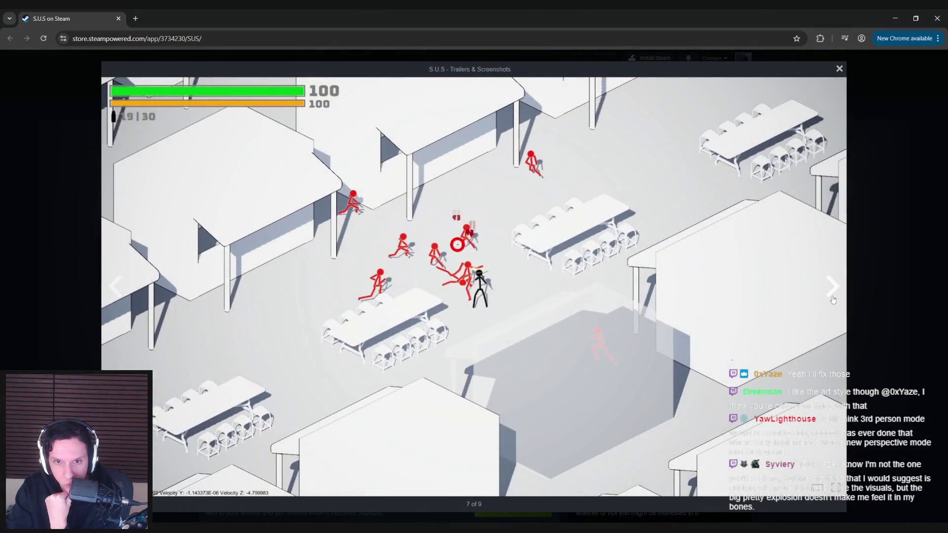
pyautogui.click(834, 299)
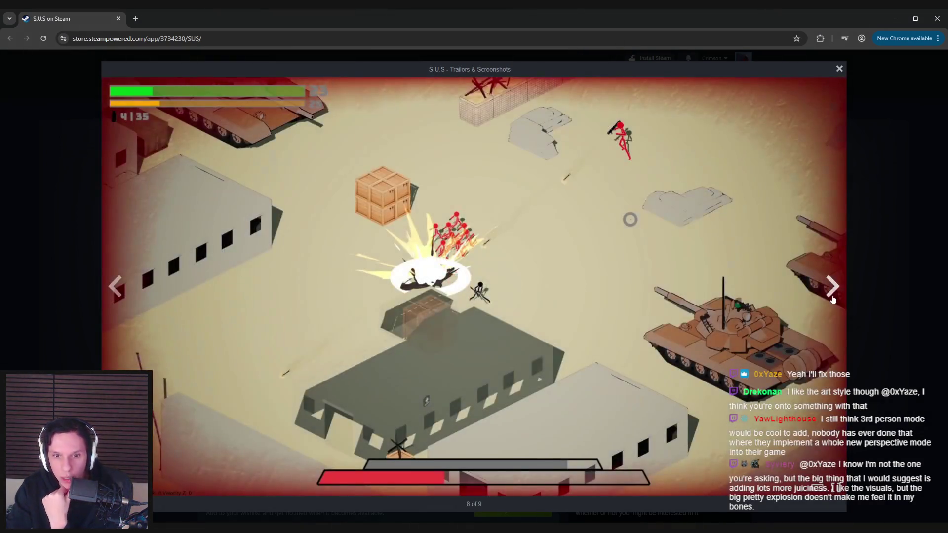
pyautogui.press('Escape')
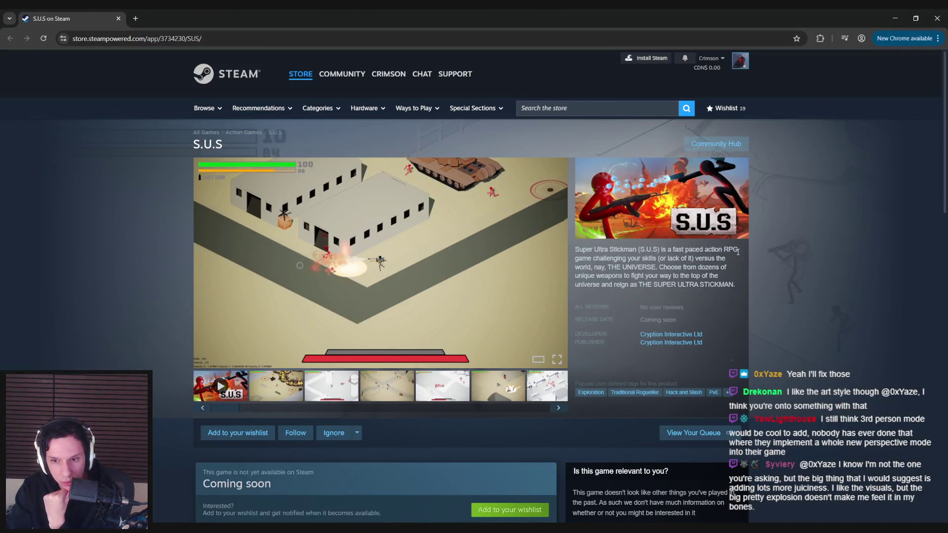
pyautogui.click(256, 277)
pyautogui.click(112, 289)
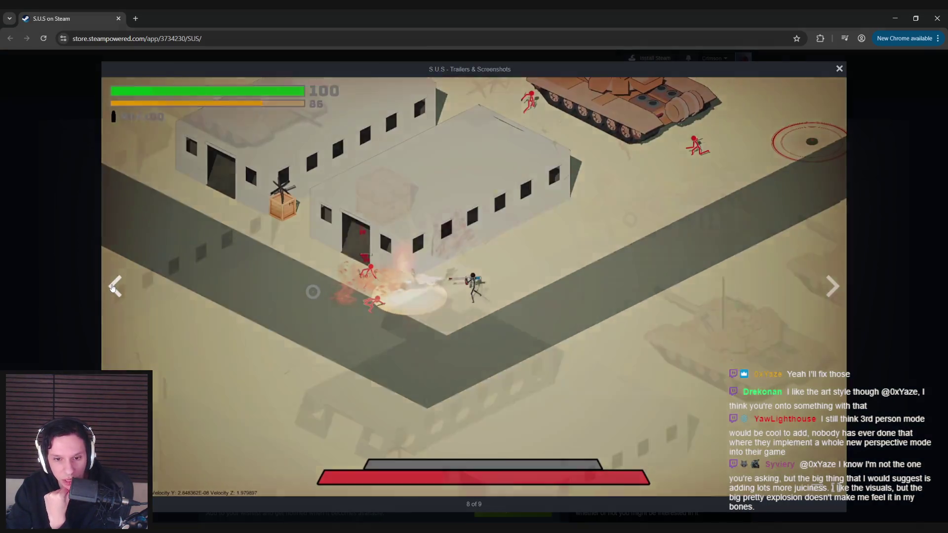
pyautogui.click(113, 289)
pyautogui.click(112, 289)
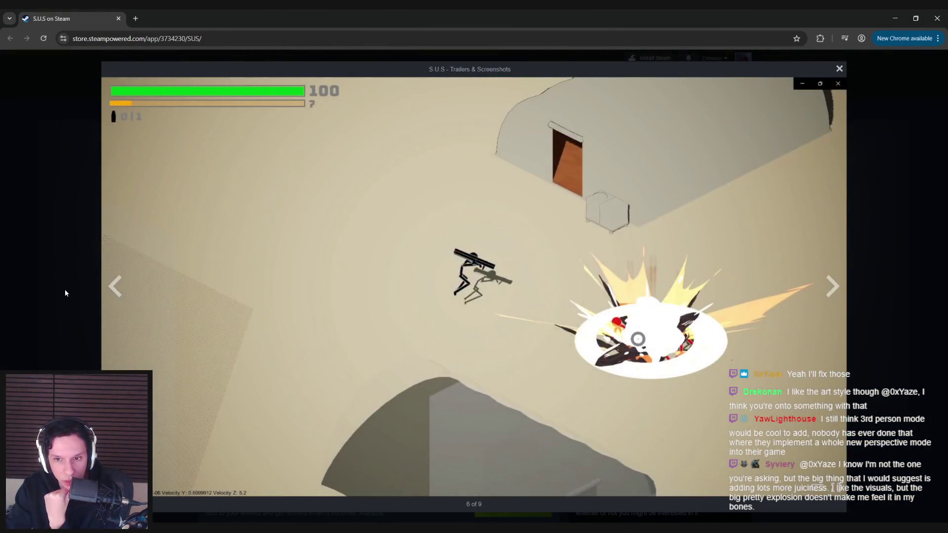
pyautogui.click(117, 284)
pyautogui.click(119, 281)
pyautogui.click(119, 281)
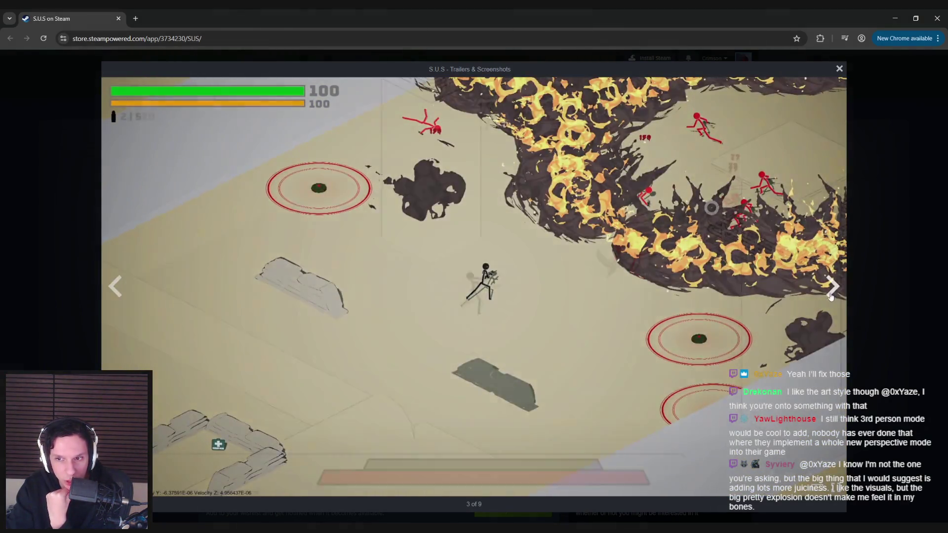
pyautogui.click(832, 295)
pyautogui.click(833, 295)
pyautogui.click(834, 295)
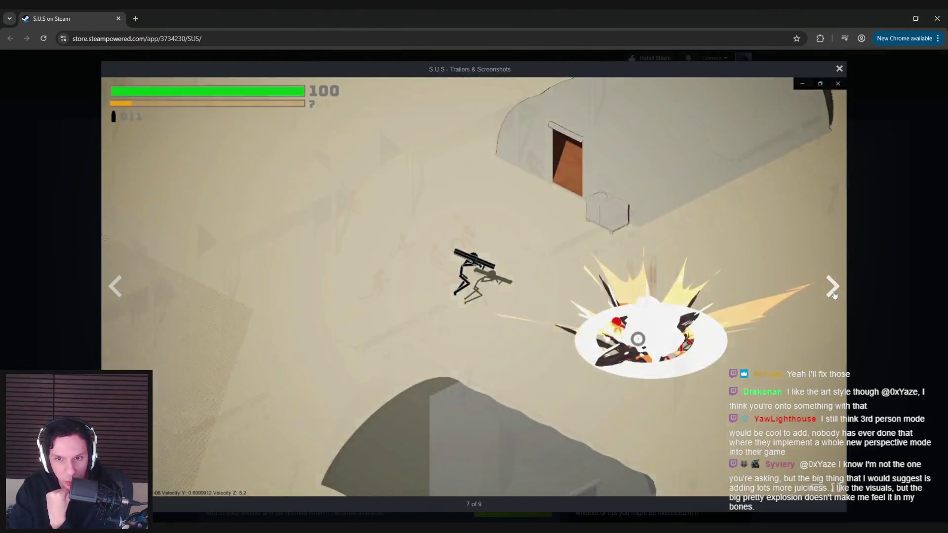
pyautogui.click(835, 295)
pyautogui.click(834, 295)
pyautogui.click(872, 291)
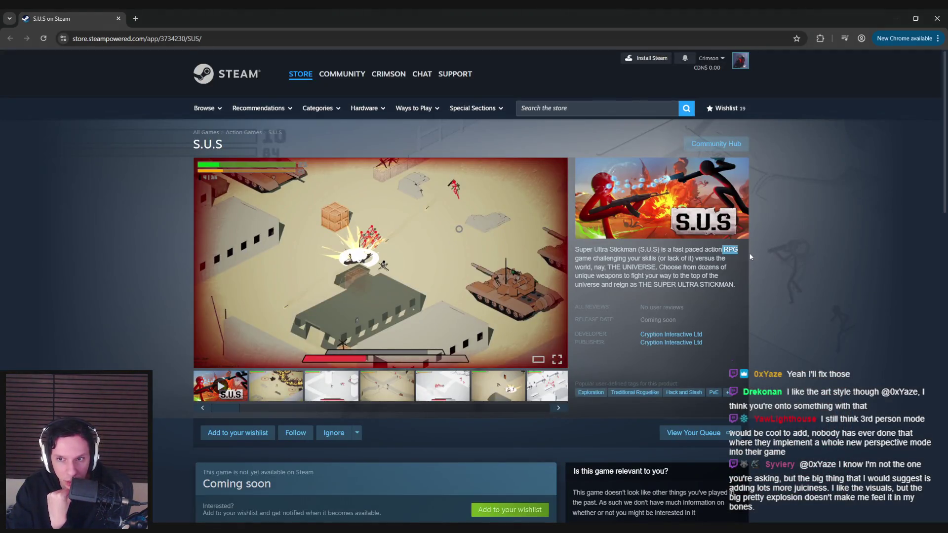
pyautogui.click(378, 285)
pyautogui.click(834, 286)
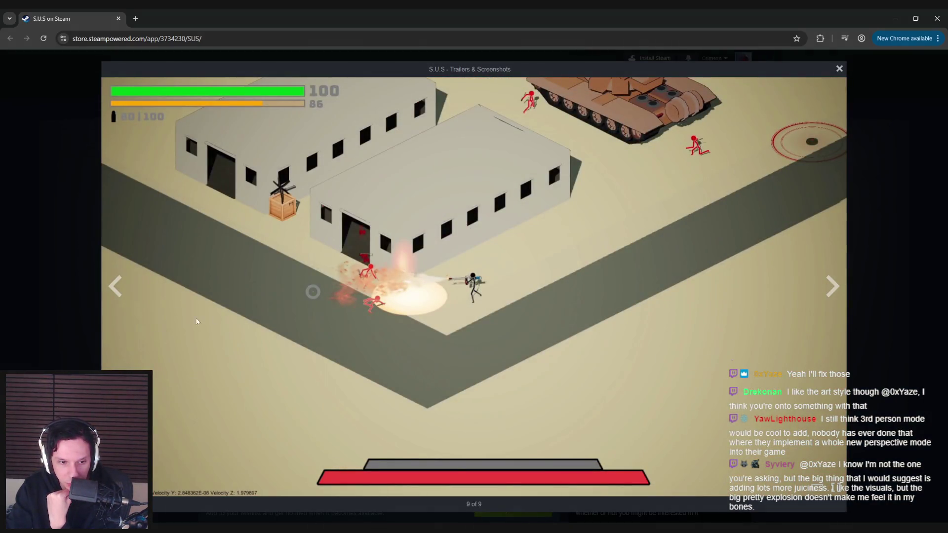
pyautogui.click(119, 295)
pyautogui.click(119, 295)
pyautogui.click(119, 294)
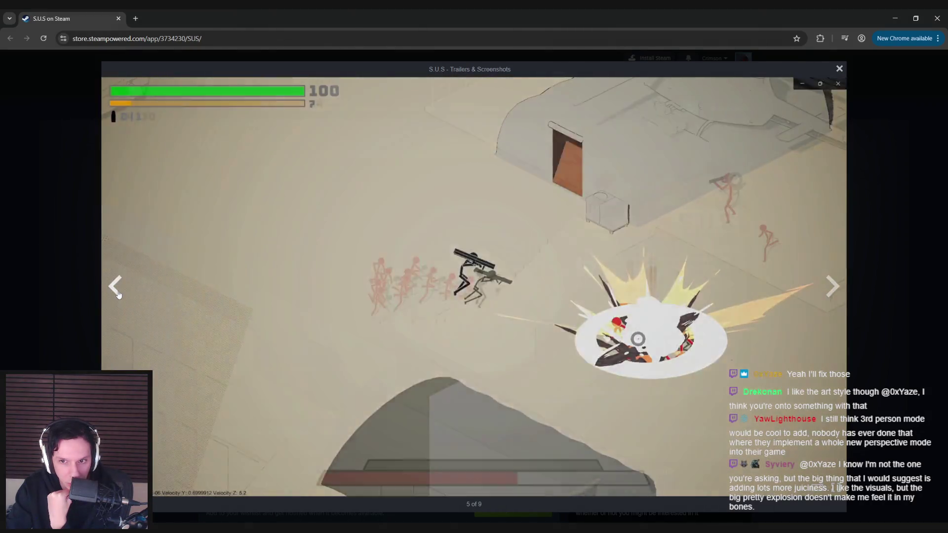
pyautogui.click(119, 295)
pyautogui.press('Left')
pyautogui.click(75, 300)
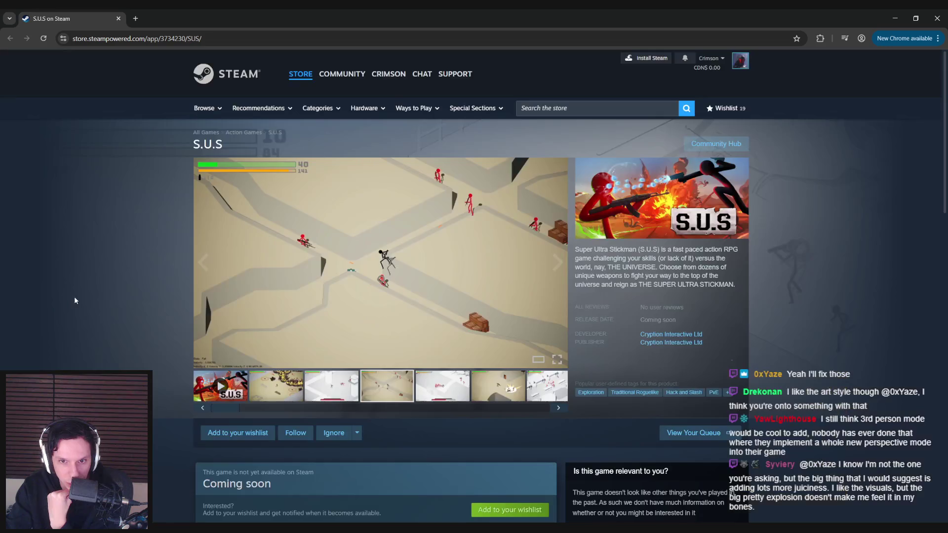
pyautogui.scroll(-3, 111, 344)
pyautogui.scroll(-3, 112, 346)
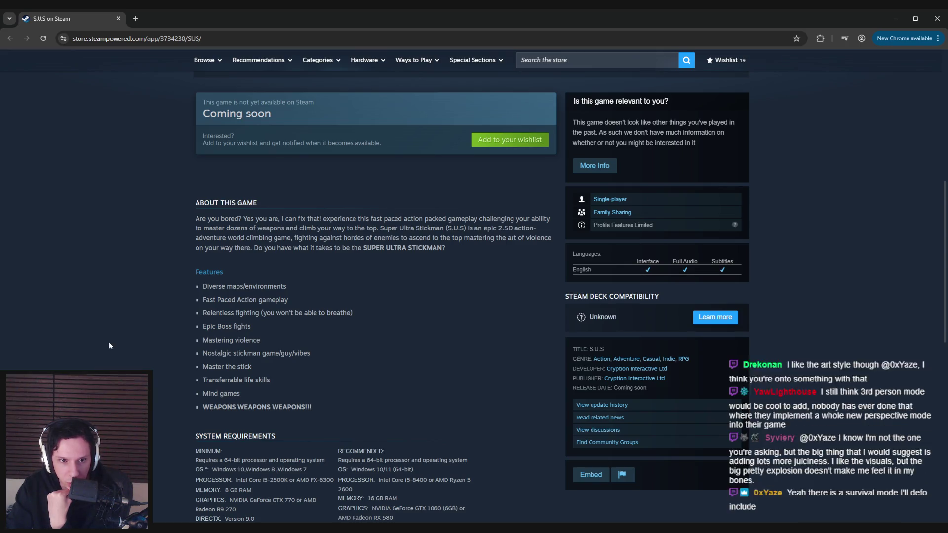
pyautogui.scroll(6, 110, 346)
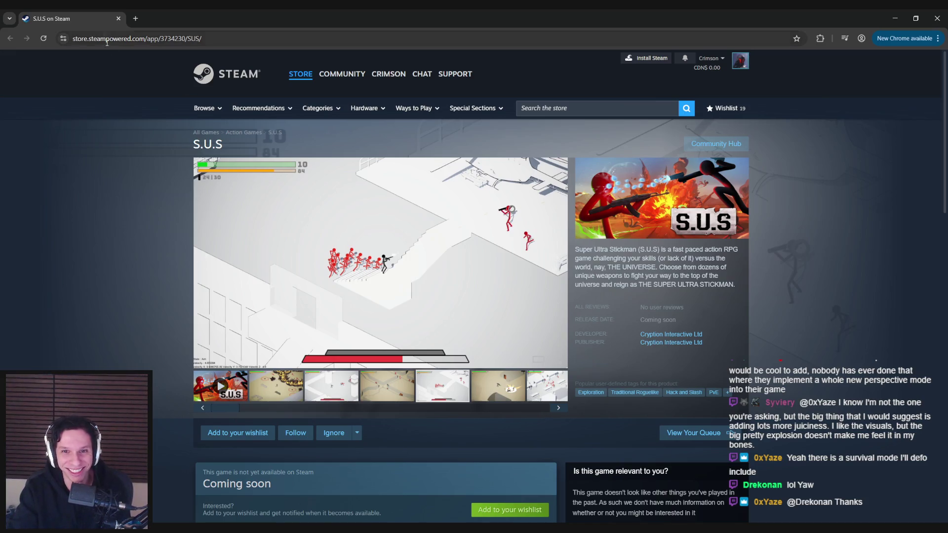
pyautogui.hotkey('alt', 'Tab')
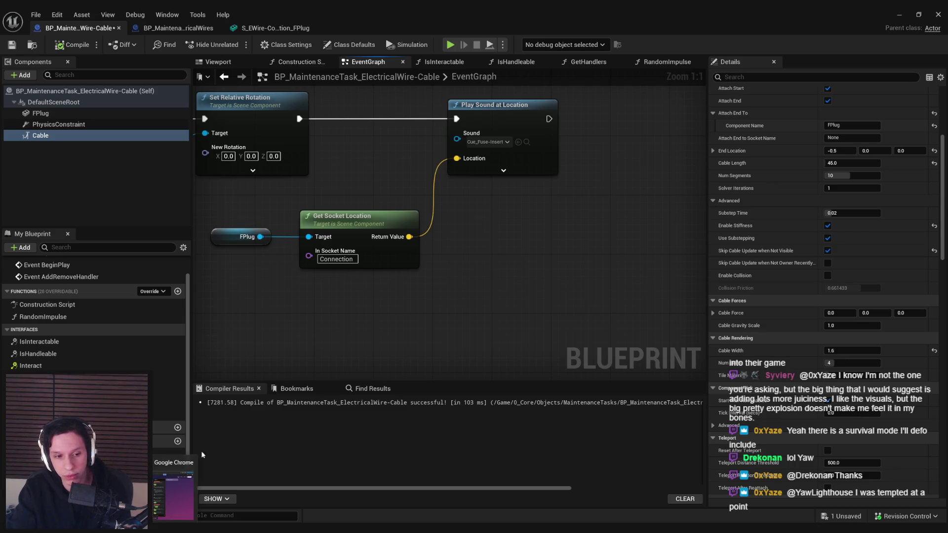
# - Pan the Event Graph to the FPlug nodes, select FPlug, and save the cable Blueprint
pyautogui.moveTo(281, 323); pyautogui.dragTo(409, 342)
pyautogui.scroll(-1, 390, 316)
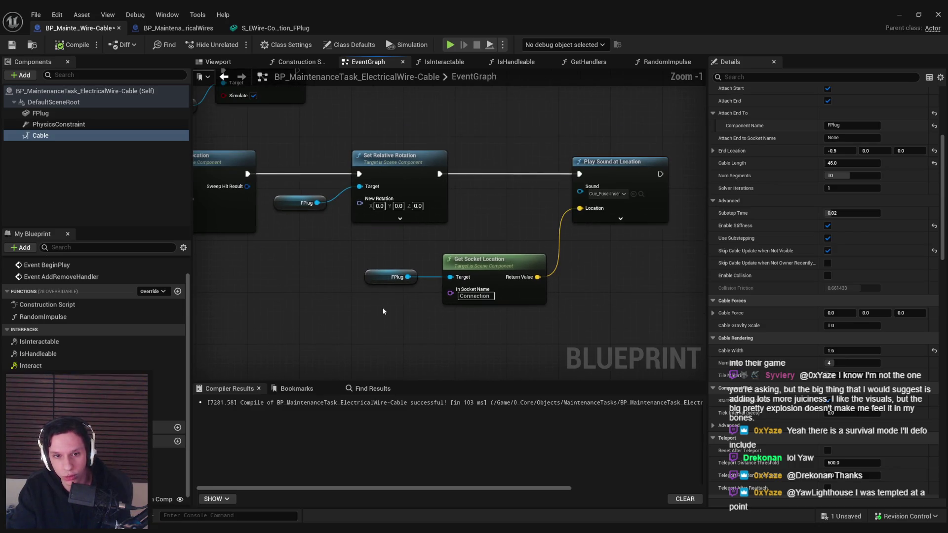
pyautogui.scroll(1, 380, 260)
pyautogui.click(393, 280)
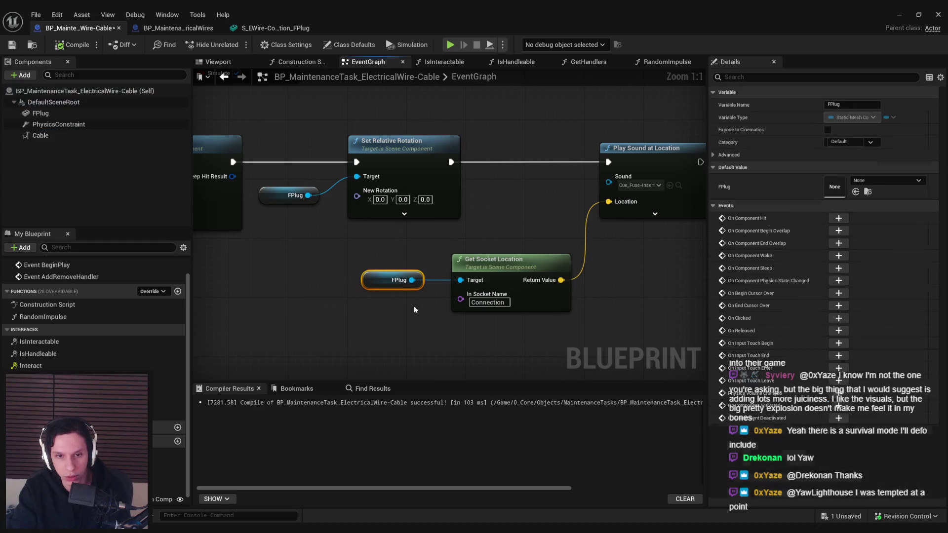
pyautogui.click(394, 309)
pyautogui.click(12, 44)
pyautogui.scroll(-2, 320, 259)
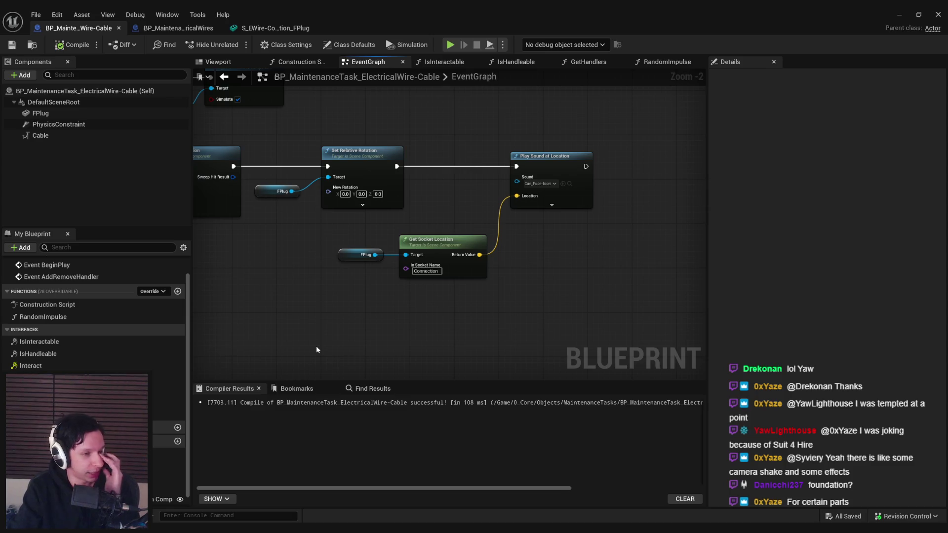
pyautogui.click(898, 17)
# - Grab a hanging wire, plug it into the green diamond socket, and stop playing
pyautogui.click(393, 161)
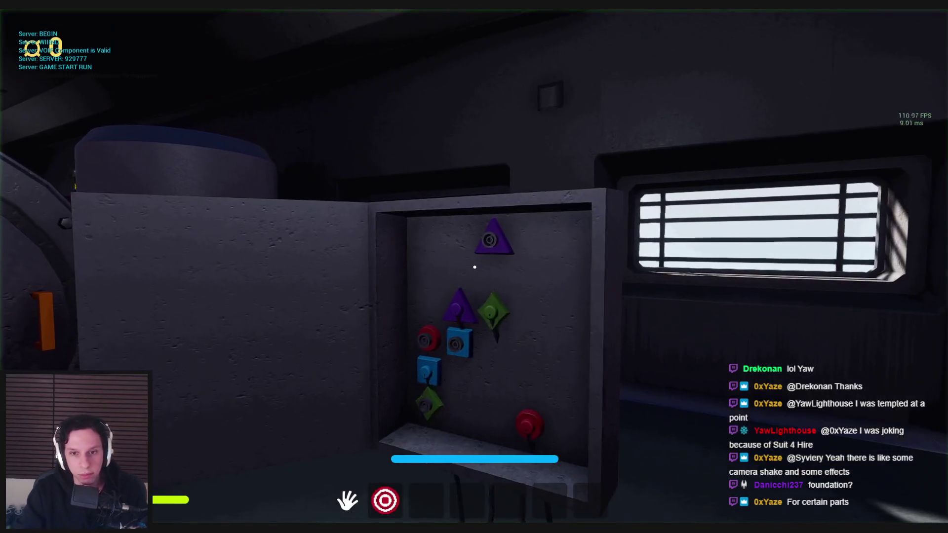
pyautogui.press('s')
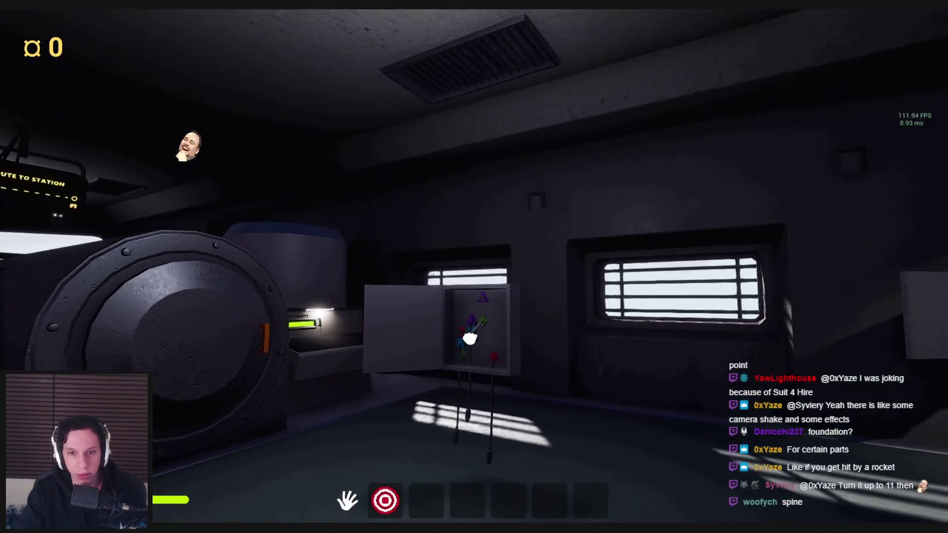
pyautogui.click(492, 266)
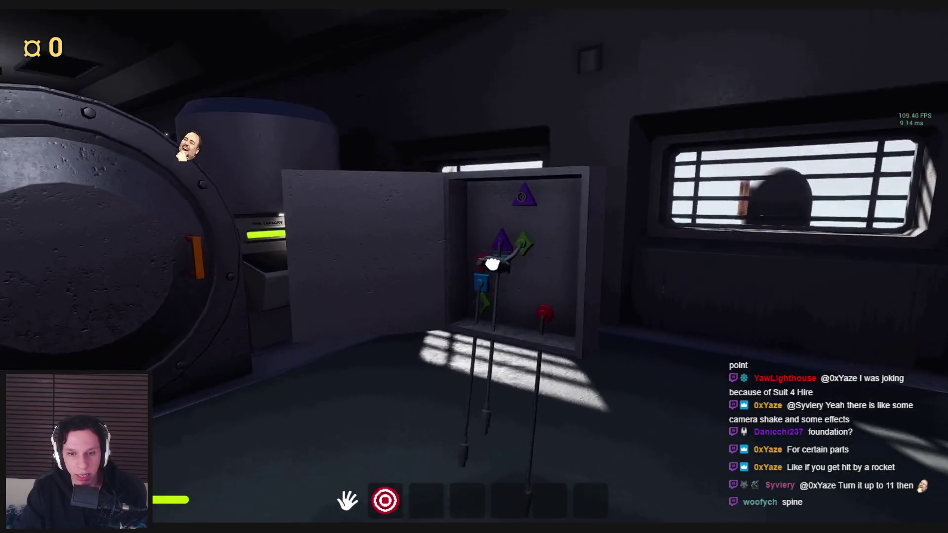
pyautogui.press('w')
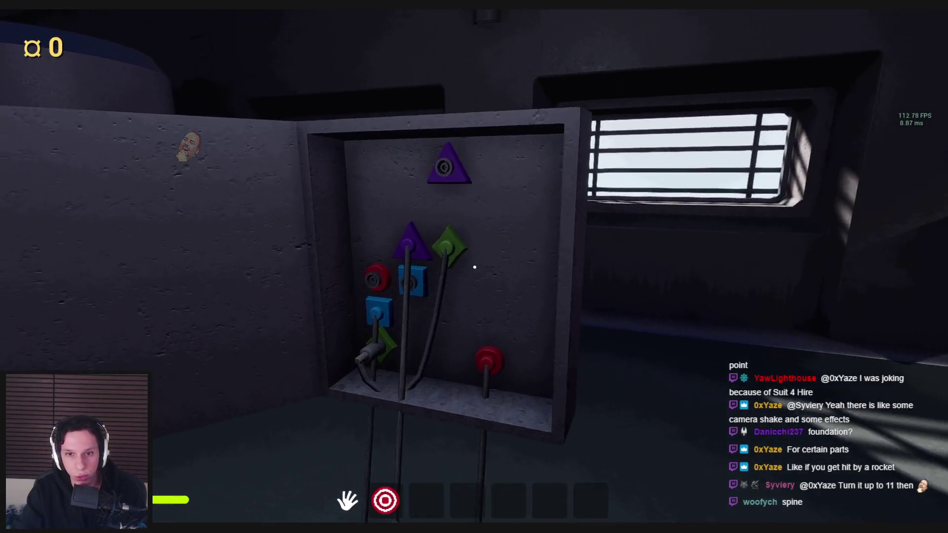
pyautogui.click(474, 267)
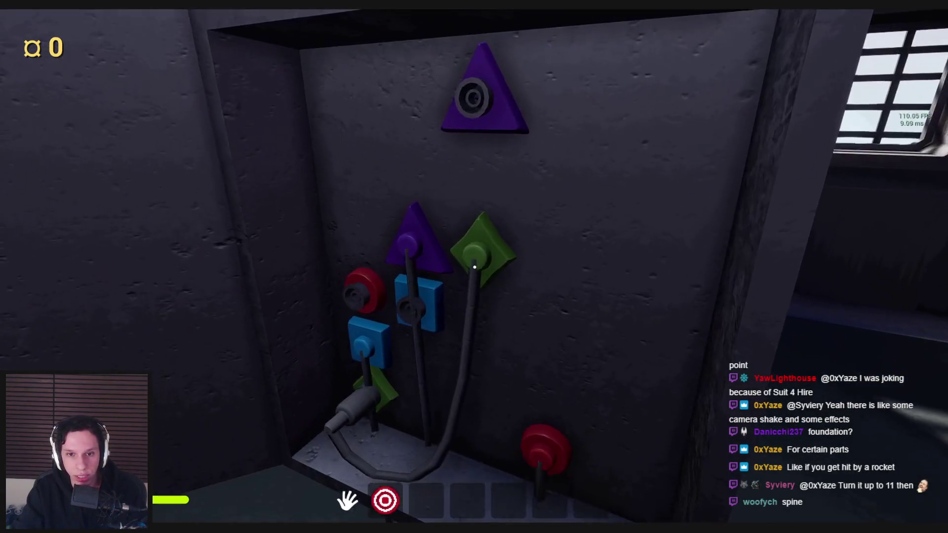
pyautogui.press('Escape')
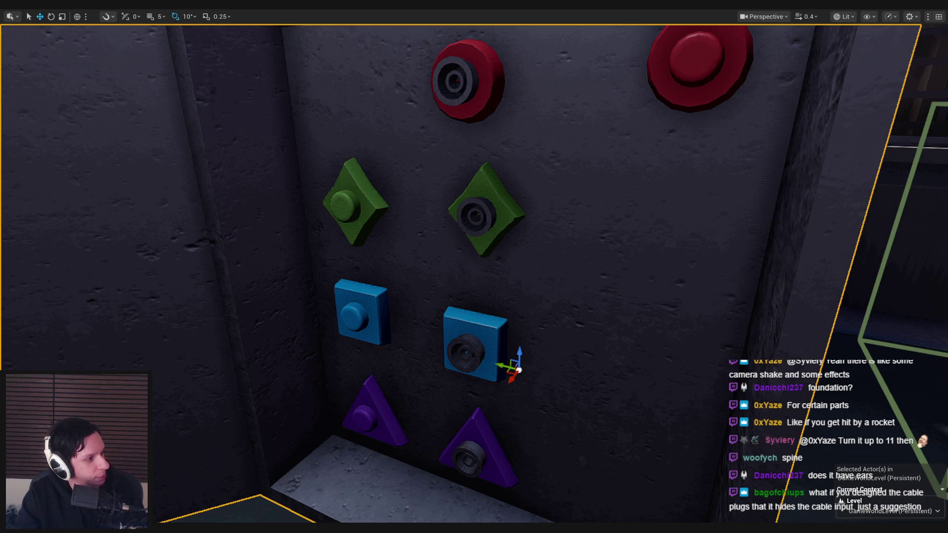
# - Bring the Cable Components documentation back and read down to 'Attaching Objects to the Cable ends'
pyautogui.hotkey('alt', 'Tab')
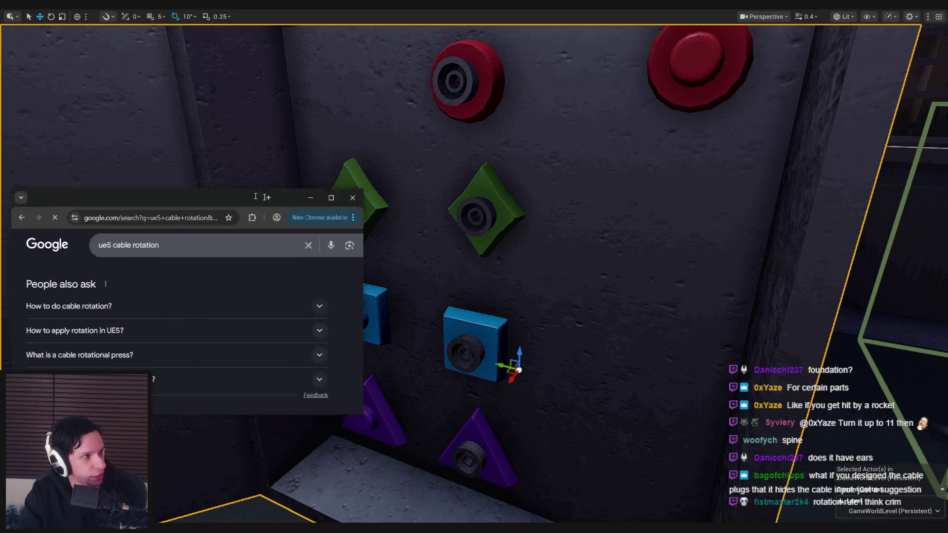
pyautogui.scroll(-3, 454, 258)
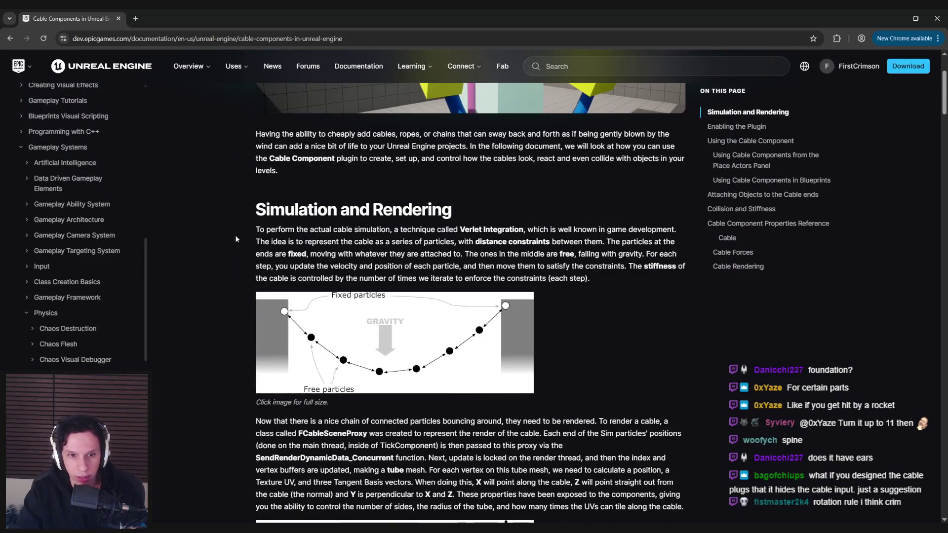
pyautogui.scroll(-2, 237, 238)
pyautogui.scroll(-3, 239, 237)
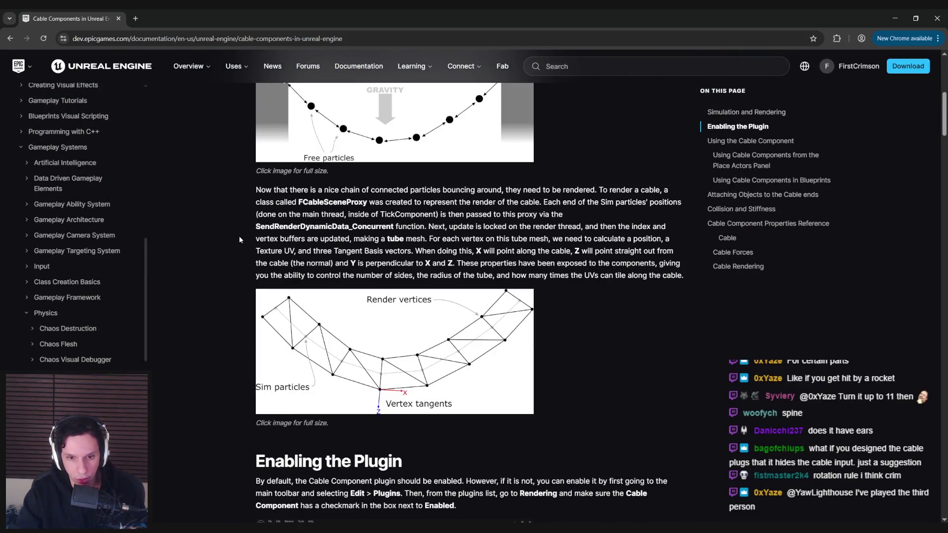
pyautogui.scroll(-4, 239, 236)
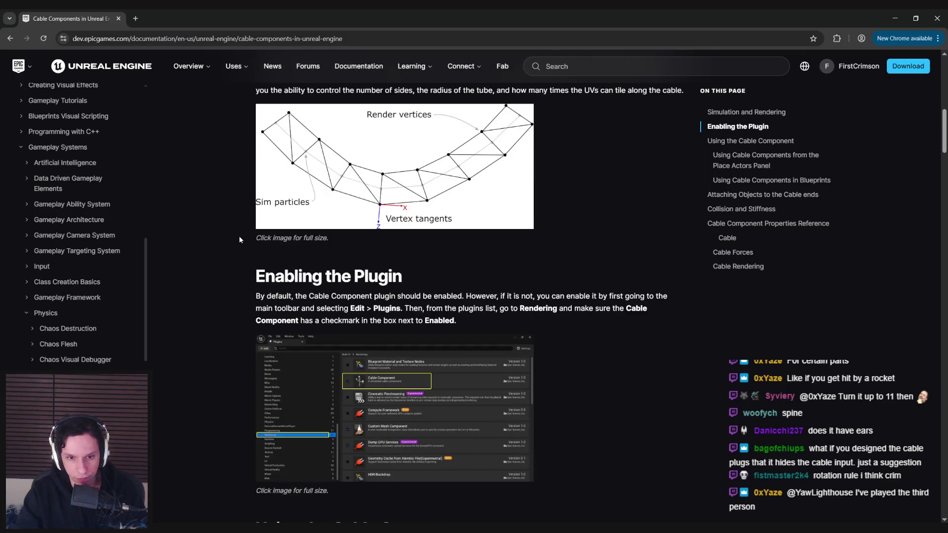
pyautogui.scroll(-7, 239, 236)
pyautogui.scroll(-8, 239, 235)
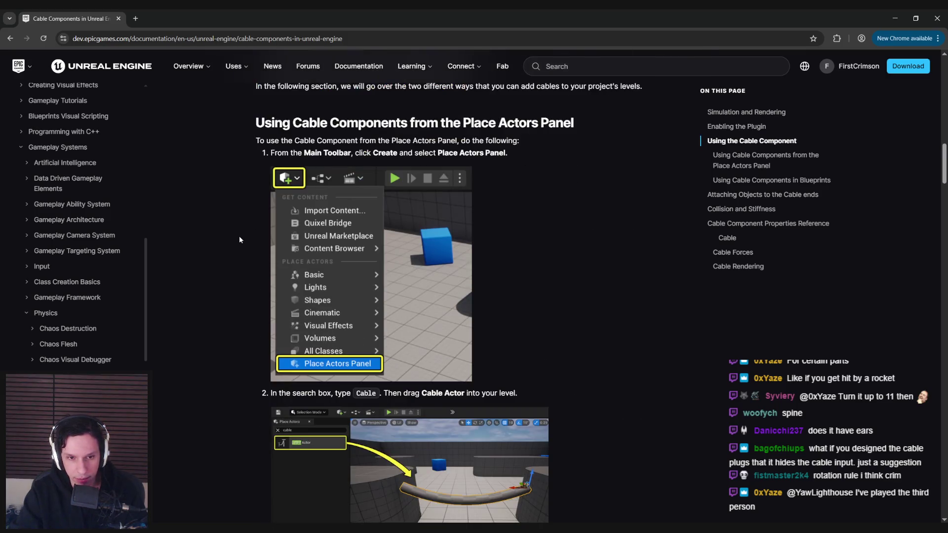
pyautogui.scroll(-9, 239, 239)
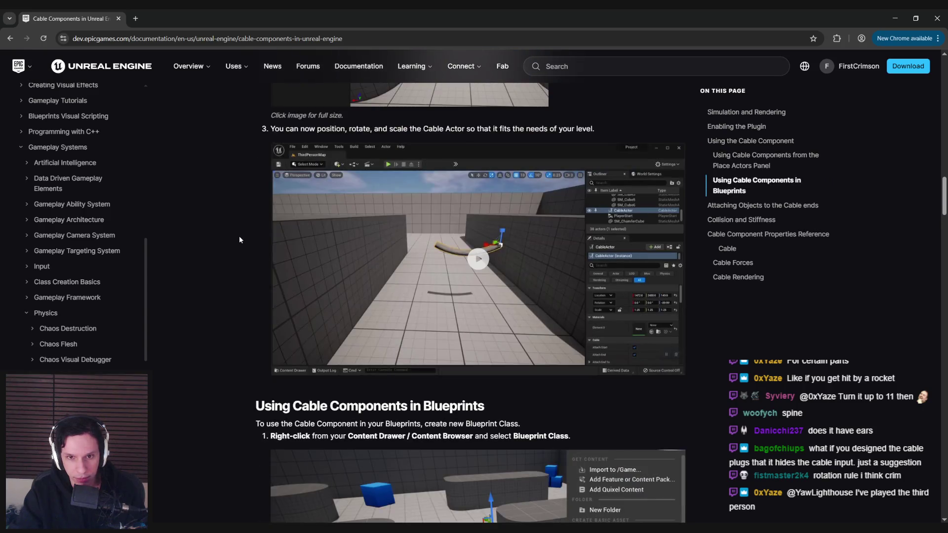
pyautogui.scroll(-18, 239, 239)
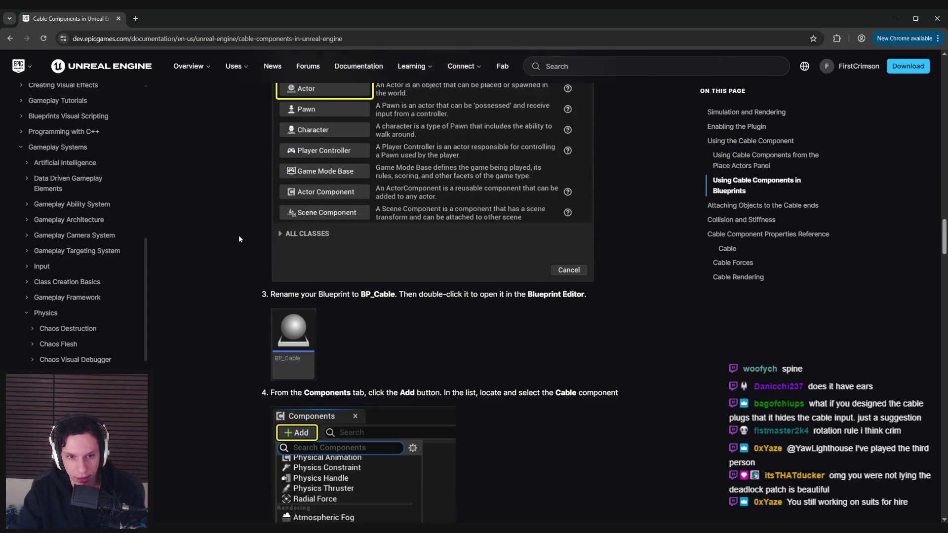
pyautogui.scroll(-13, 239, 235)
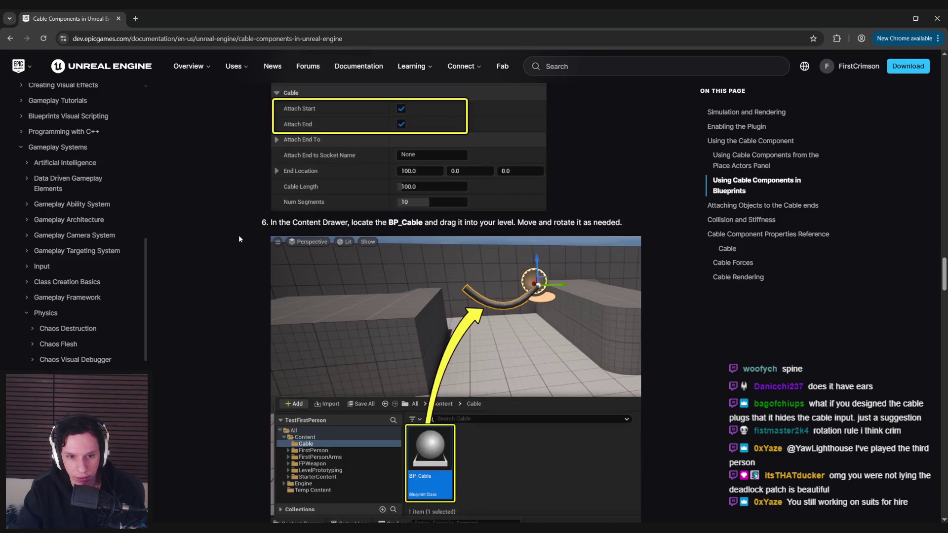
pyautogui.scroll(-10, 238, 235)
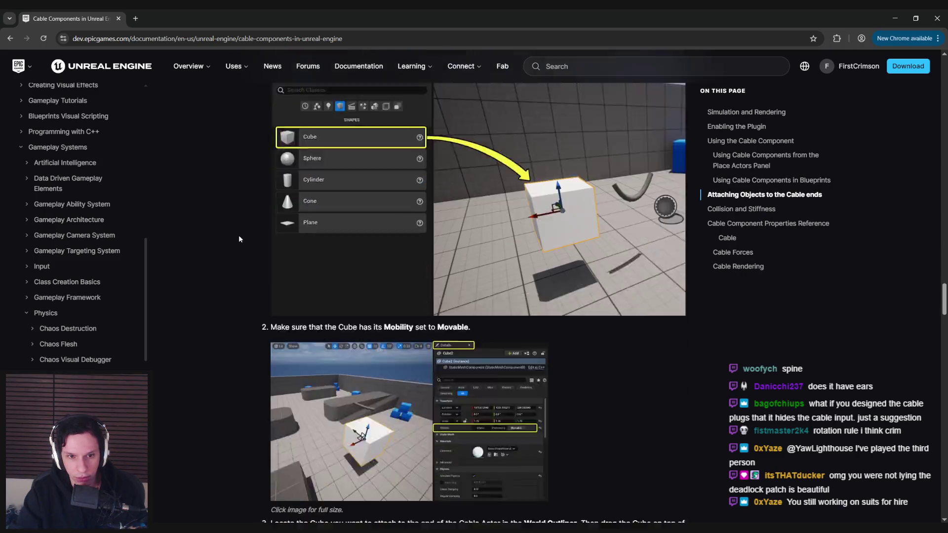
pyautogui.scroll(-4, 239, 235)
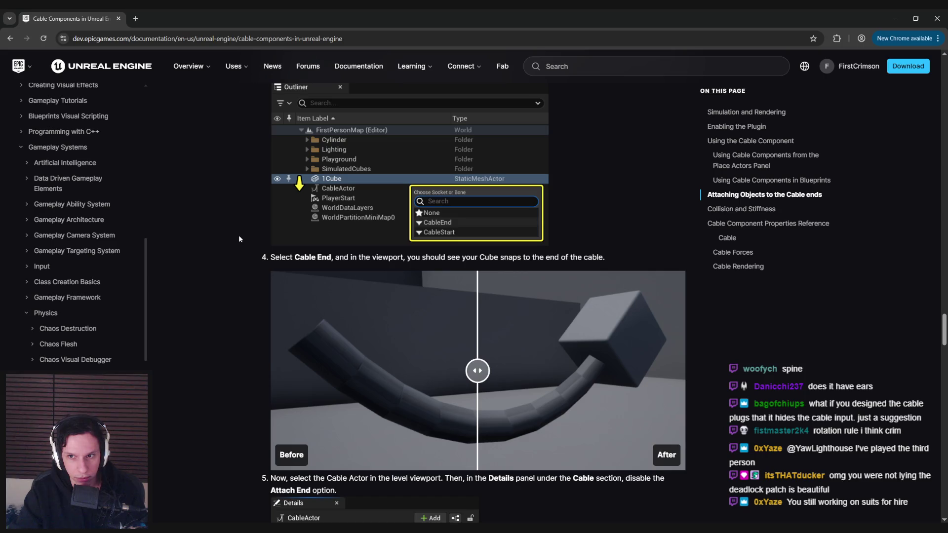
pyautogui.scroll(1, 238, 235)
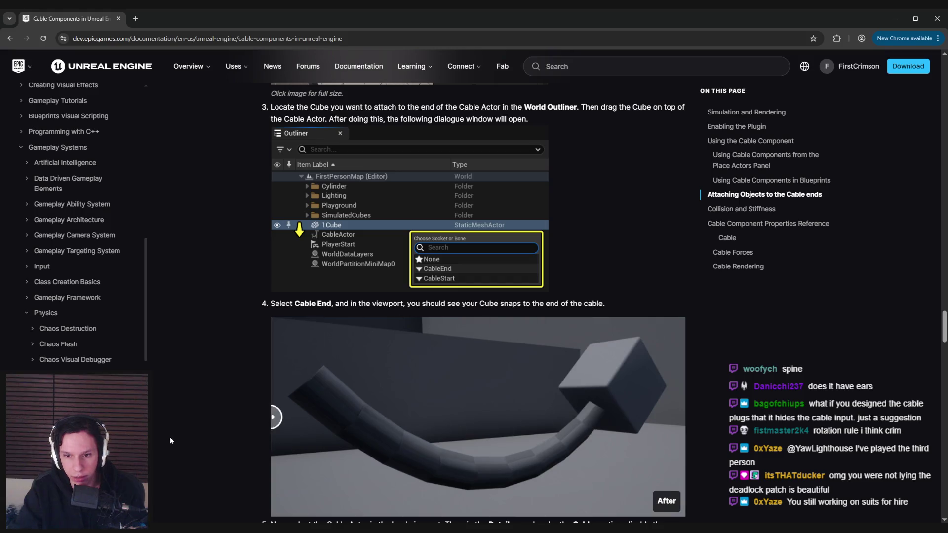
# - Compare the Before/After slider images, then return to the cable Blueprint editor
pyautogui.moveTo(444, 443); pyautogui.dragTo(490, 443)
pyautogui.scroll(-2, 374, 312)
pyautogui.scroll(2, 373, 312)
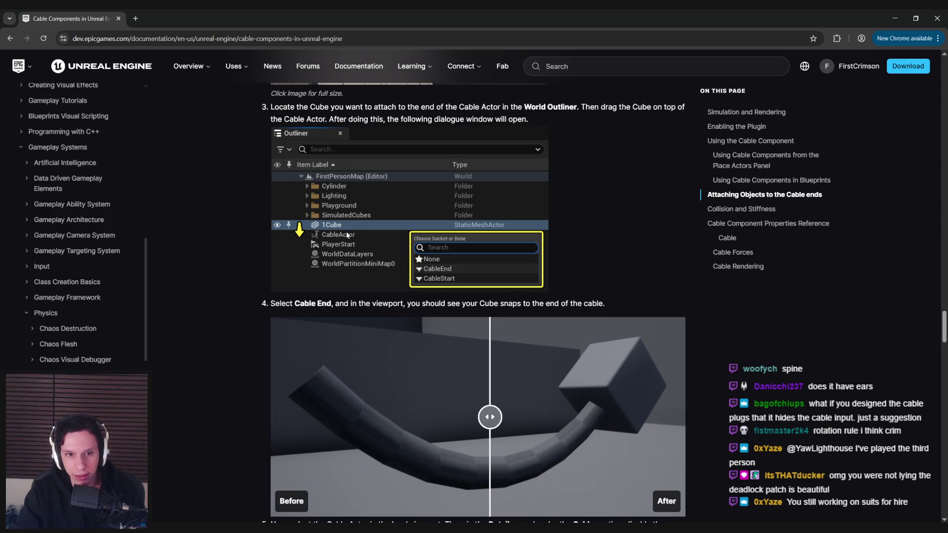
pyautogui.click(360, 496)
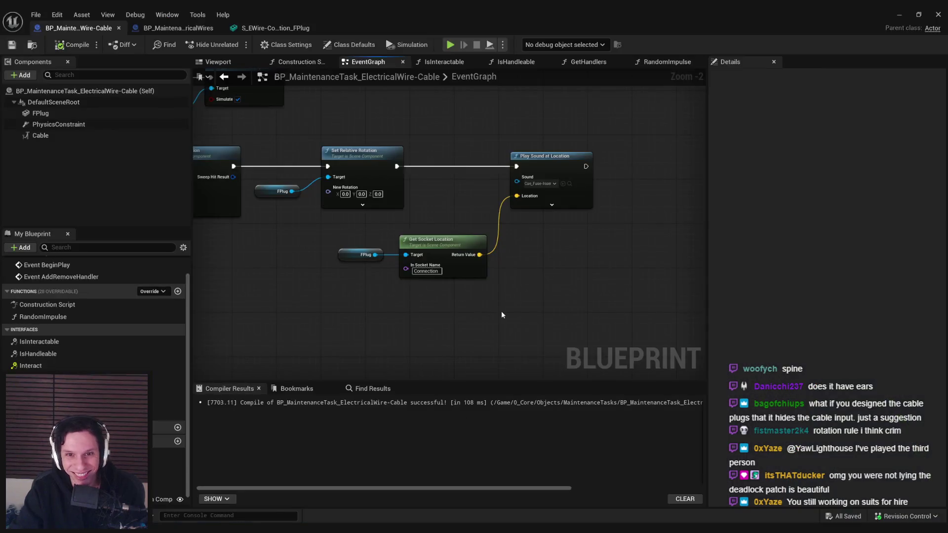
# - Inspect the Cable component's Details, then return to the docs' Attach End steps
pyautogui.click(54, 138)
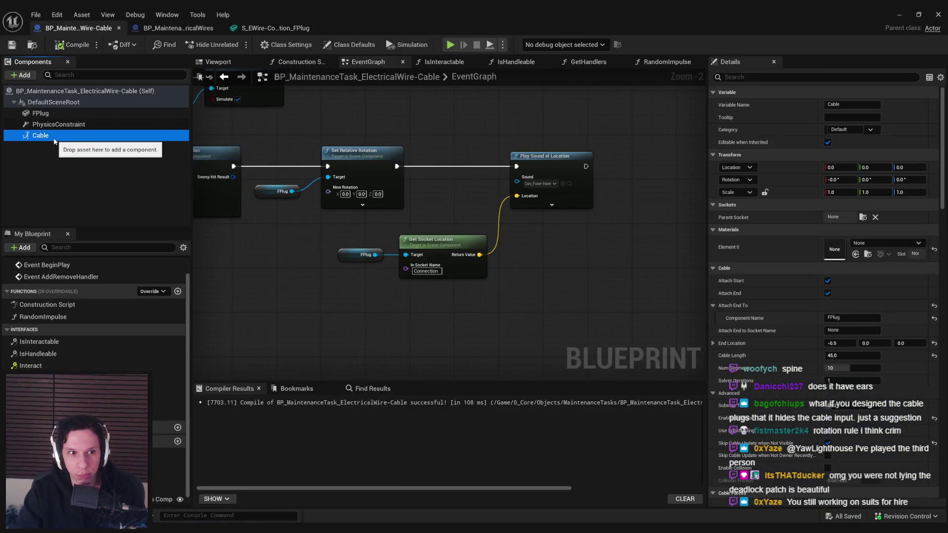
pyautogui.click(314, 334)
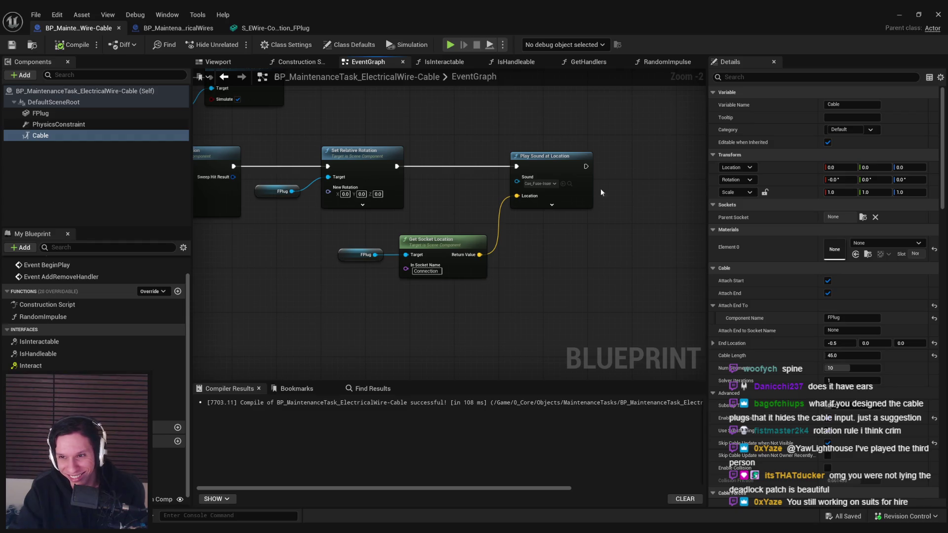
pyautogui.click(899, 14)
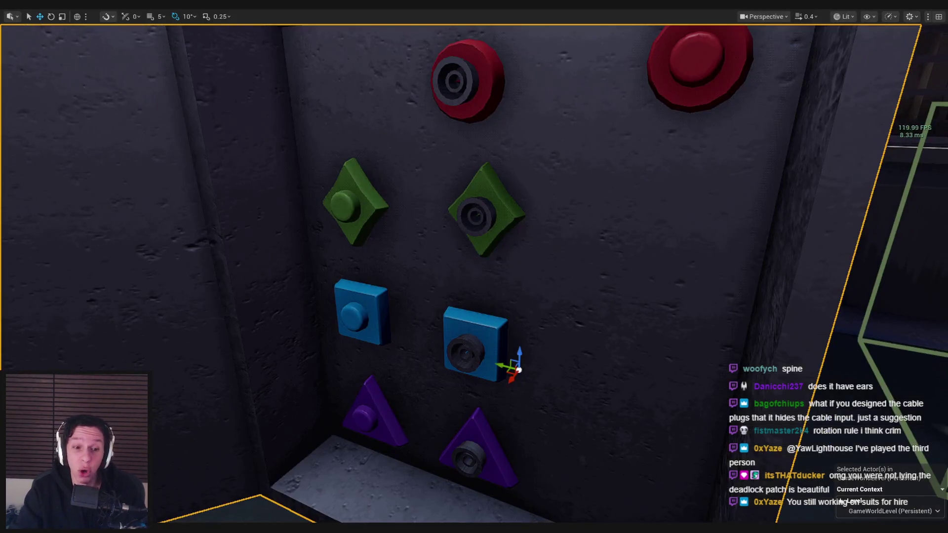
pyautogui.click(244, 499)
pyautogui.scroll(-7, 280, 401)
pyautogui.scroll(-3, 255, 391)
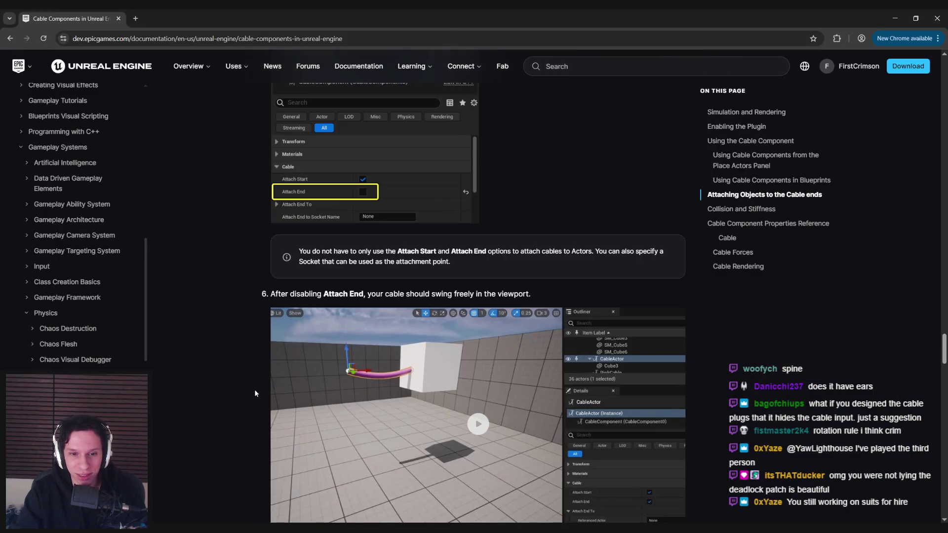
# - Read the Collision and Stiffness steps and the Cable Component Properties Reference up to Cable Forces
pyautogui.scroll(-4, 254, 389)
pyautogui.scroll(-4, 253, 389)
pyautogui.scroll(-4, 253, 389)
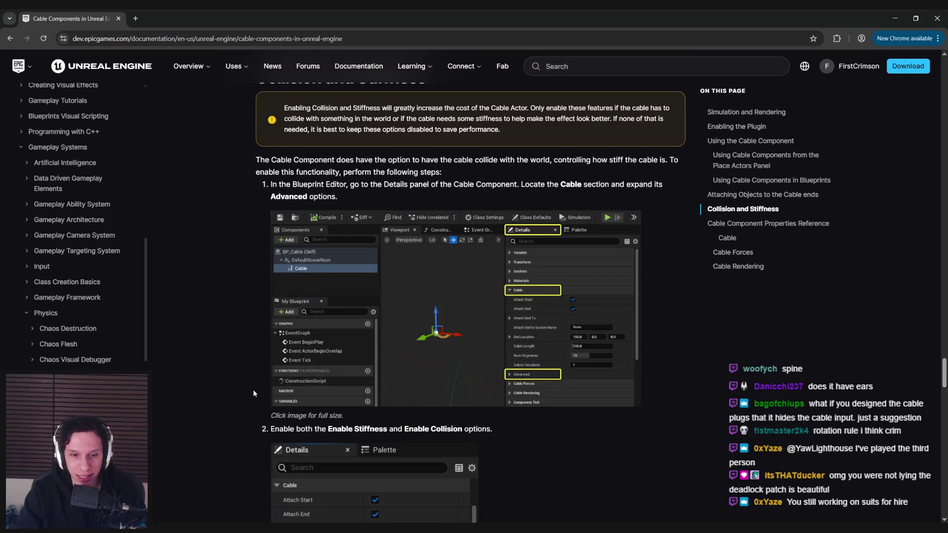
pyautogui.scroll(-6, 253, 390)
pyautogui.scroll(-4, 253, 389)
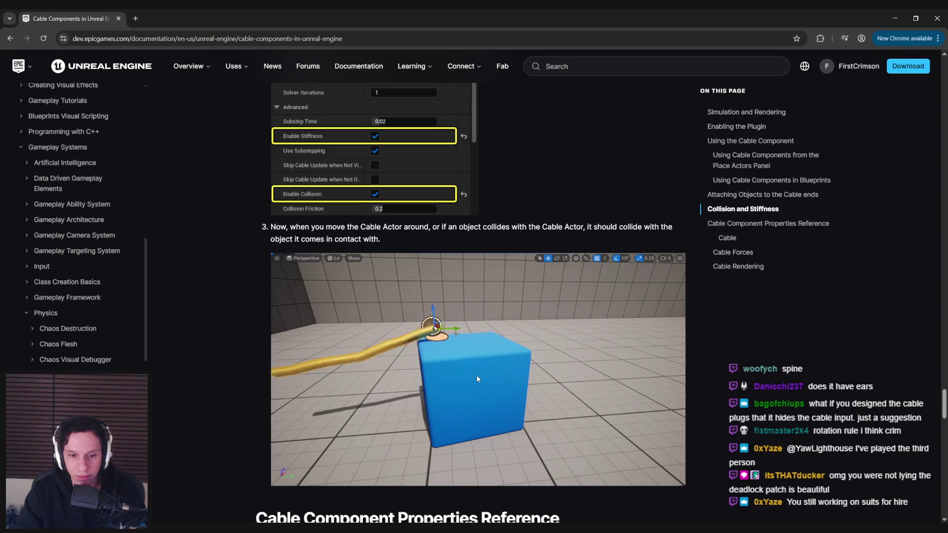
pyautogui.scroll(-5, 477, 379)
pyautogui.scroll(-3, 477, 379)
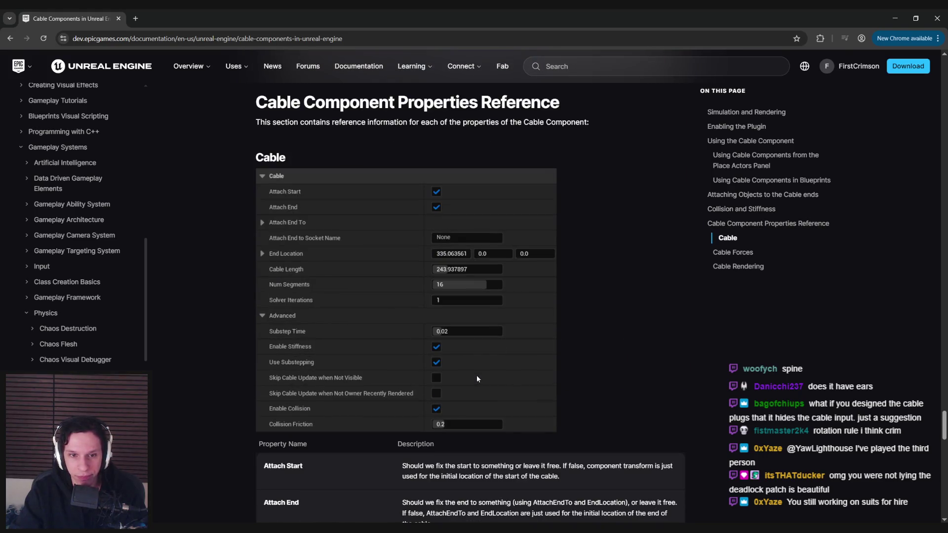
pyautogui.scroll(-3, 477, 379)
pyautogui.scroll(-9, 476, 377)
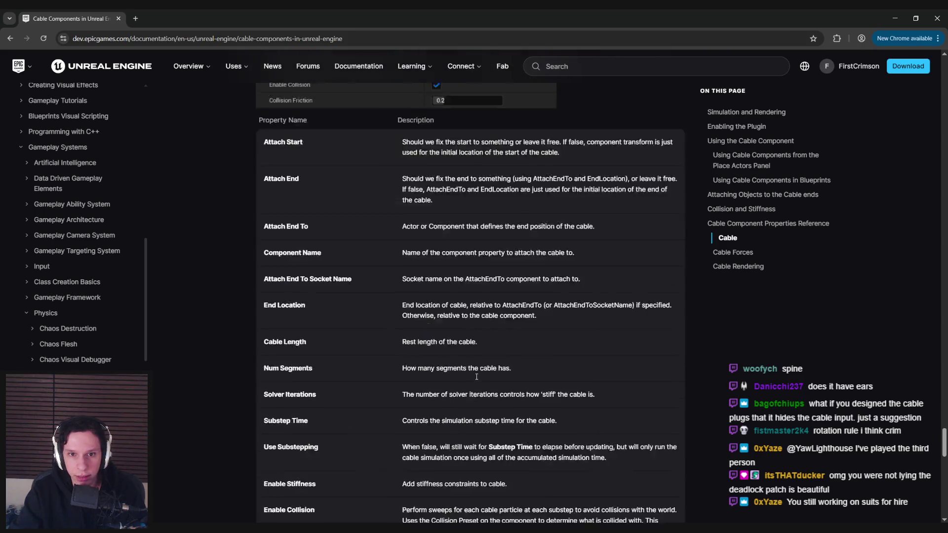